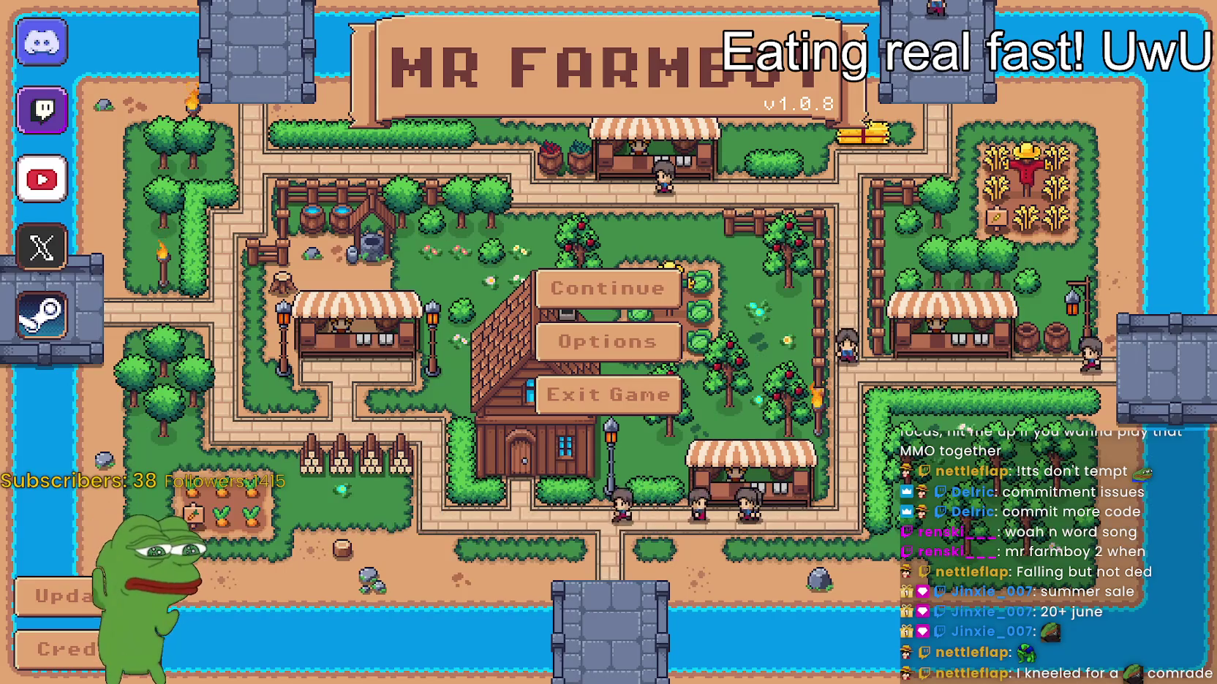
- Read Mr Farmboy's v1.0.8 update notes from the title menu, close them, and exit the game
left_click(89, 620)
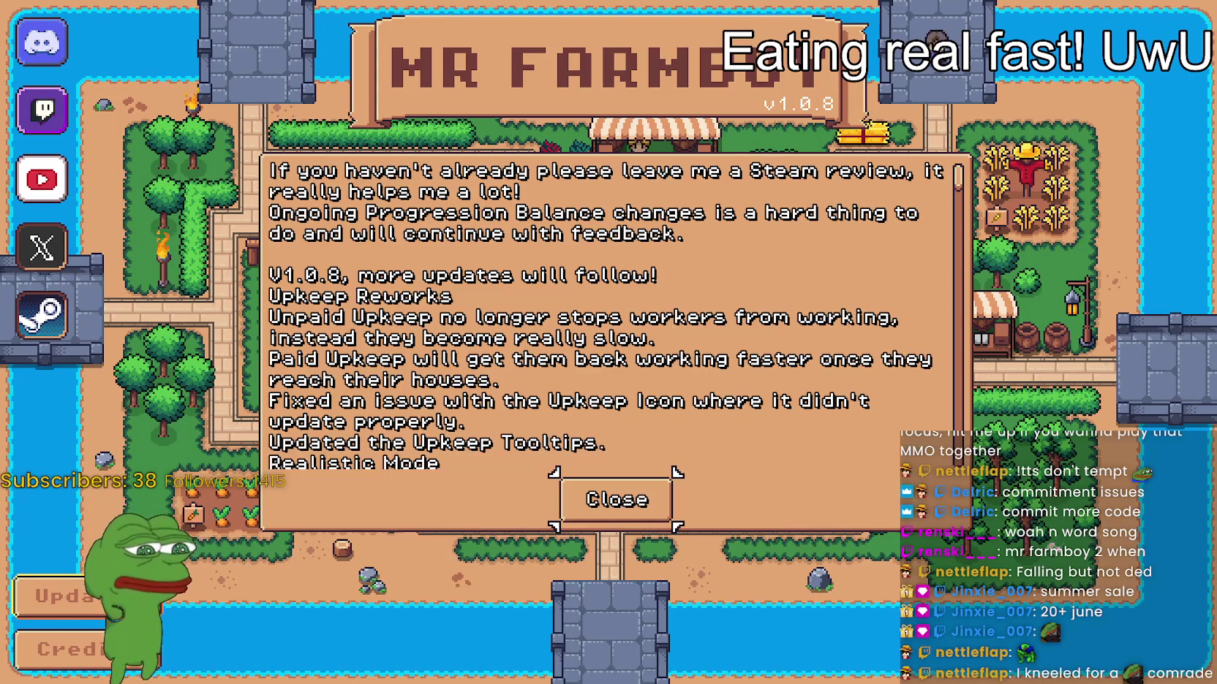
left_click(660, 497)
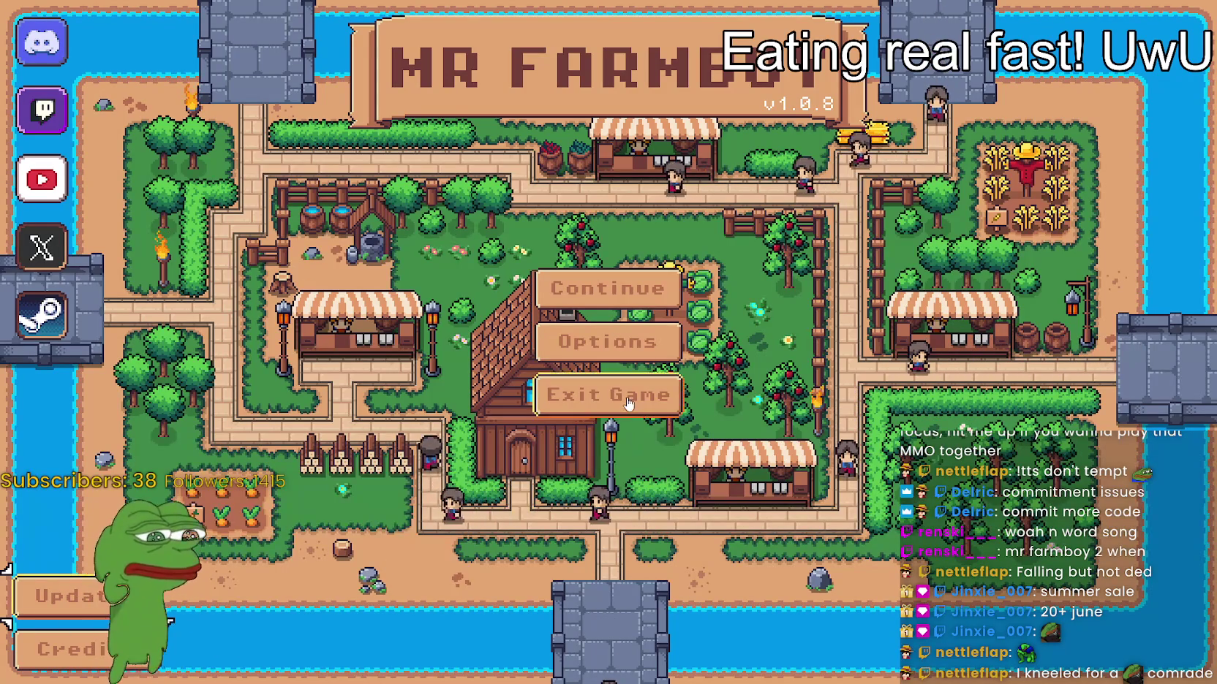
key("alt+F4")
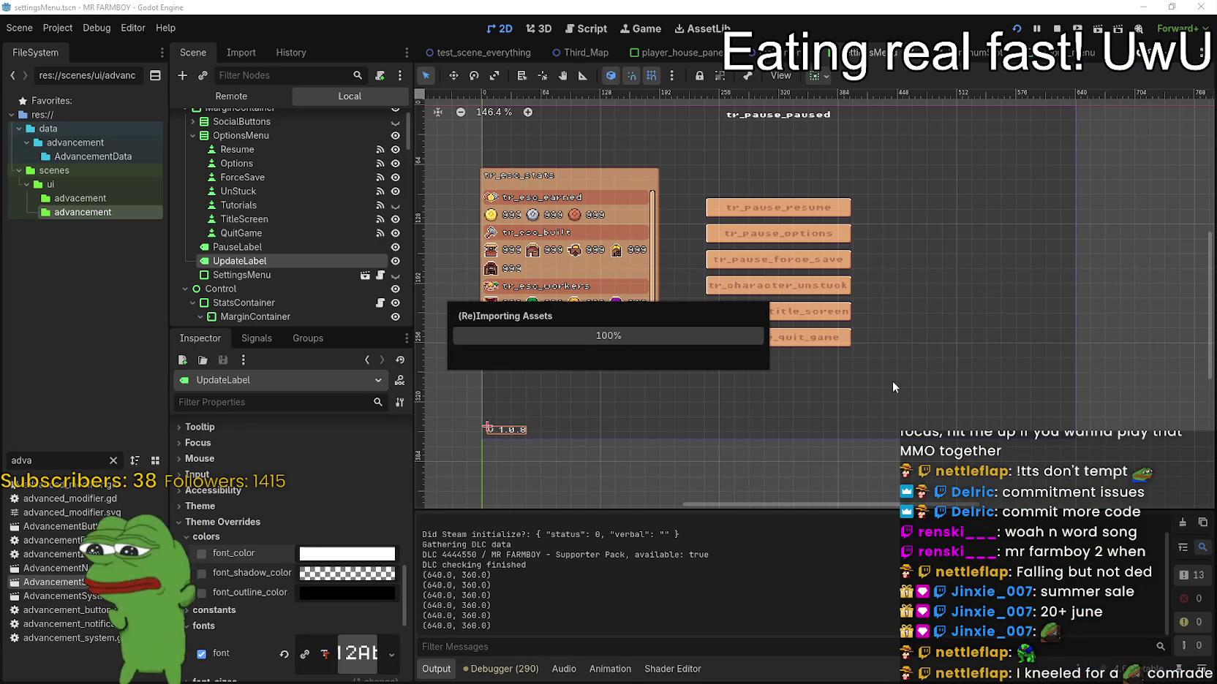
- Browse Godot's Project, Debug and Editor menus, ending in the Script workspace on AudioManager.gd
left_click(85, 25)
left_click(130, 26)
left_click(62, 27)
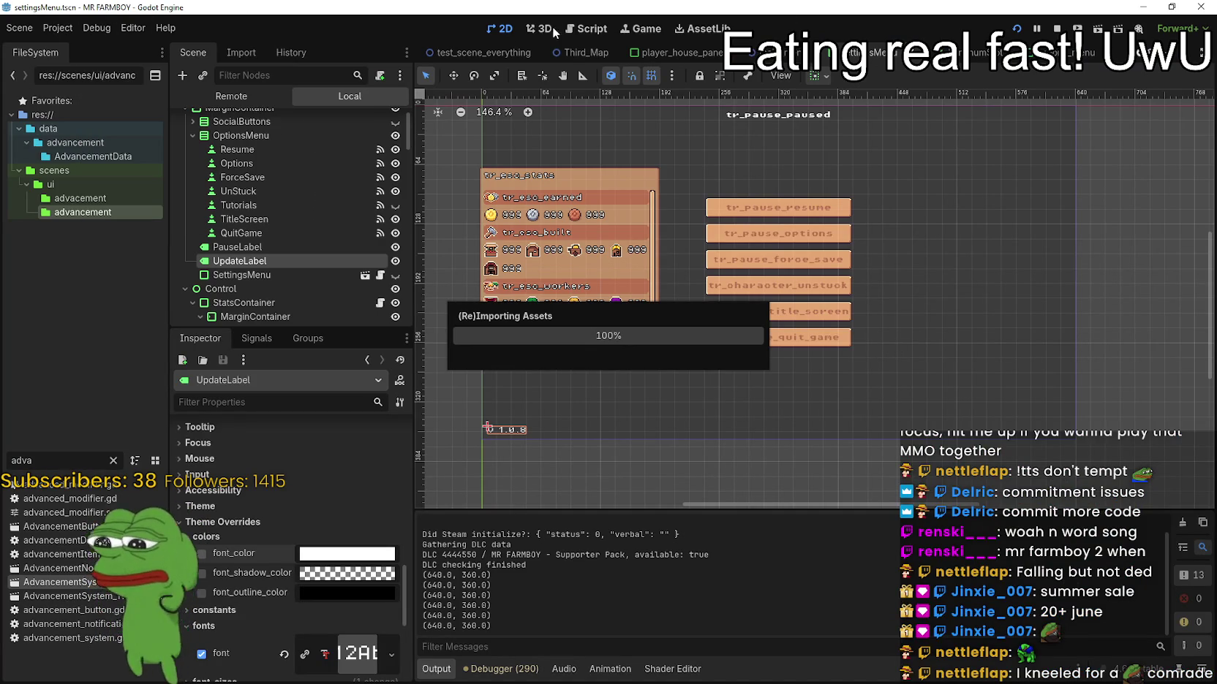
left_click(70, 31)
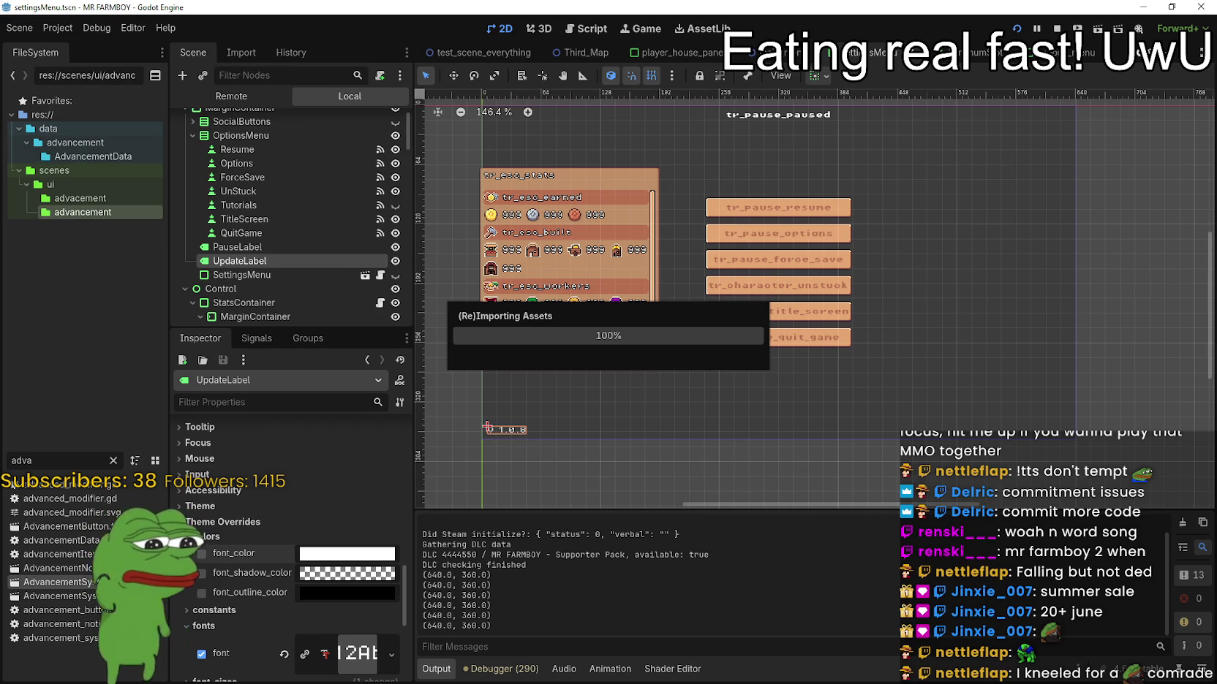
left_click(76, 28)
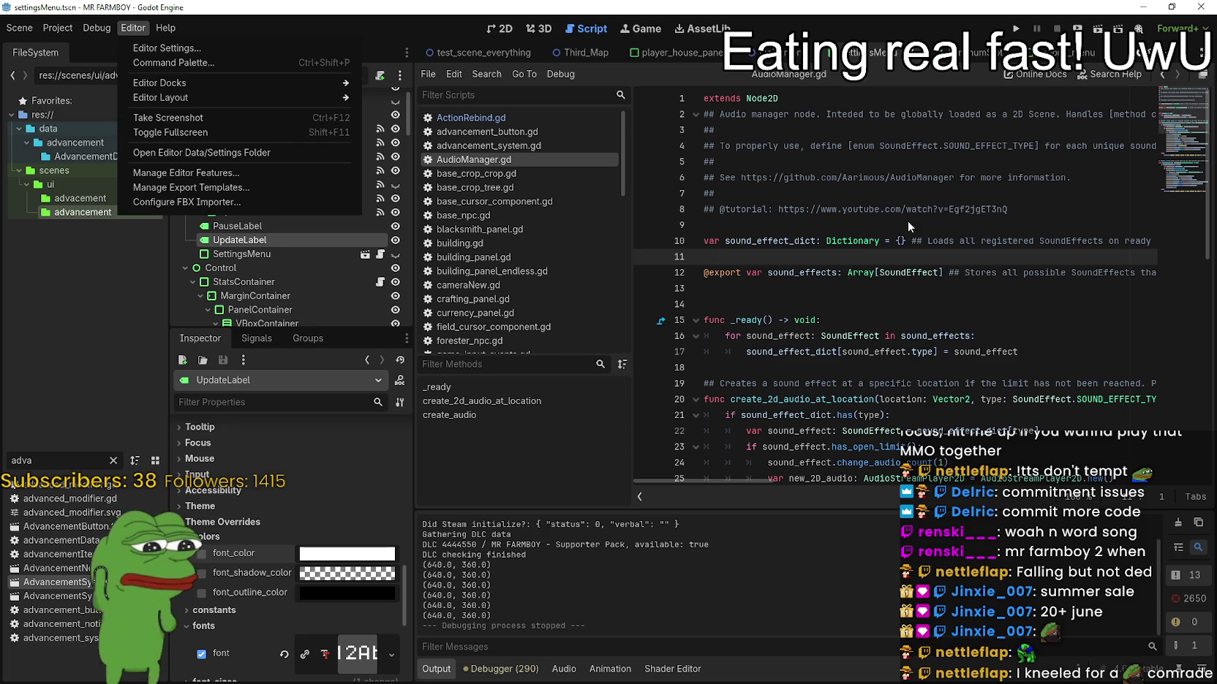
left_click(908, 220)
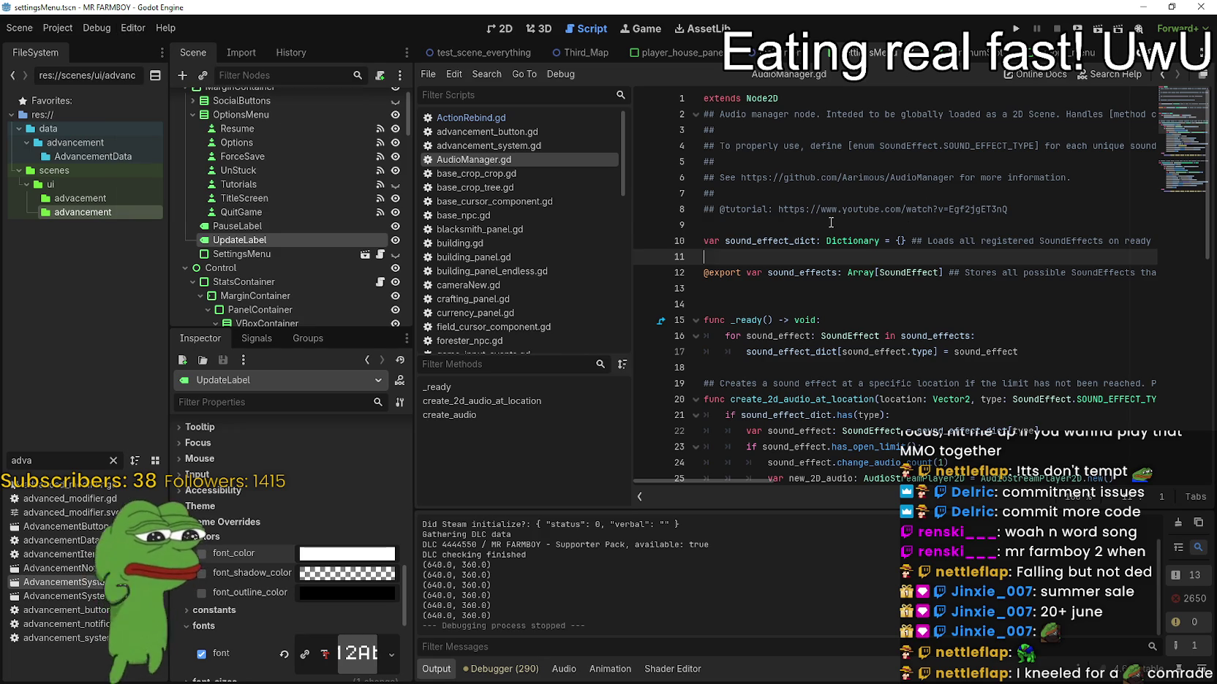
- Scroll through the AudioManager.gd code, then run the Mr Farmboy project from the toolbar
left_click(908, 220)
scroll(1020, 98, "down", 5)
scroll(1020, 98, "down", 2)
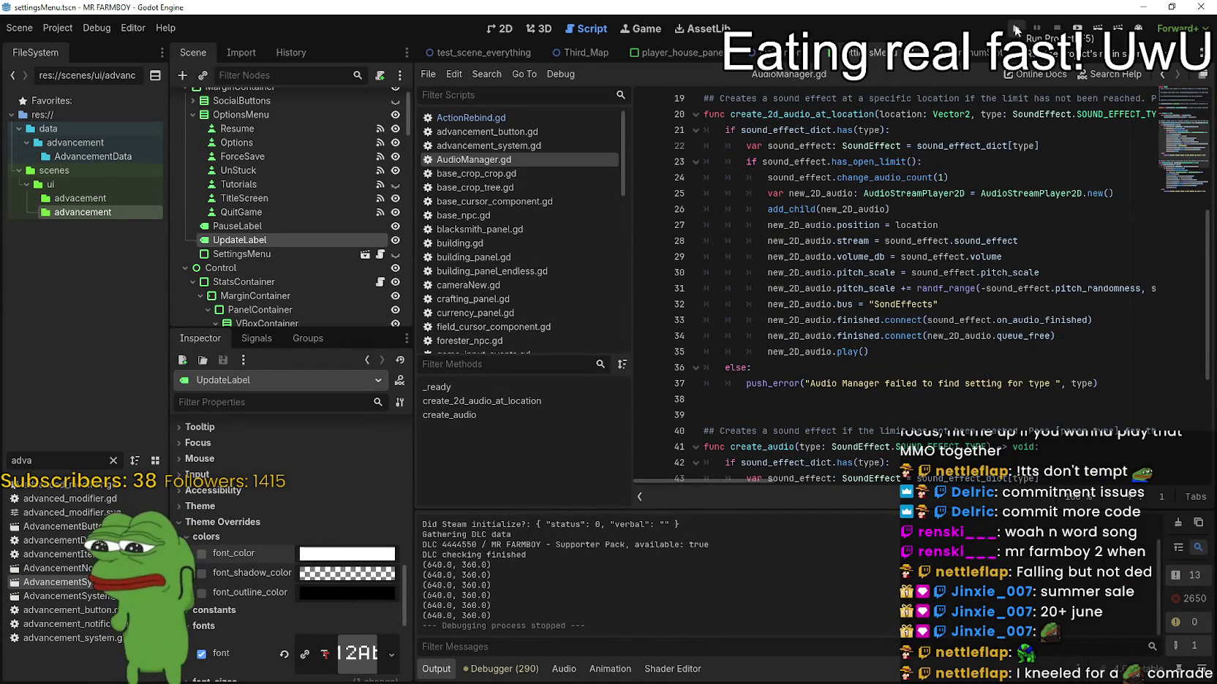
left_click(1014, 27)
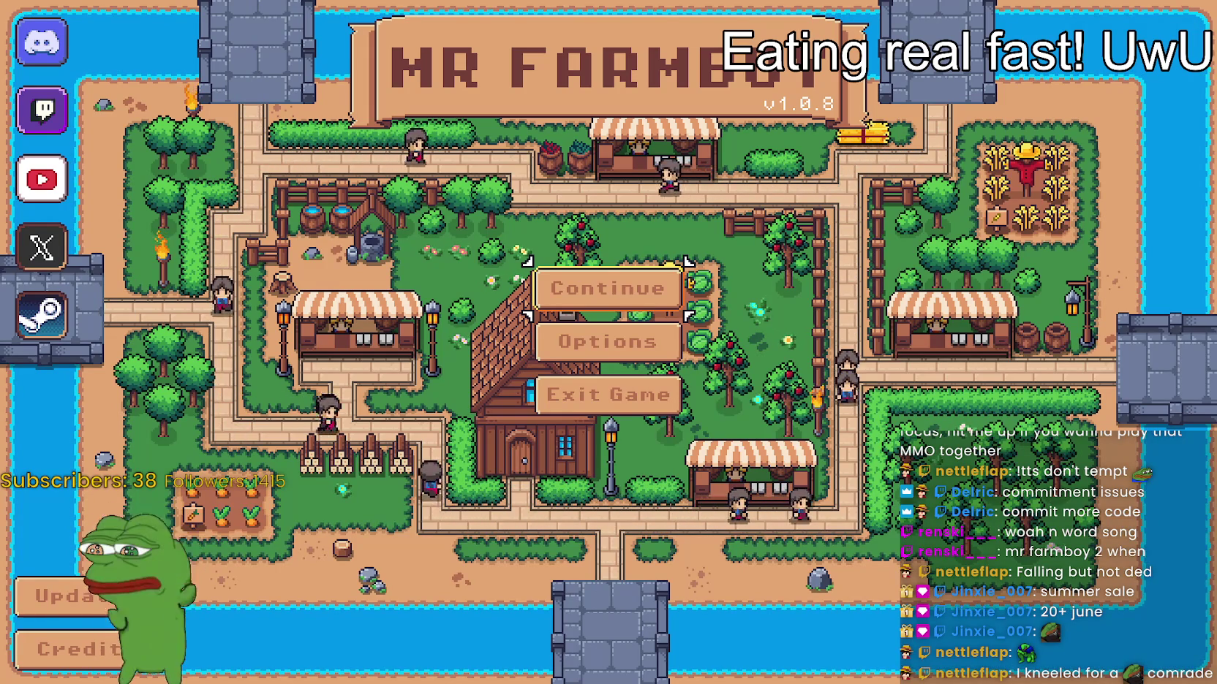
- Continue from the title screen and load the Save 1 (Normal) game
left_click(658, 293)
scroll(676, 334, "down", 3)
scroll(676, 335, "up", 4)
left_click(541, 252)
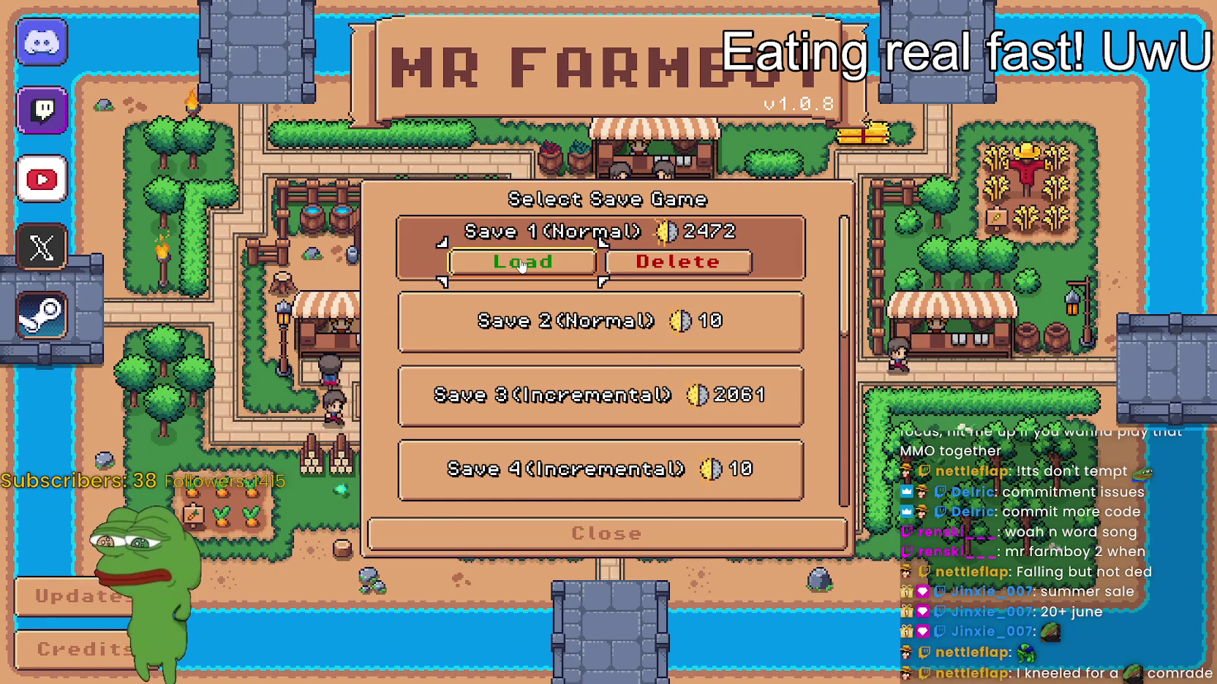
left_click(521, 263)
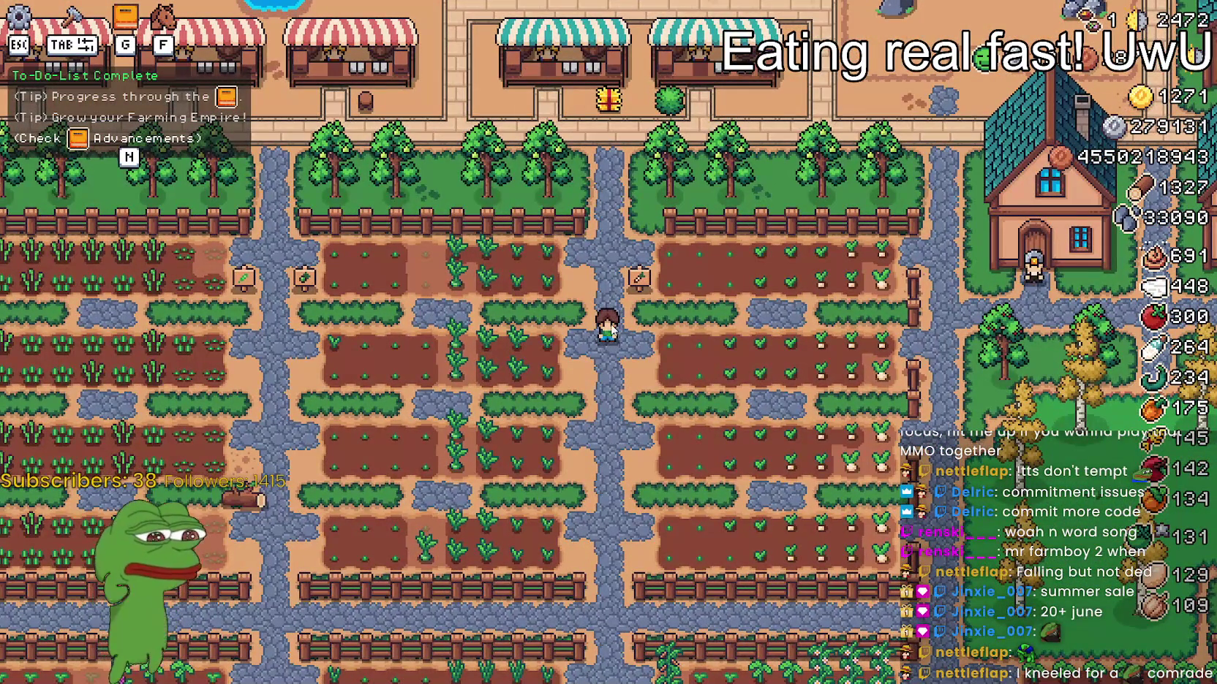
- Pause the game and browse the full keybinds list under Options > Input
key("Escape")
left_click(660, 269)
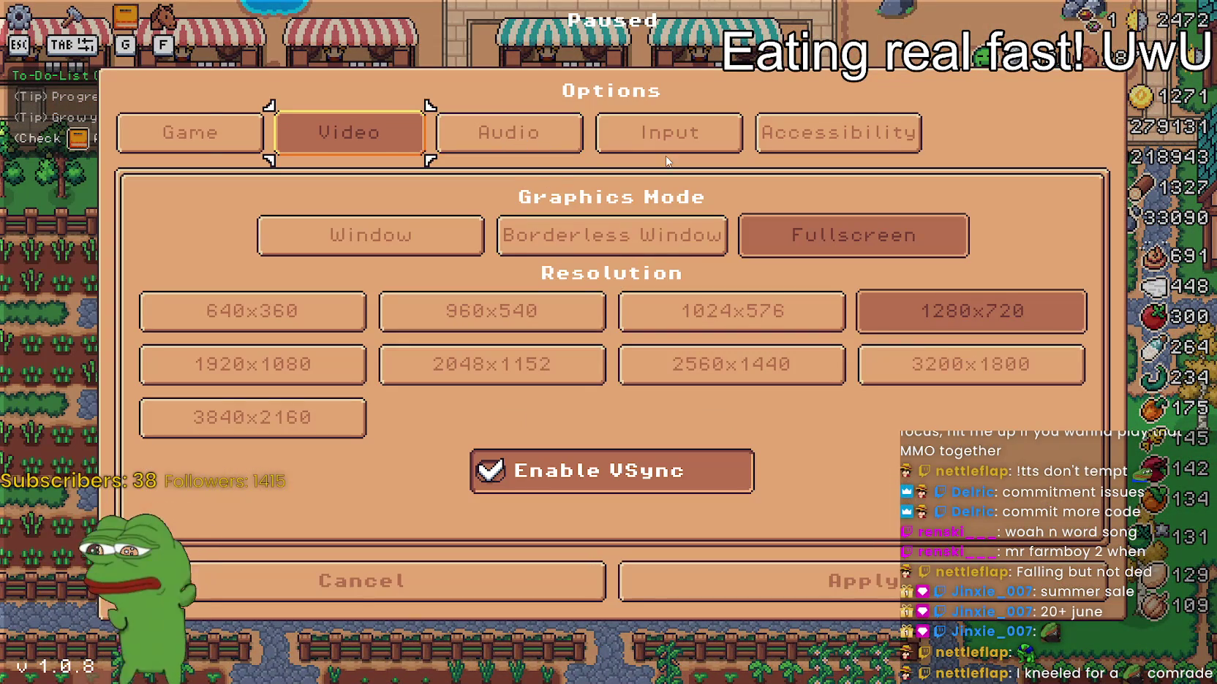
left_click(671, 146)
left_click(592, 234)
scroll(775, 374, "down", 2)
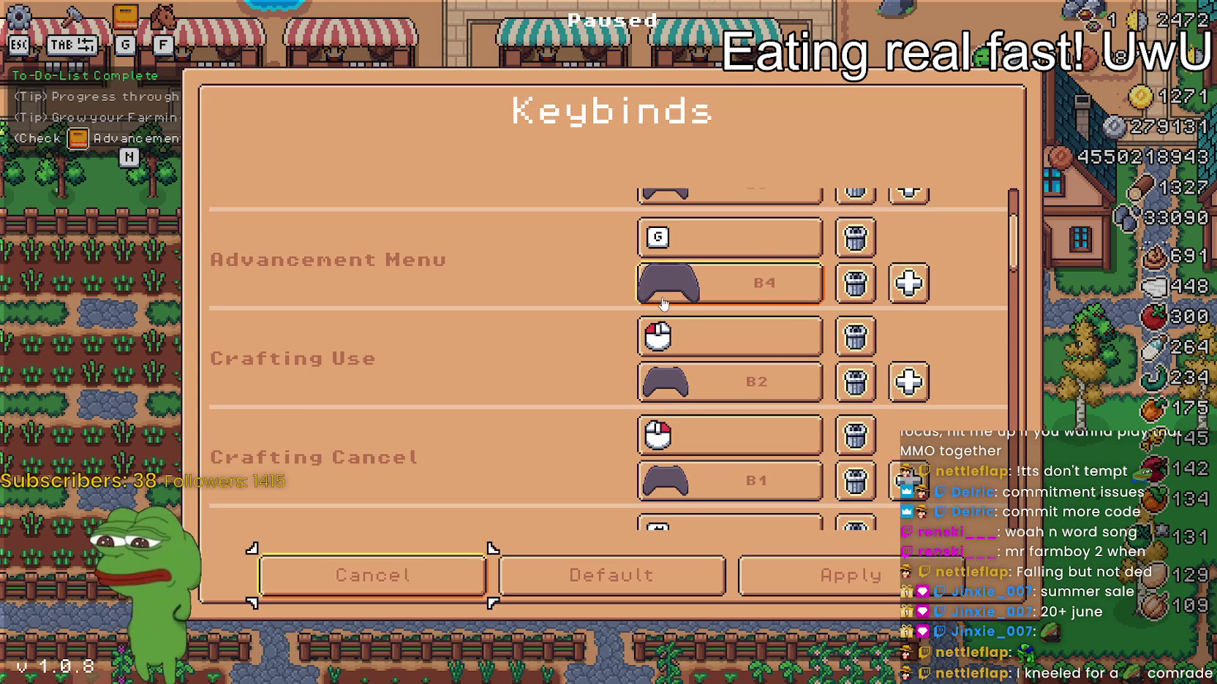
scroll(663, 302, "down", 1)
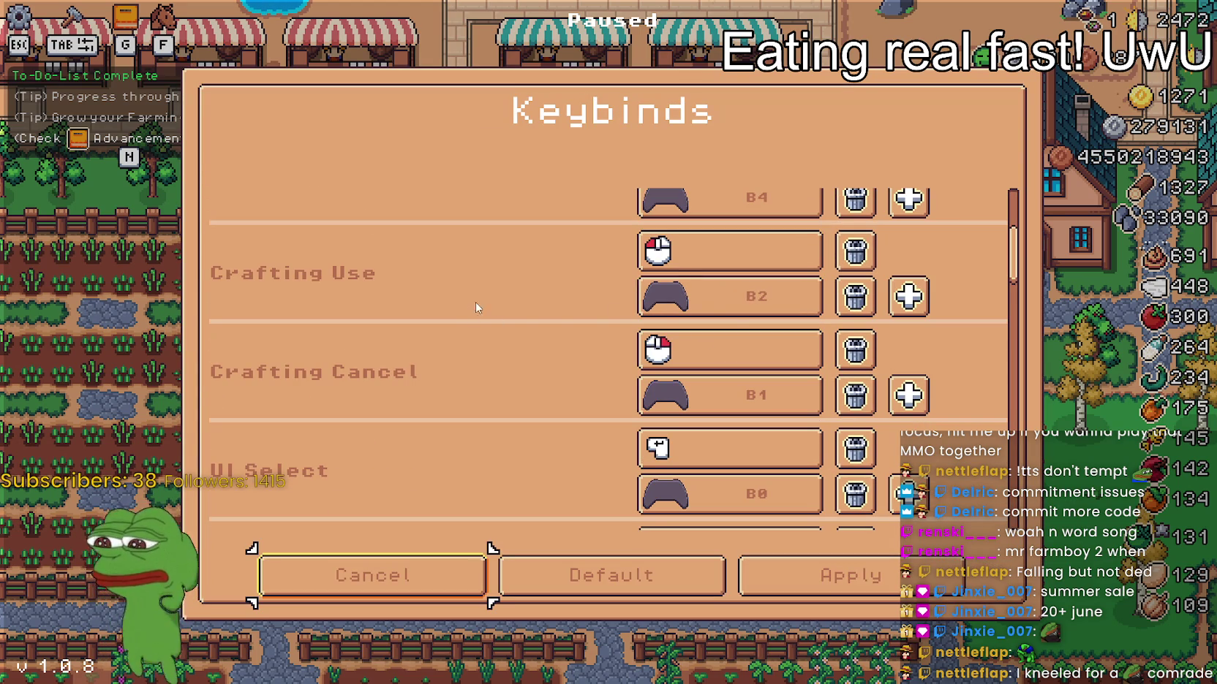
scroll(738, 320, "down", 1)
scroll(660, 354, "down", 1)
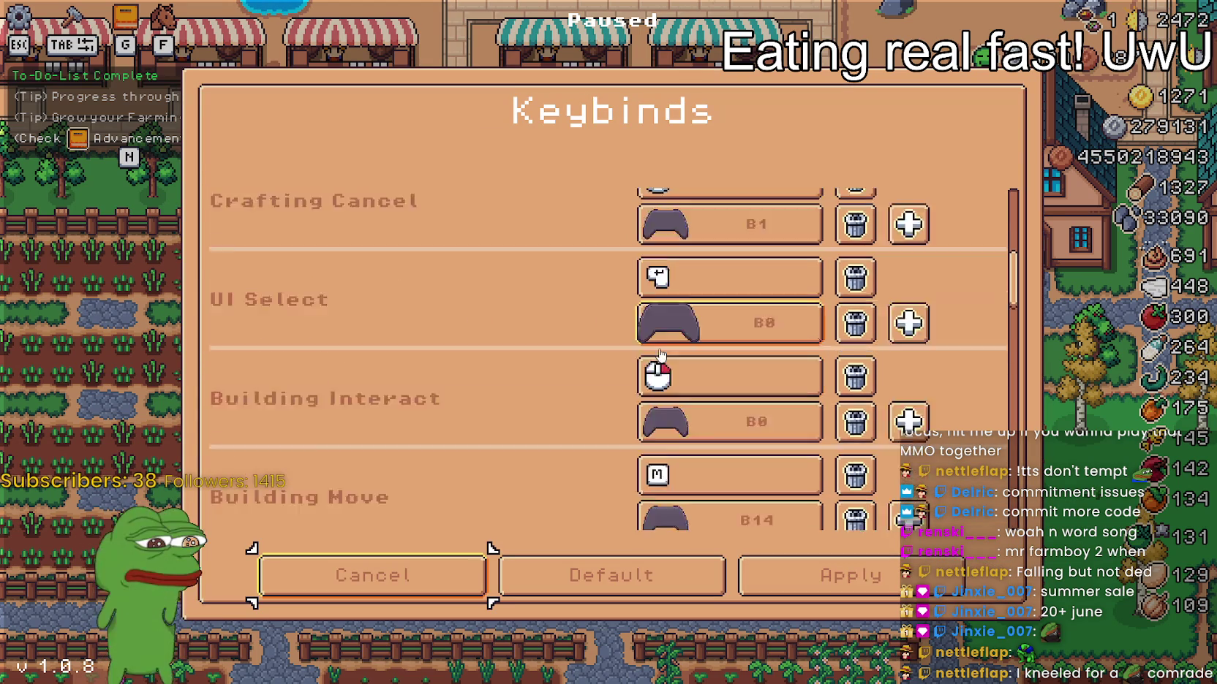
scroll(661, 354, "down", 2)
left_click_drag(1015, 295, 1020, 431)
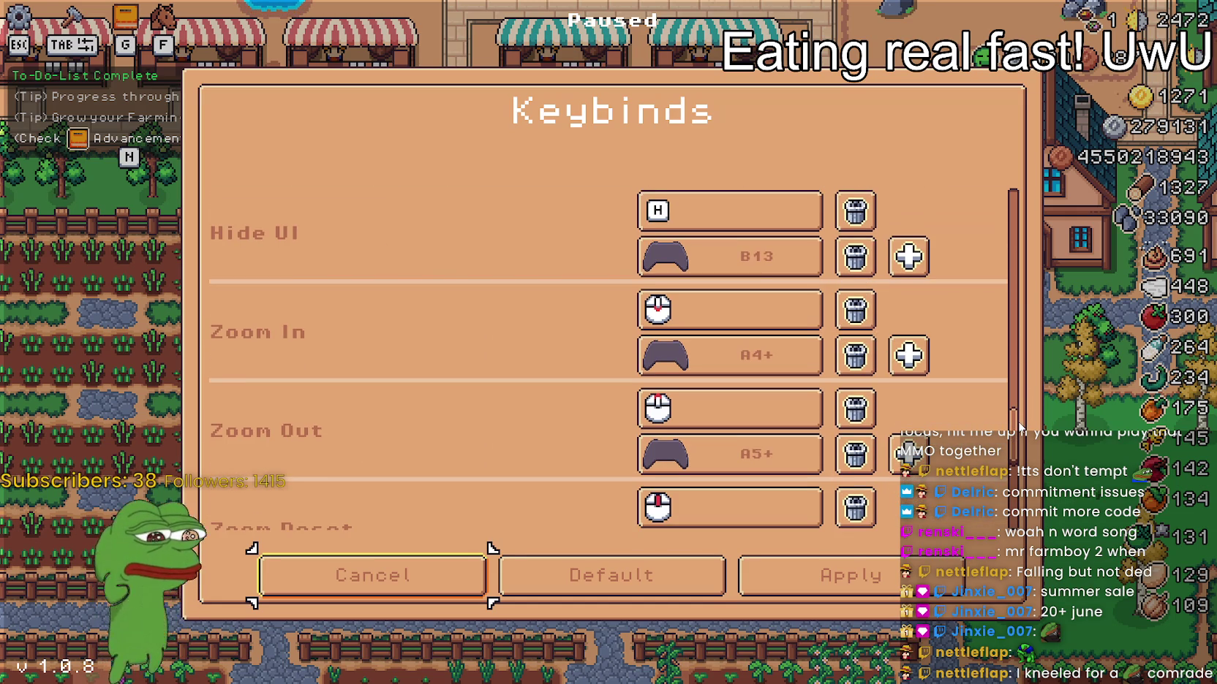
- Rebind Hide UI to J, apply it, then quit the game from the pause menu
left_click(690, 213)
key("j")
left_click(882, 578)
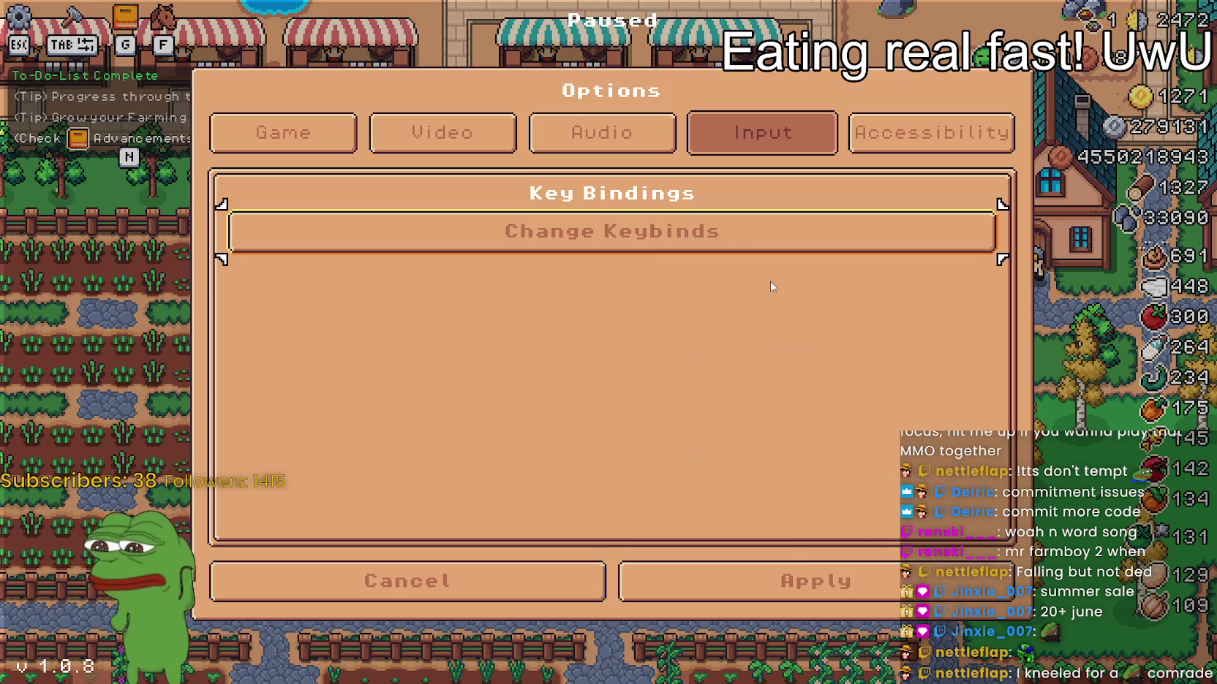
left_click(788, 568)
key("Escape")
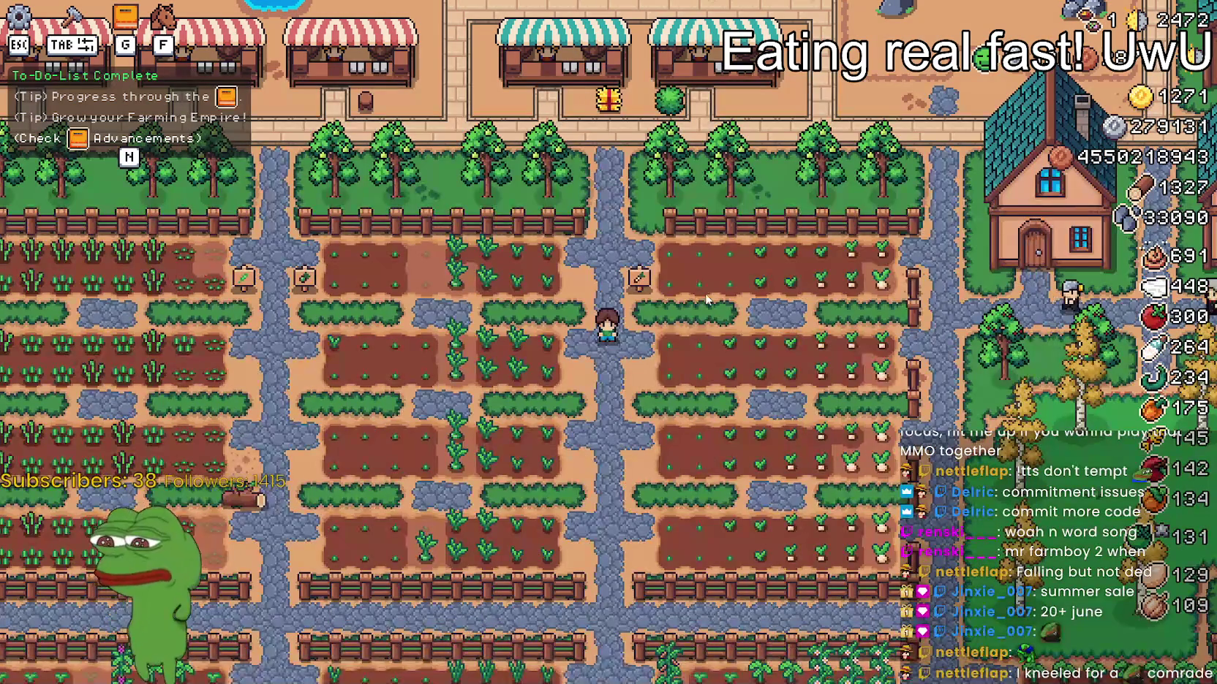
key("Escape")
left_click(695, 488)
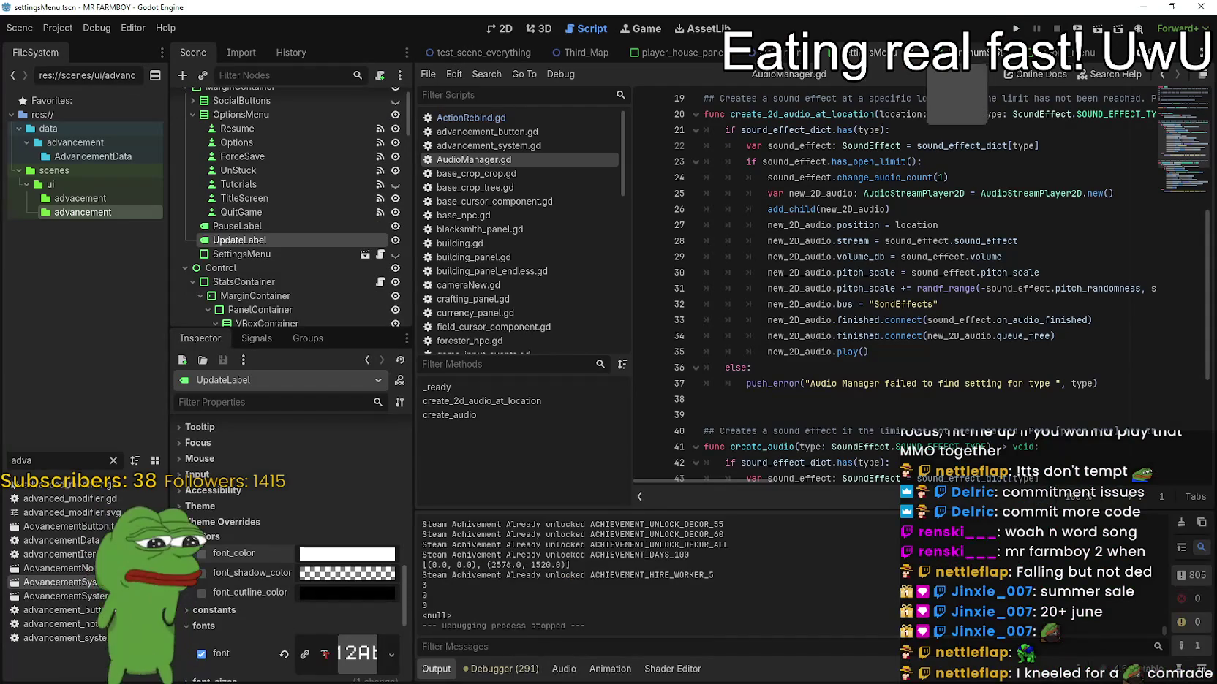
- Relaunch the Mr Farmboy project from the Godot toolbar
left_click(1015, 29)
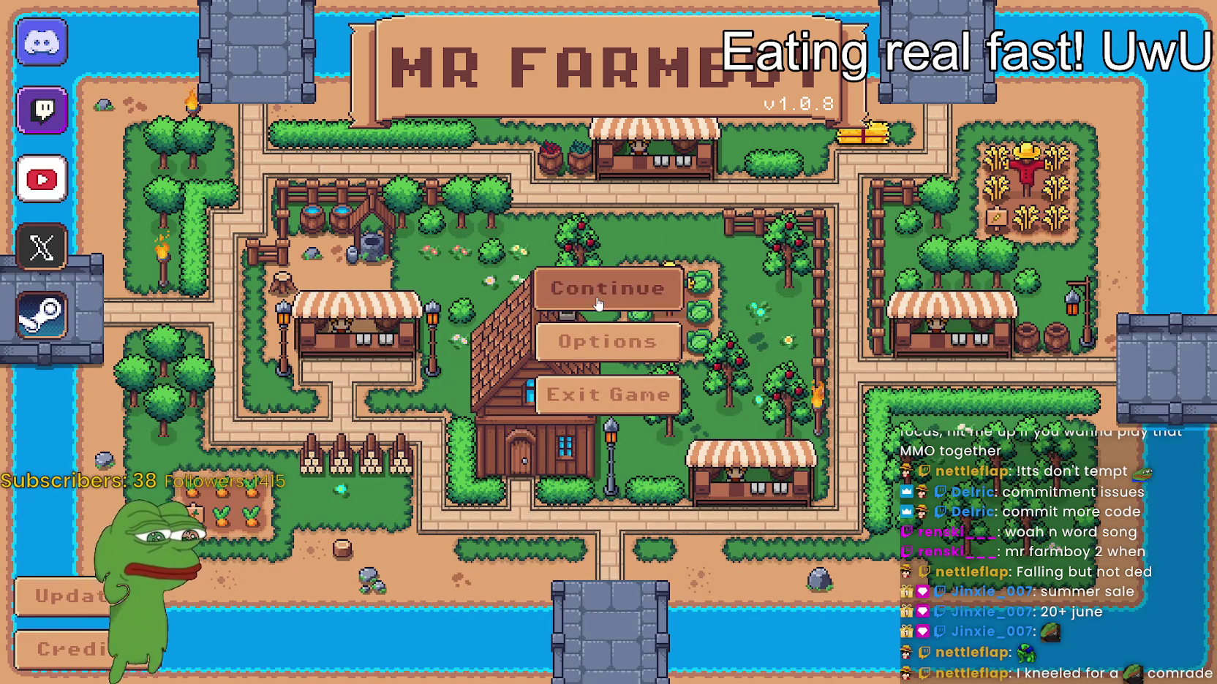
- Continue from the title screen, pick Save 1 in the save list and load it
left_click(661, 296)
scroll(692, 333, "down", 6)
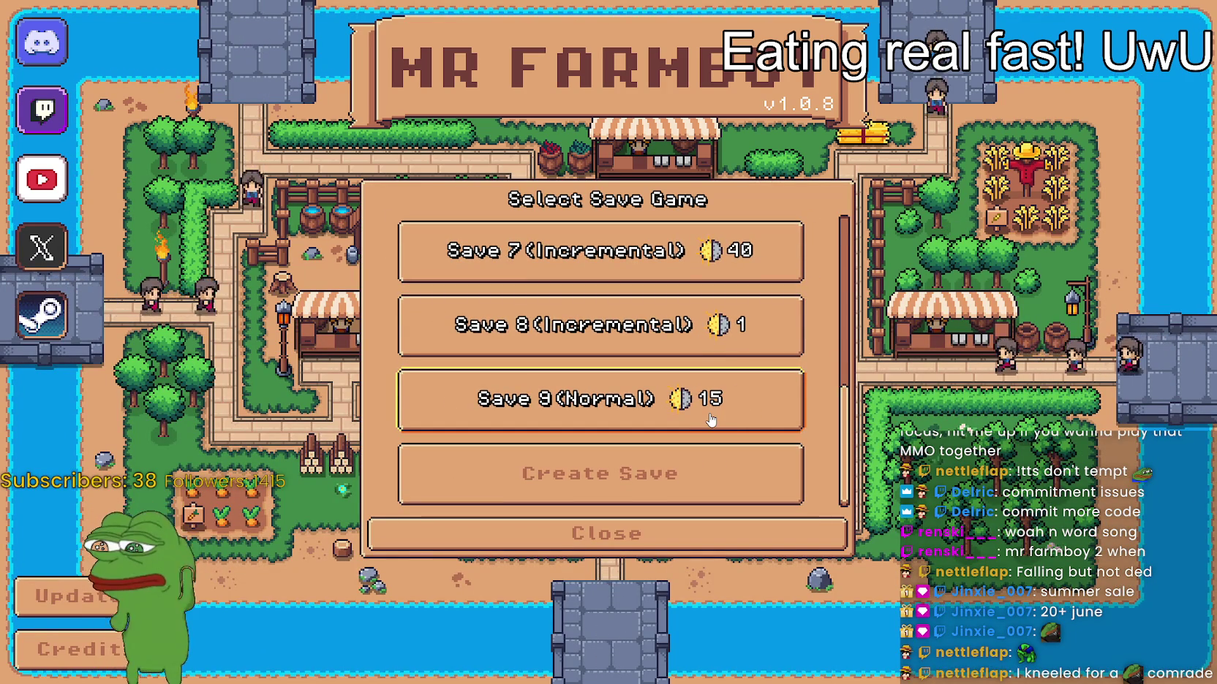
scroll(709, 413, "up", 5)
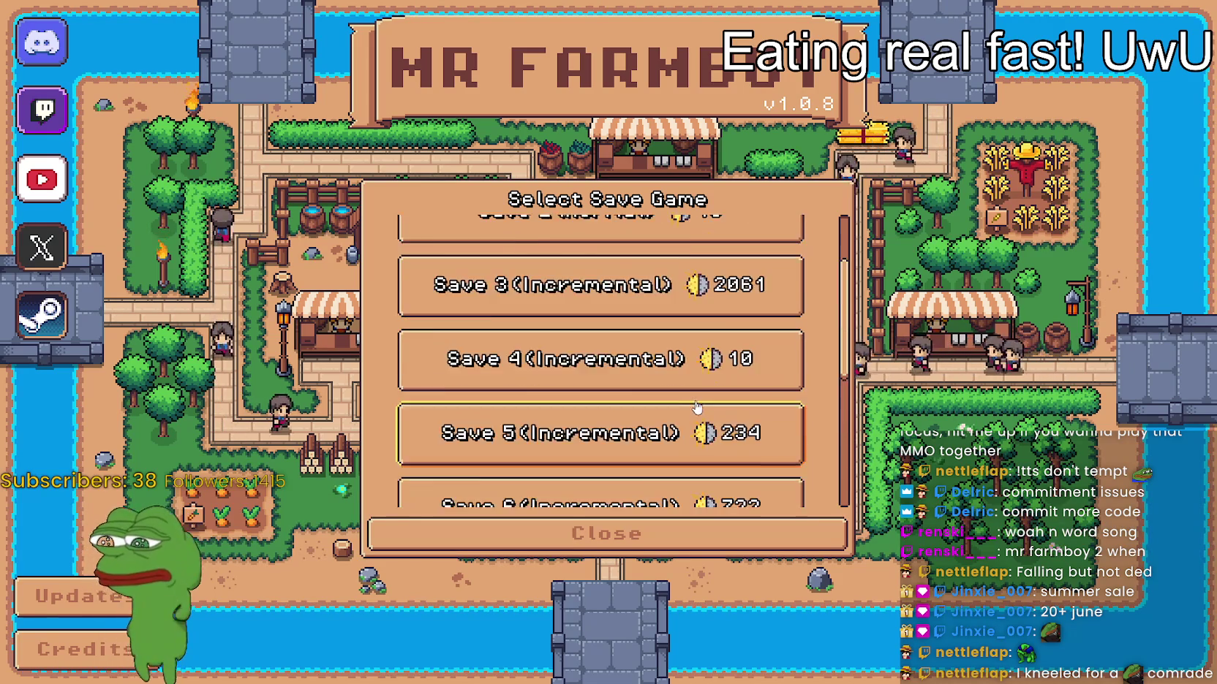
scroll(667, 278, "up", 1)
left_click(667, 245)
left_click(503, 261)
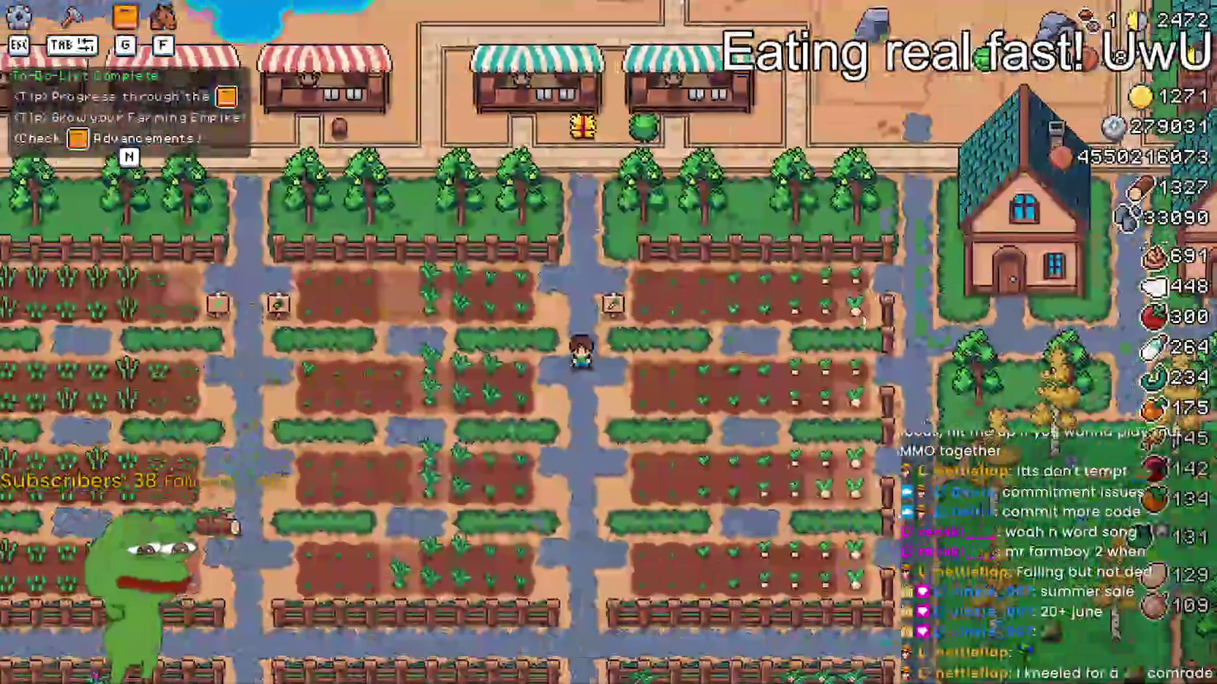
- Walk up the path, then check the keybinds list under Options > Input without changing it
key("w")
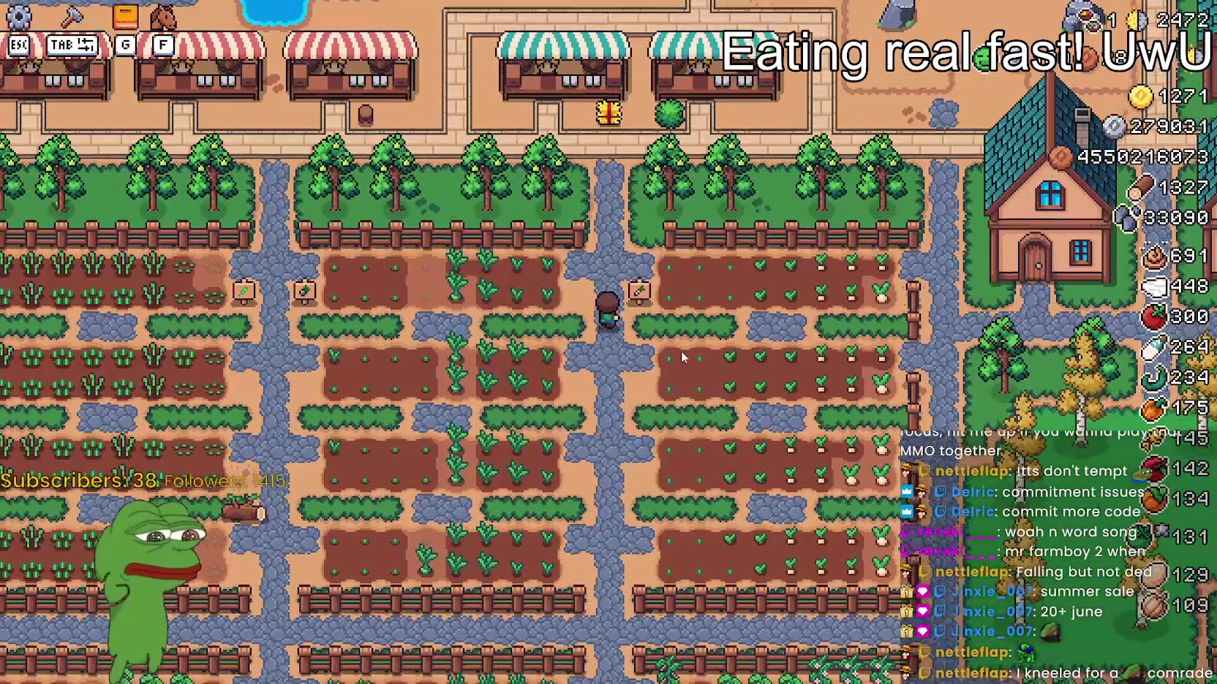
scroll(681, 351, "down", 3)
key("Escape")
left_click(611, 261)
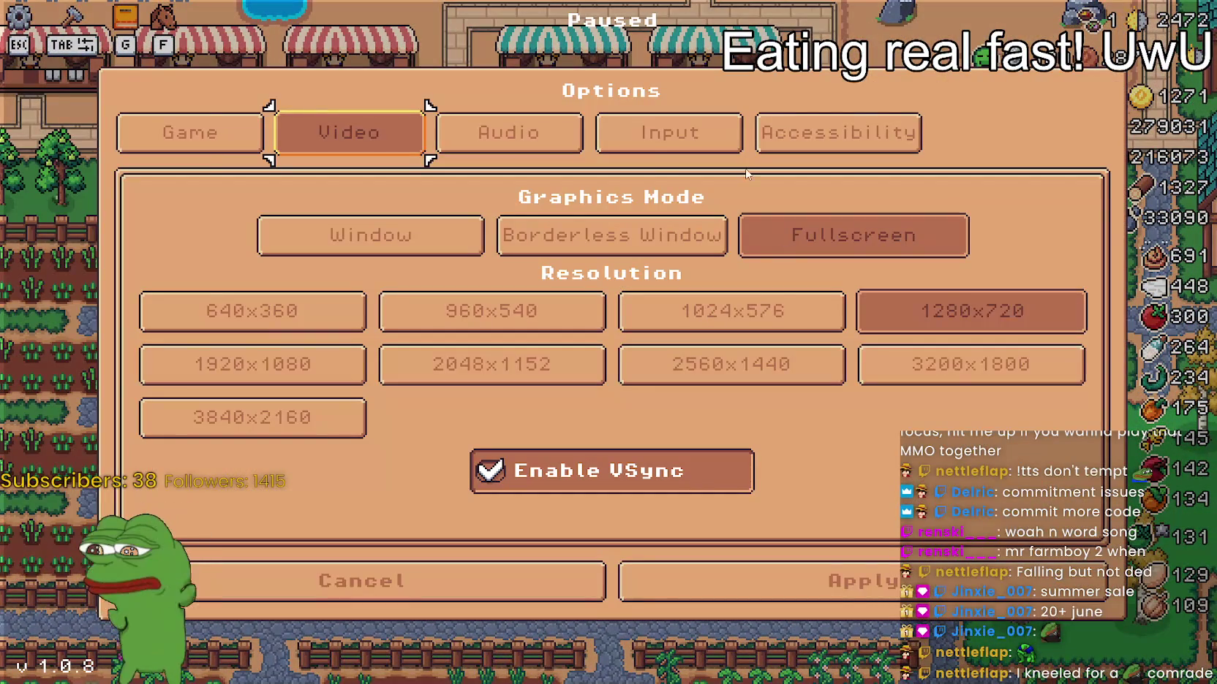
left_click(669, 132)
left_click(768, 242)
left_click_drag(1012, 217, 981, 414)
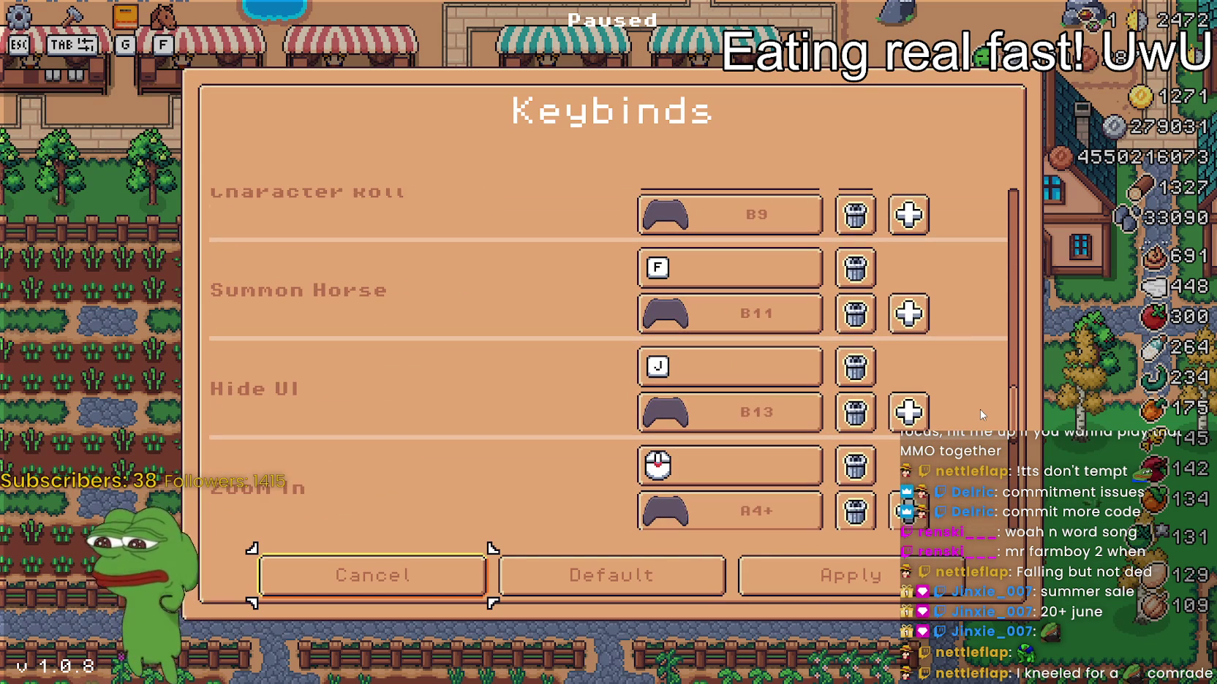
left_click(374, 569)
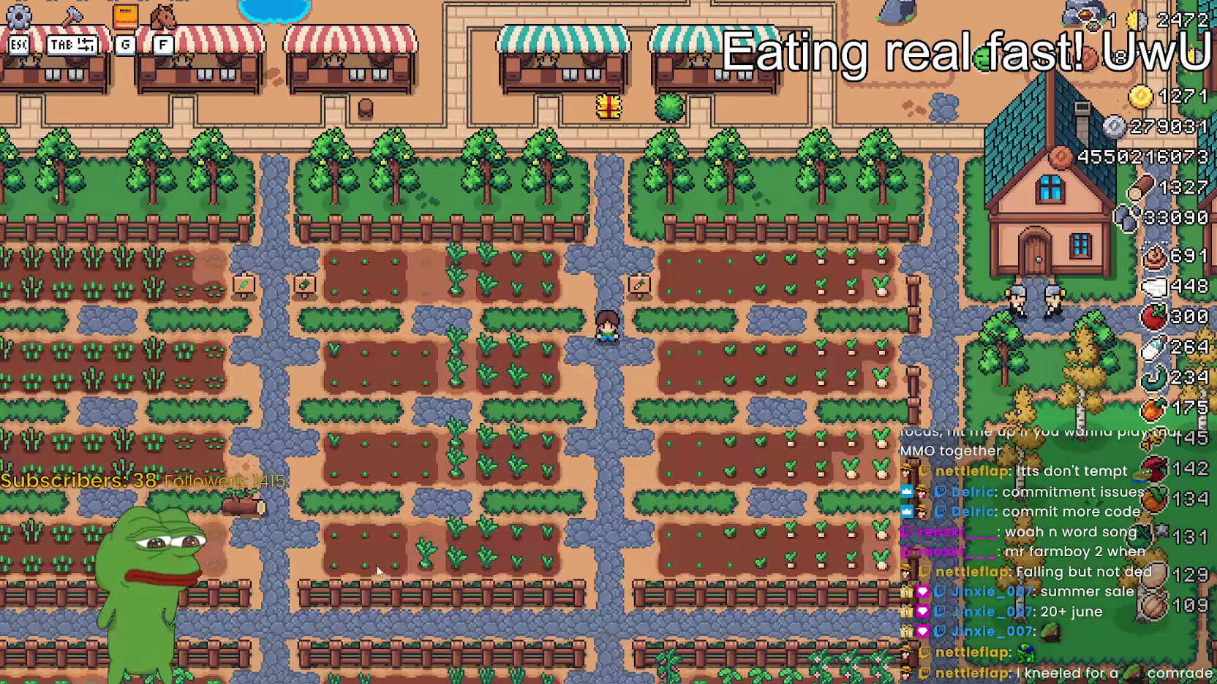
- Test hiding the HUD with J, then set the language to Spanish - Spain and resume play
key("j")
key("j")
key("j")
key("j")
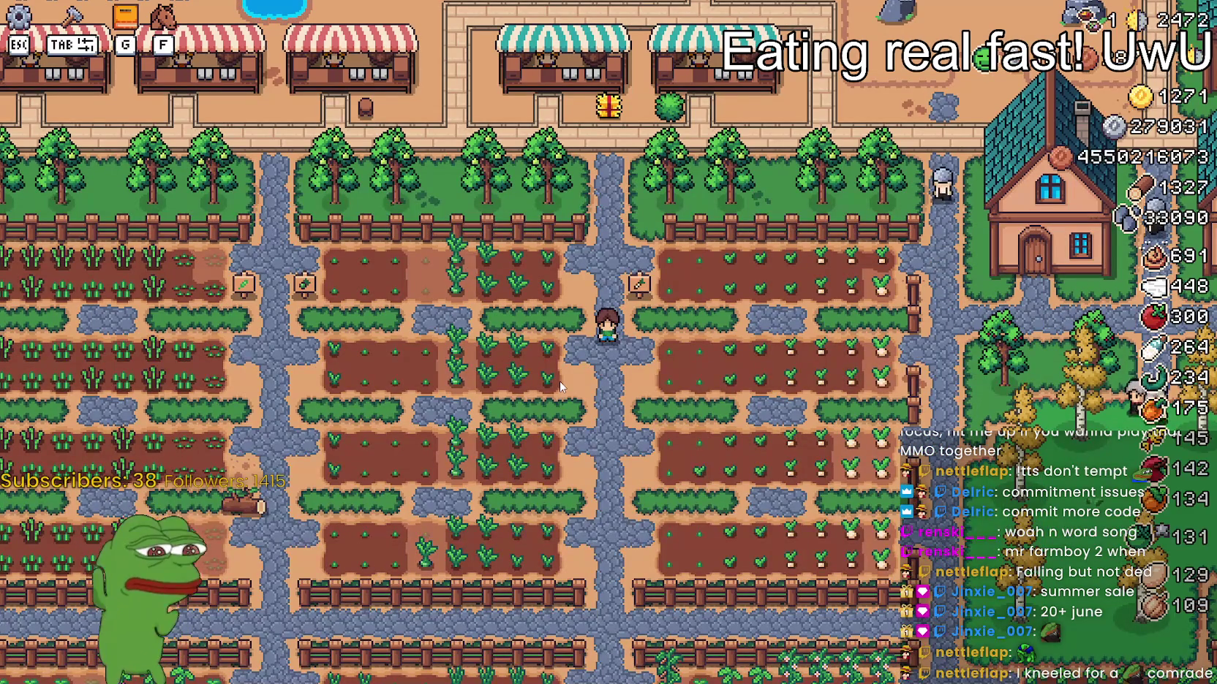
key("Escape")
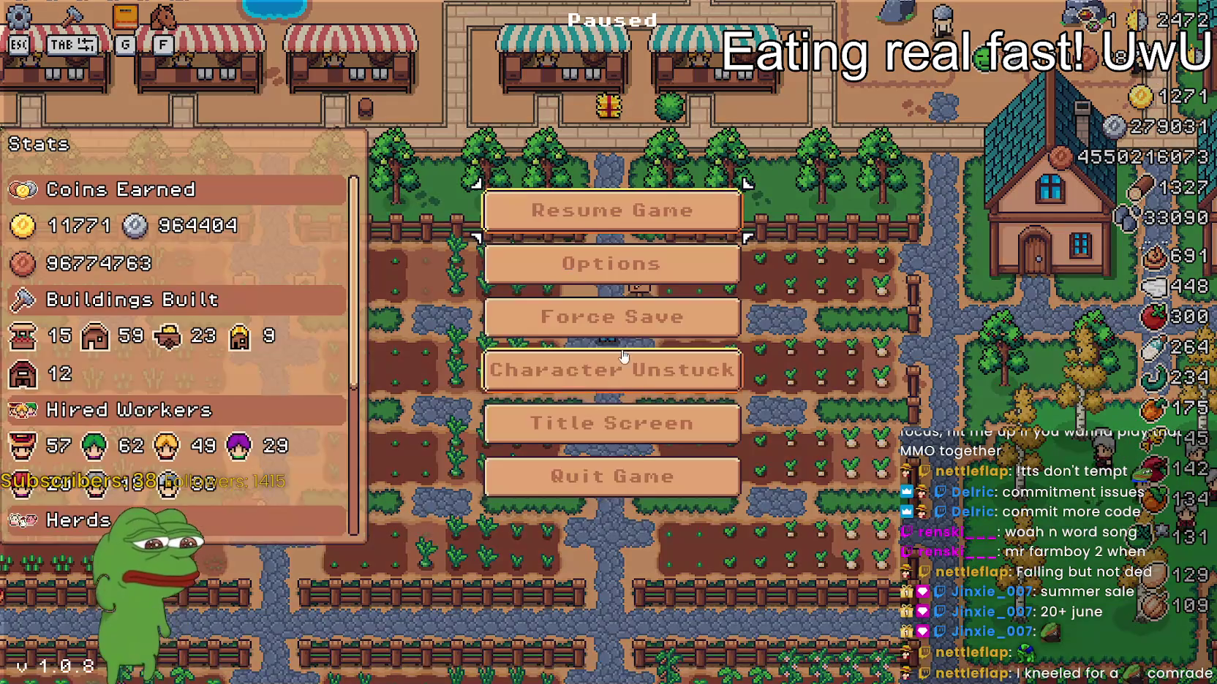
left_click(615, 285)
left_click(395, 573)
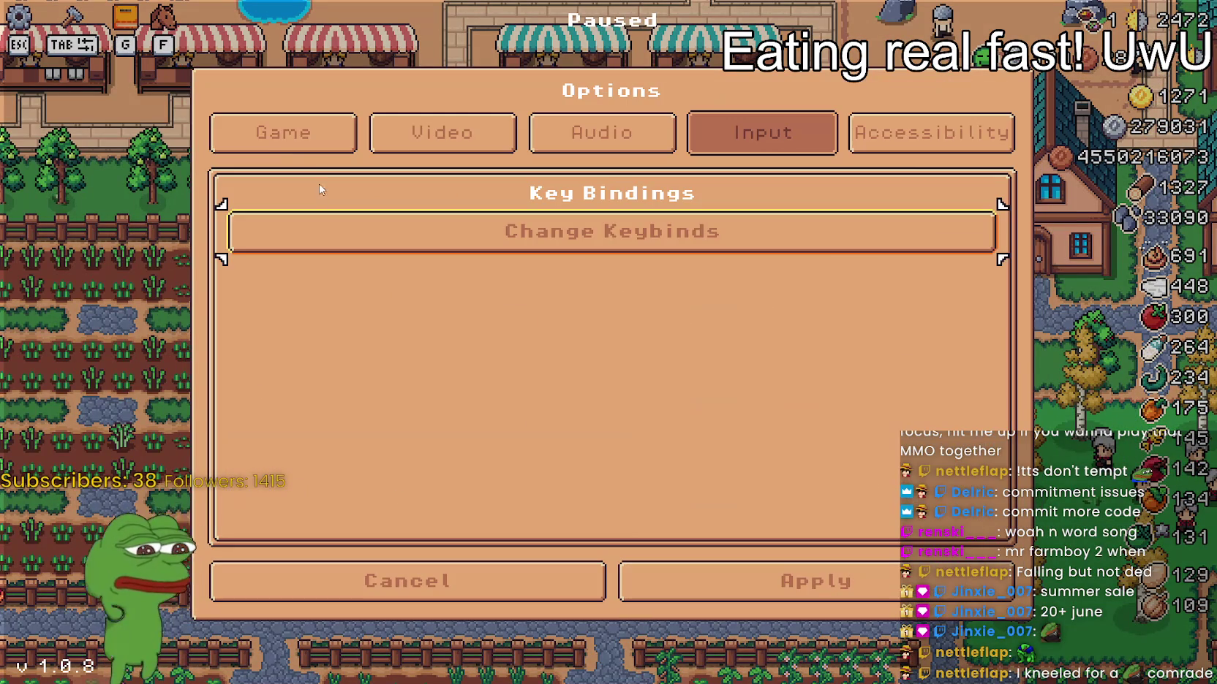
left_click(311, 205)
left_click(333, 278)
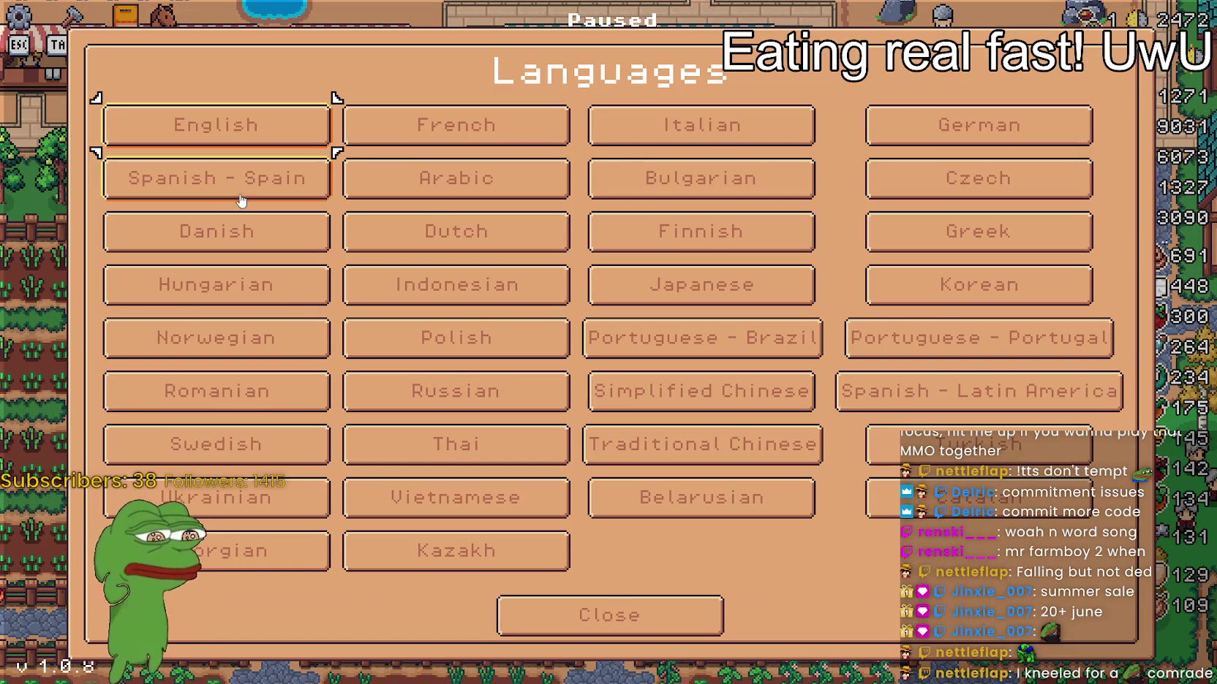
left_click(234, 195)
left_click(772, 578)
left_click(644, 207)
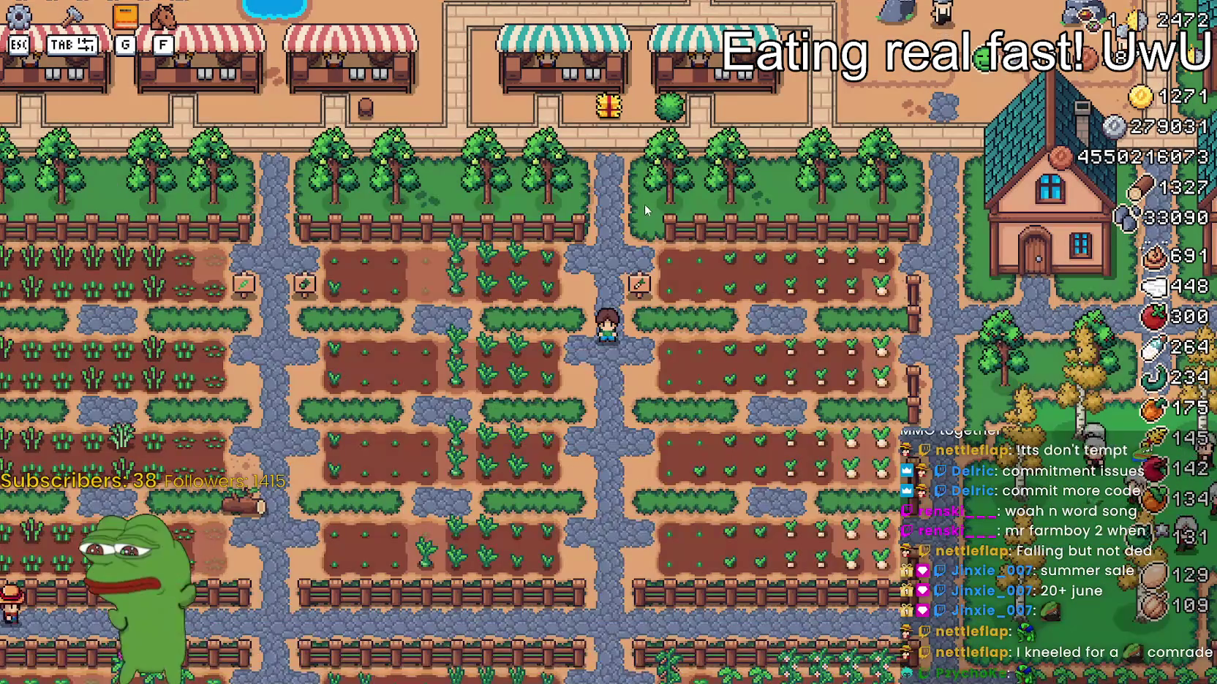
- Review the Avances panel's crop, tree, worker, land and building upgrade pages
key("g")
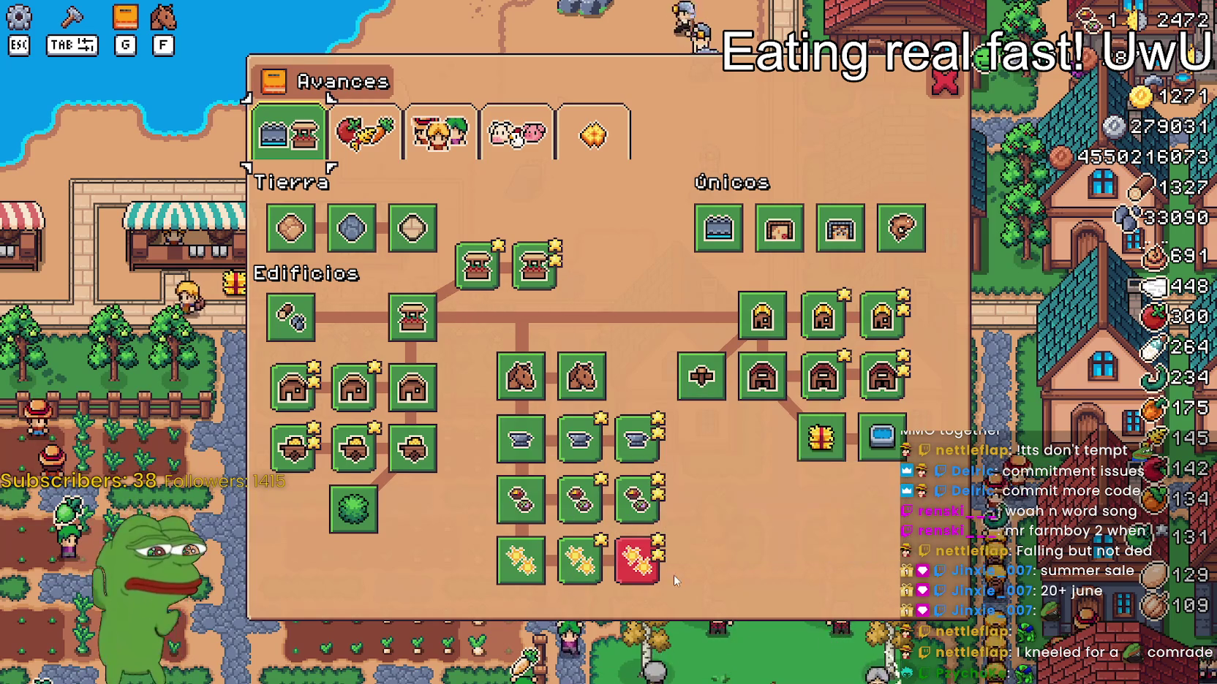
left_click(380, 131)
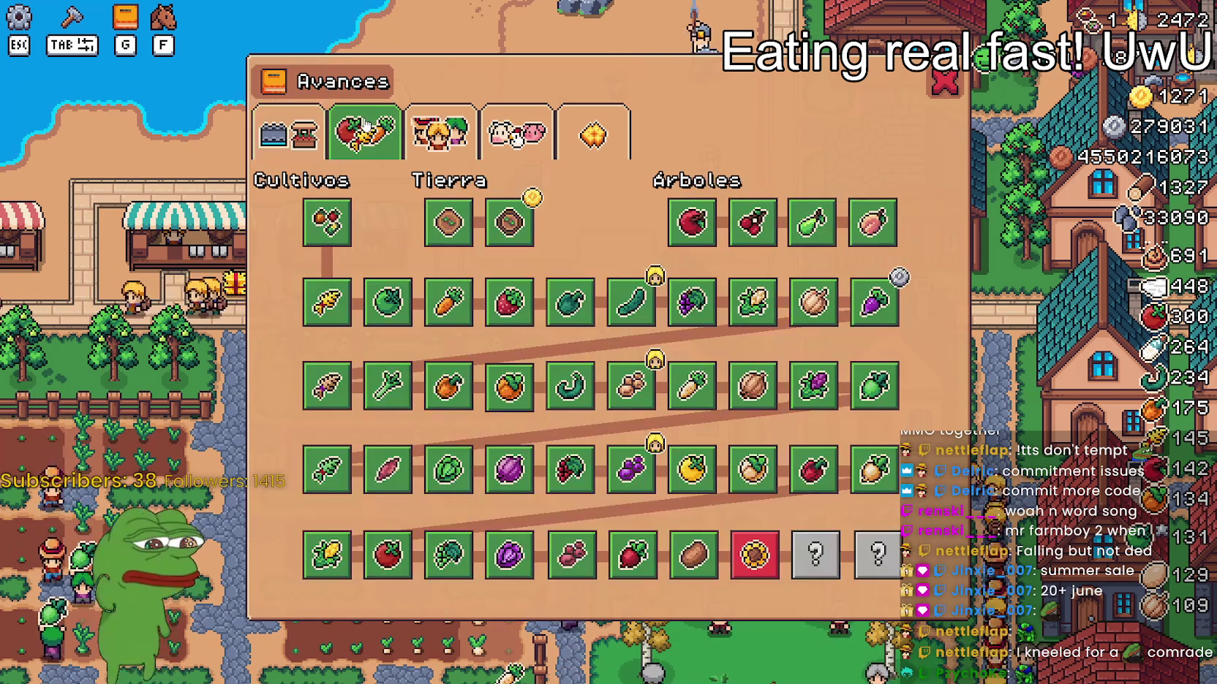
left_click(424, 123)
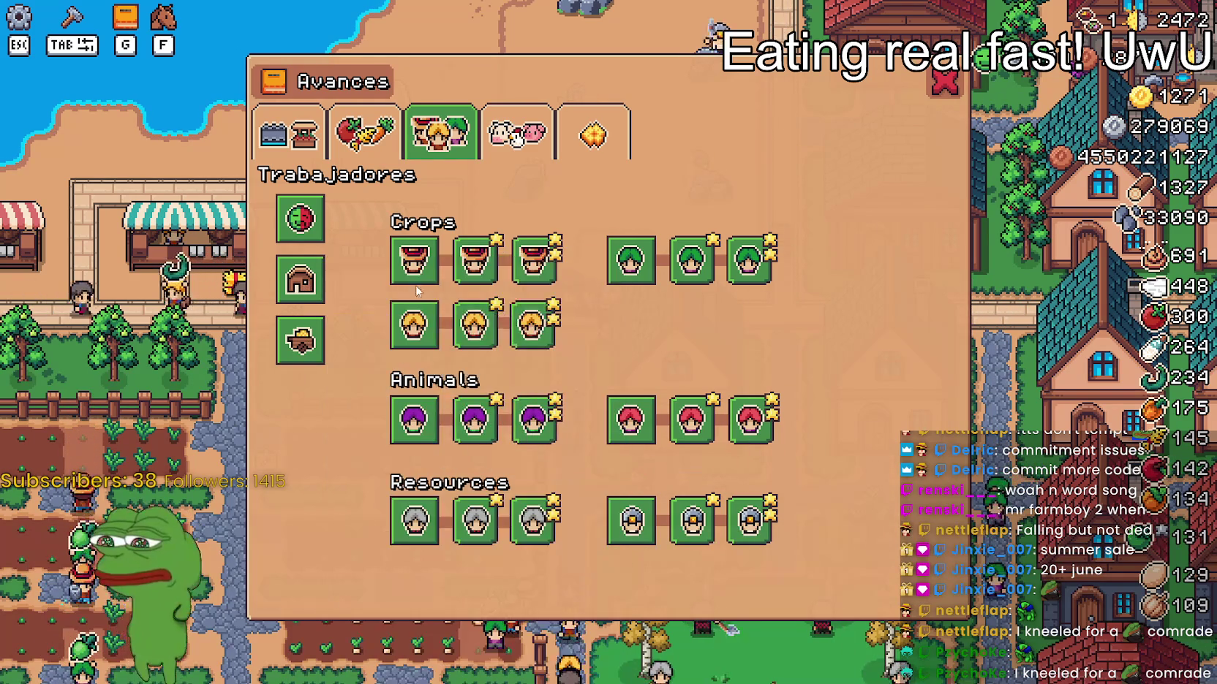
key("q")
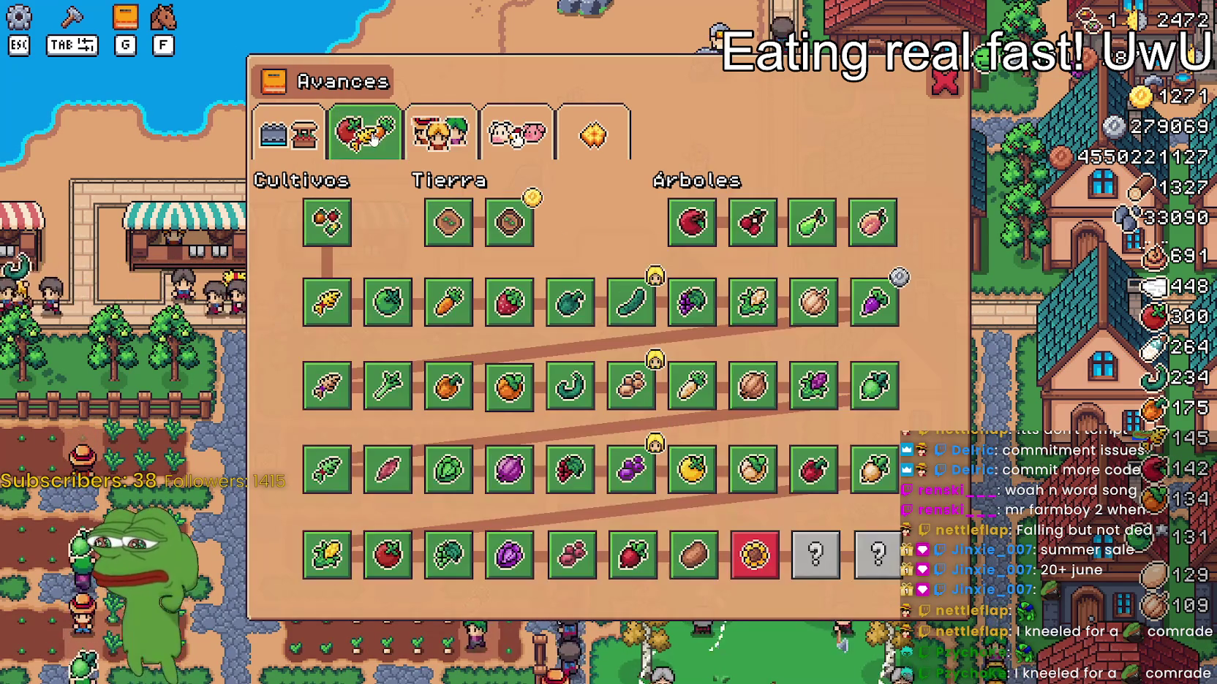
key("q")
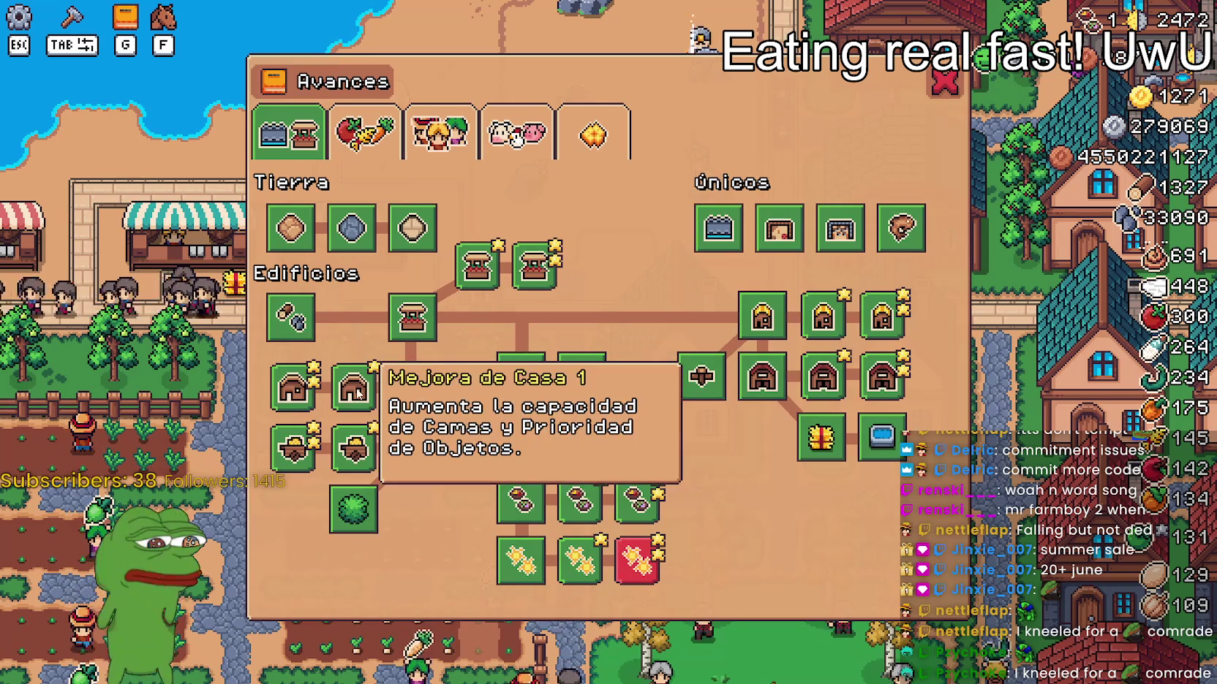
- Set the language back to English in Options and resume walking the farmer
key("Escape")
key("Escape")
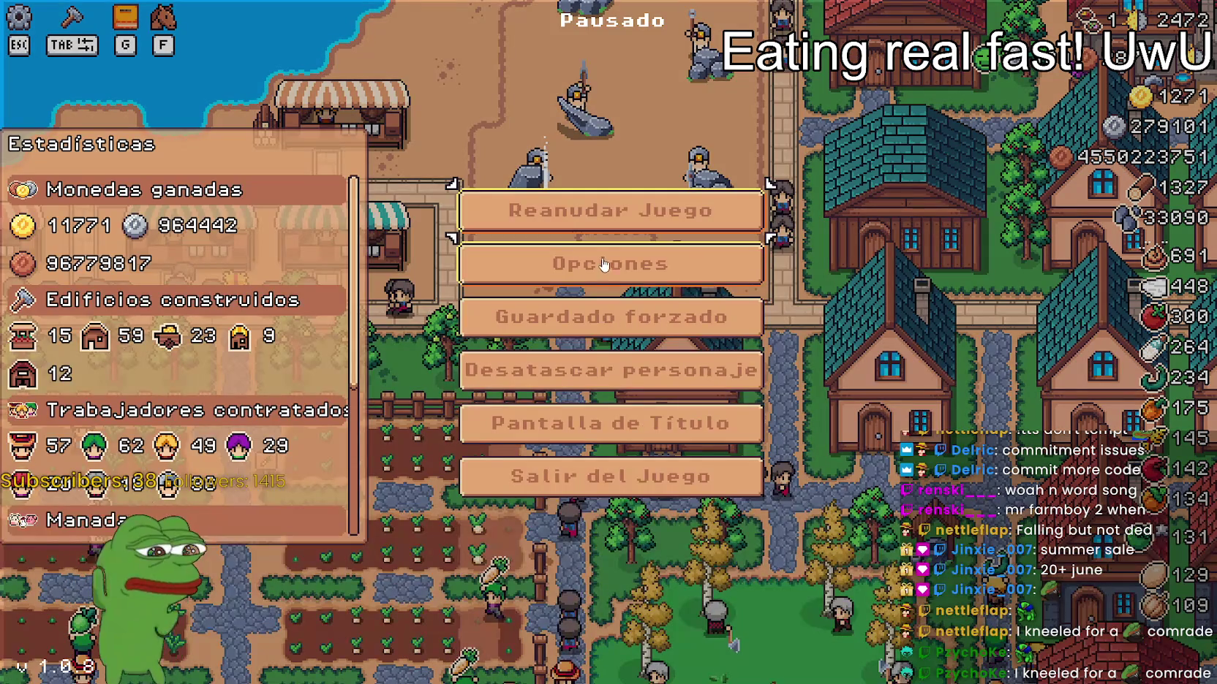
left_click(607, 267)
left_click(322, 271)
left_click(224, 122)
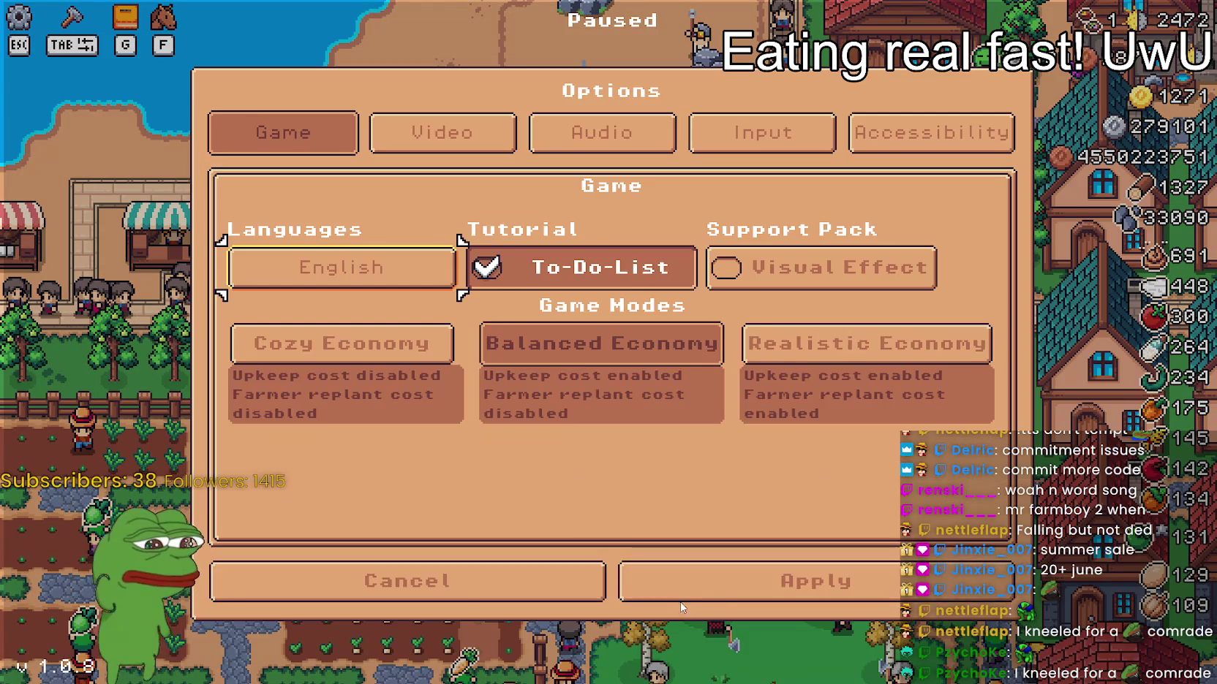
left_click(687, 581)
key("Escape")
key("a")
key("s")
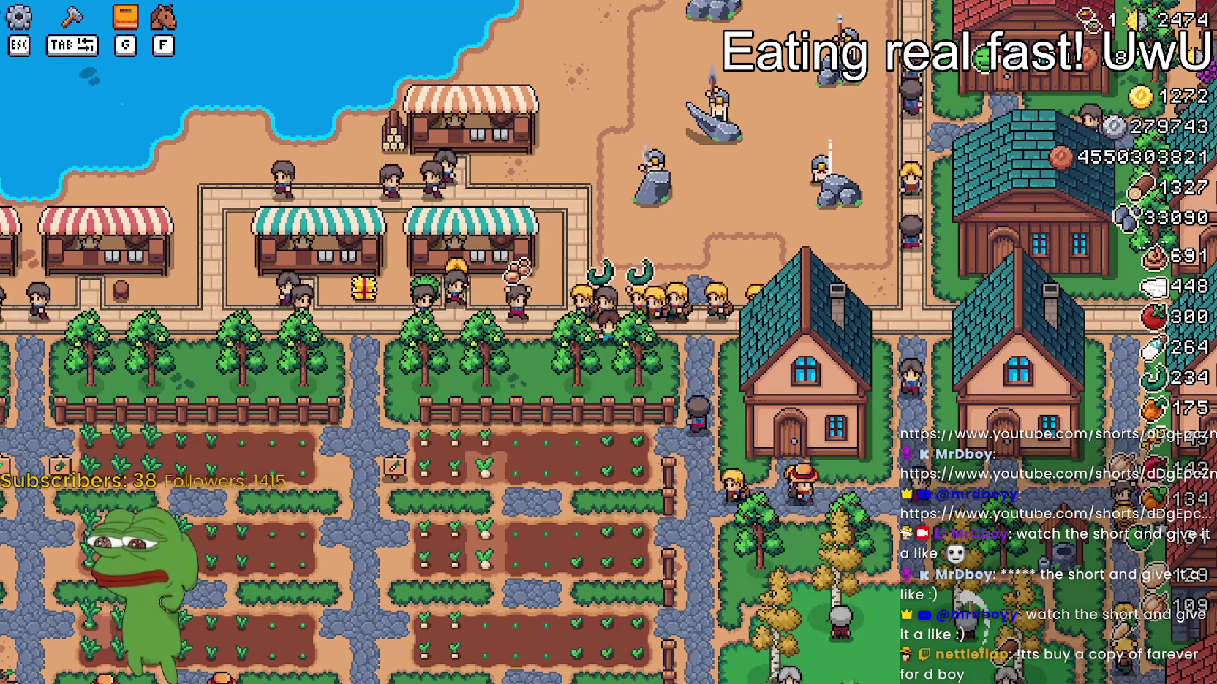
- Switch to the TikTok Studio browser window and scroll up and down the Posts list
key("alt+Tab")
scroll(609, 358, "down", 2)
scroll(826, 330, "down", 5)
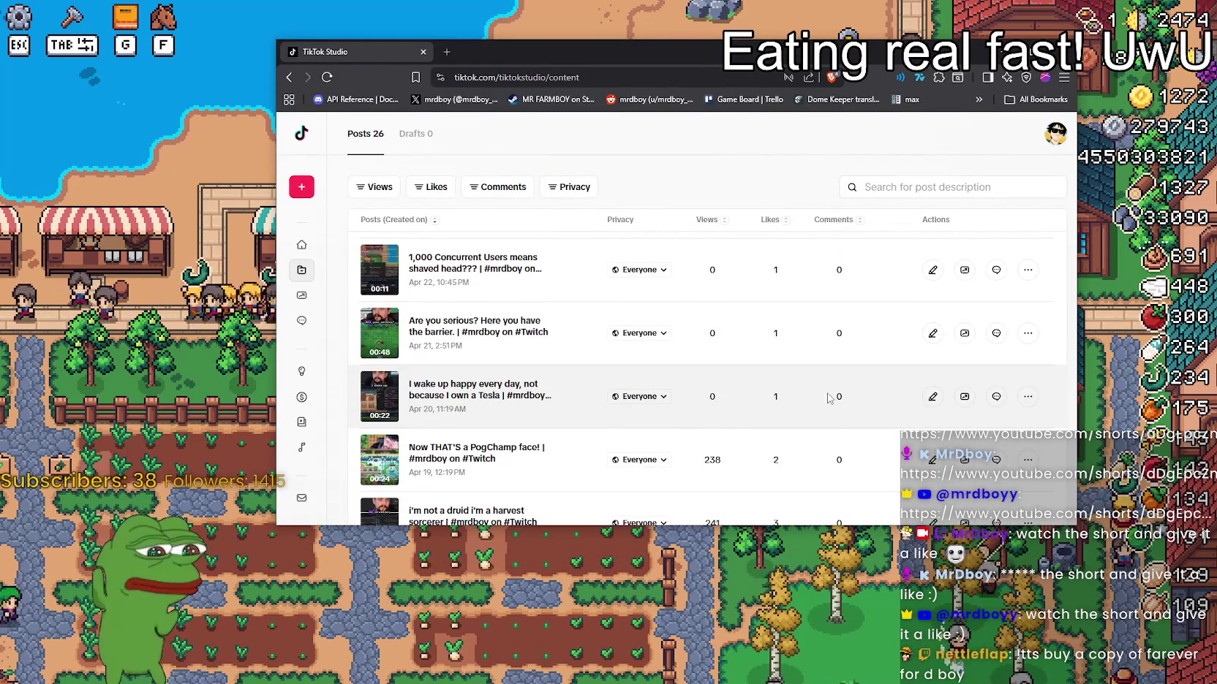
scroll(585, 421, "down", 1)
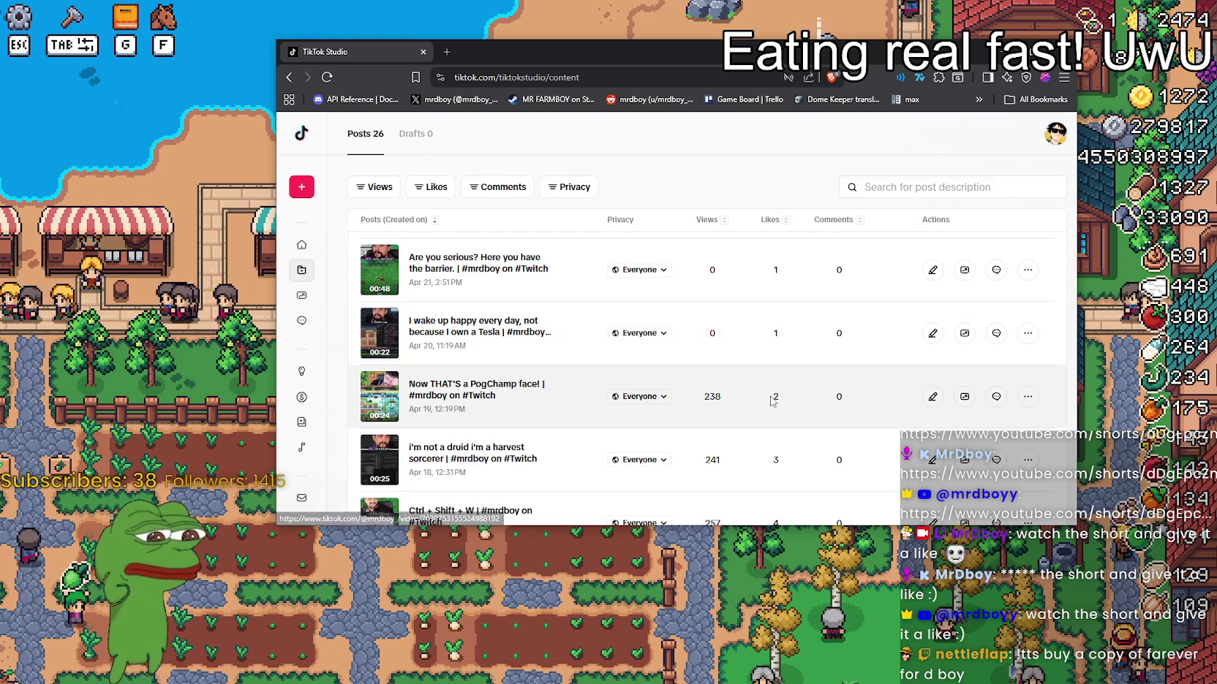
scroll(775, 409, "up", 7)
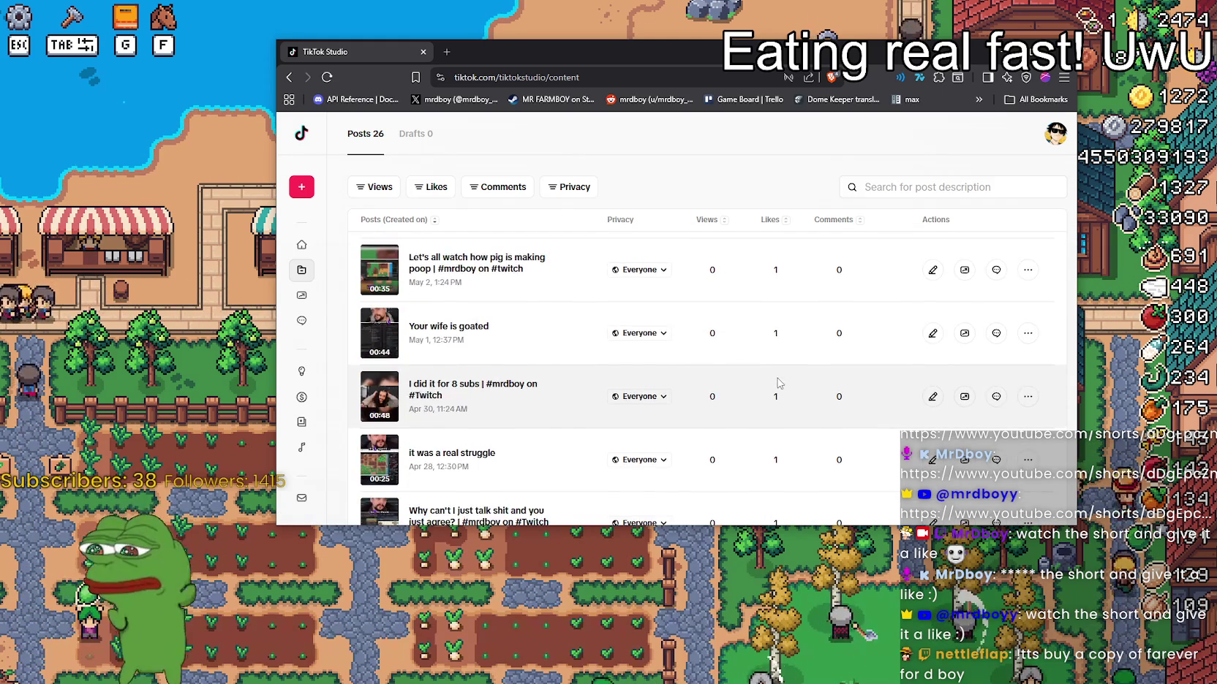
scroll(780, 377, "up", 1)
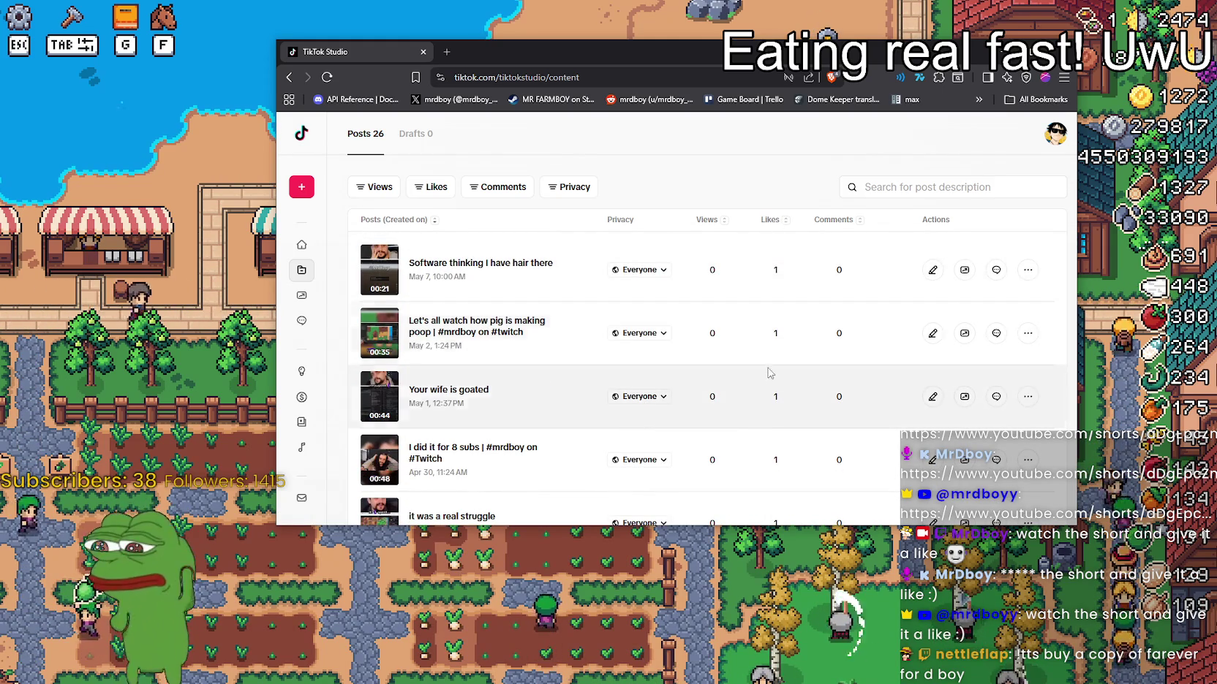
scroll(657, 351, "down", 2)
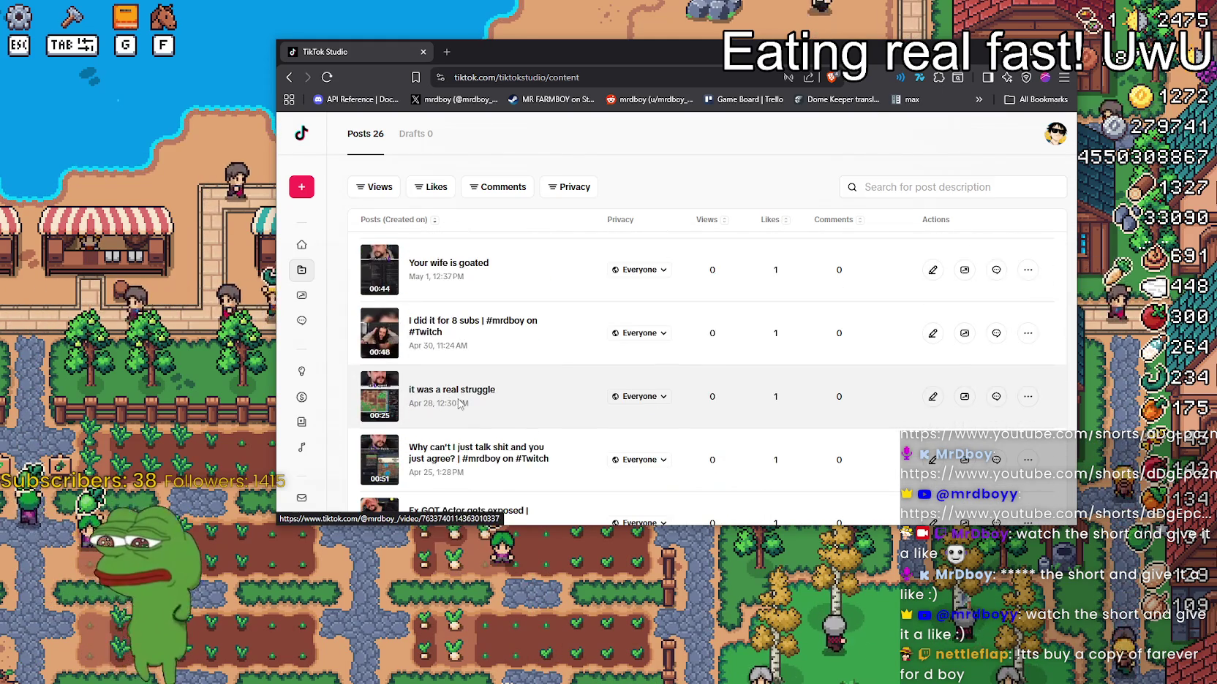
scroll(834, 310, "down", 1)
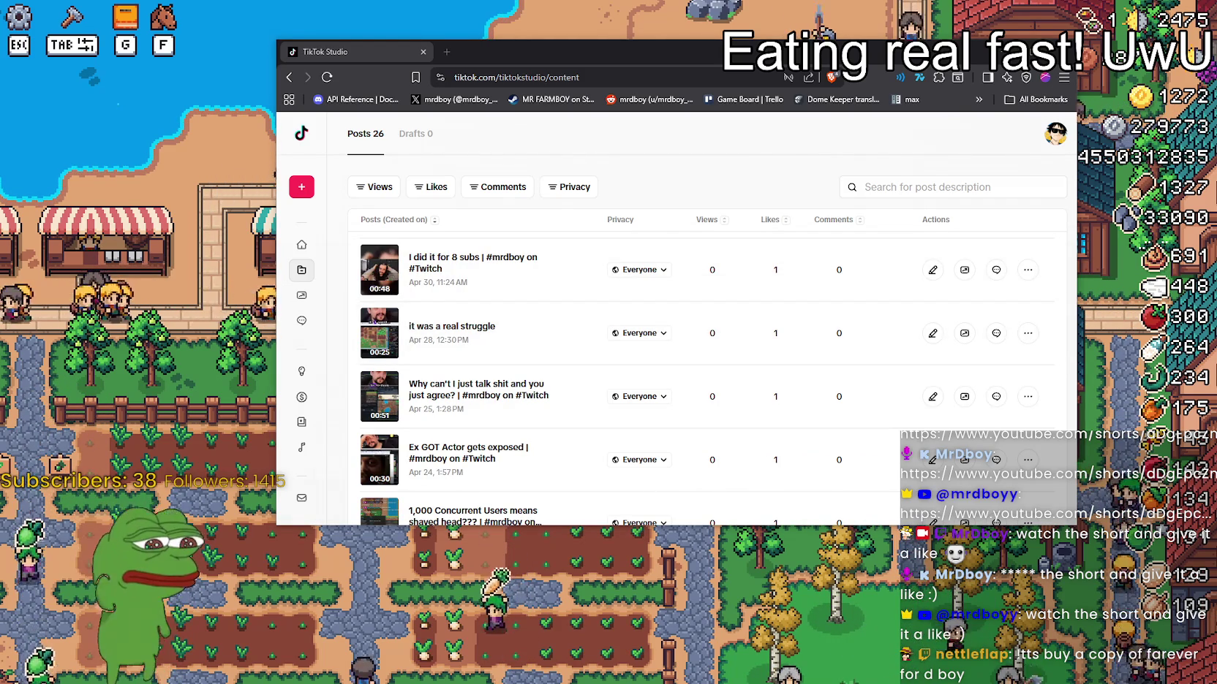
scroll(760, 337, "up", 3)
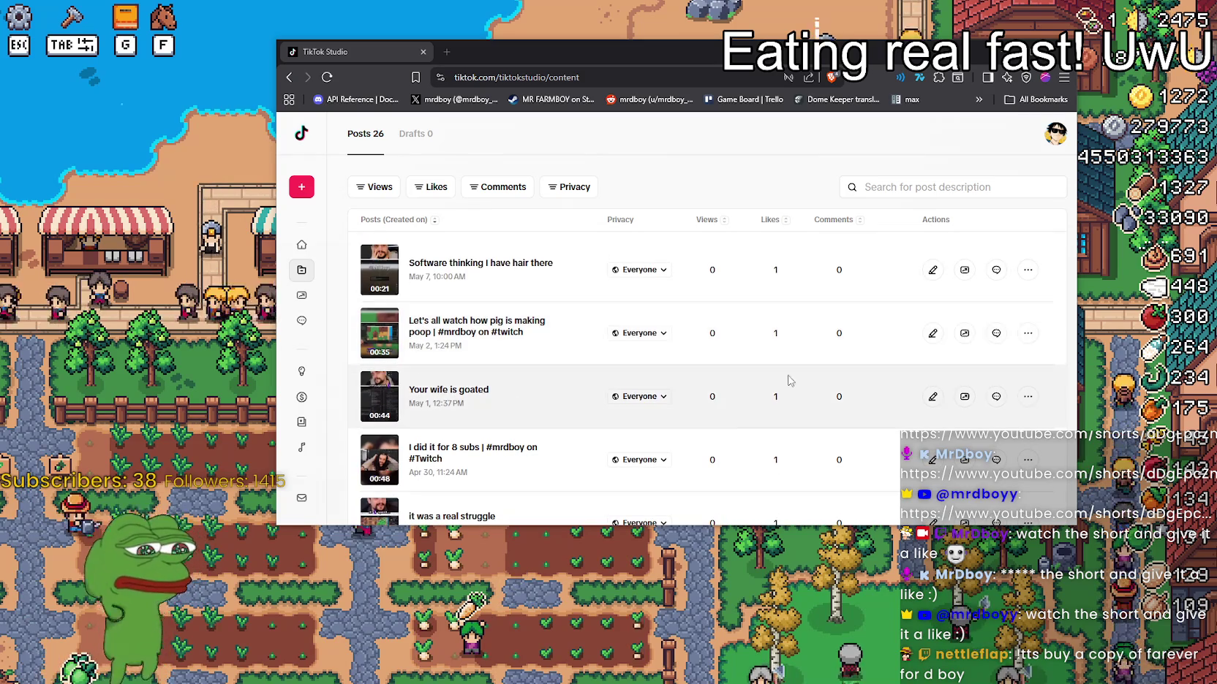
scroll(786, 428, "down", 4)
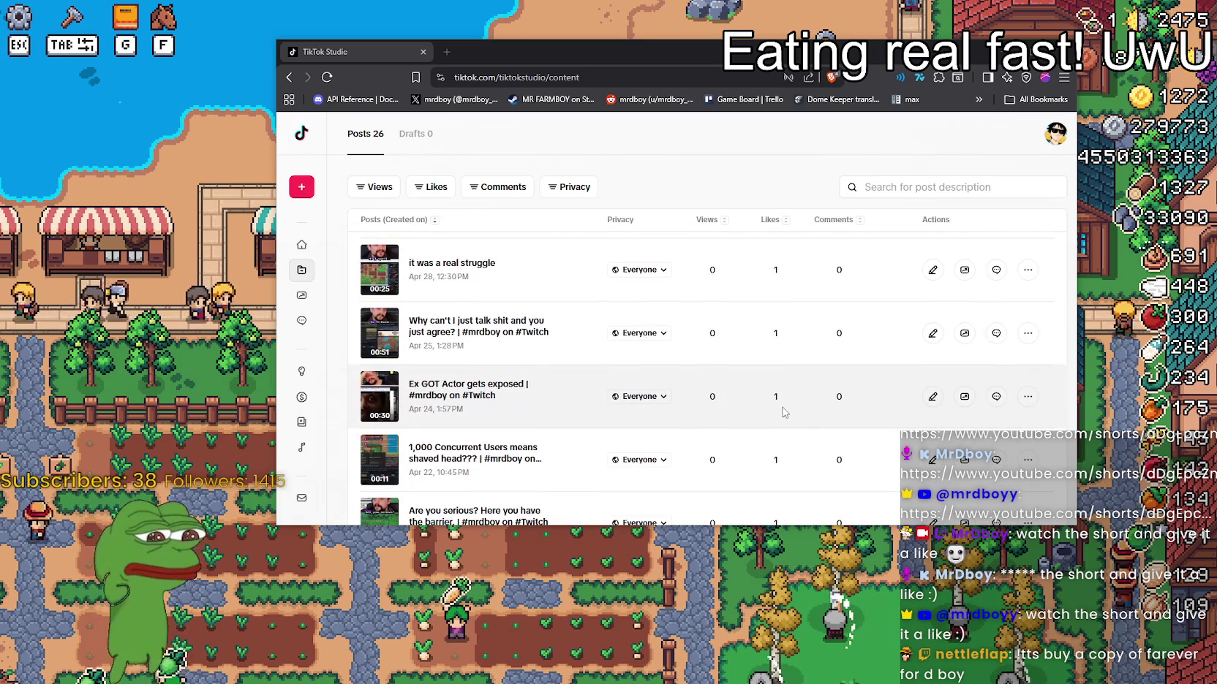
scroll(778, 459, "down", 1)
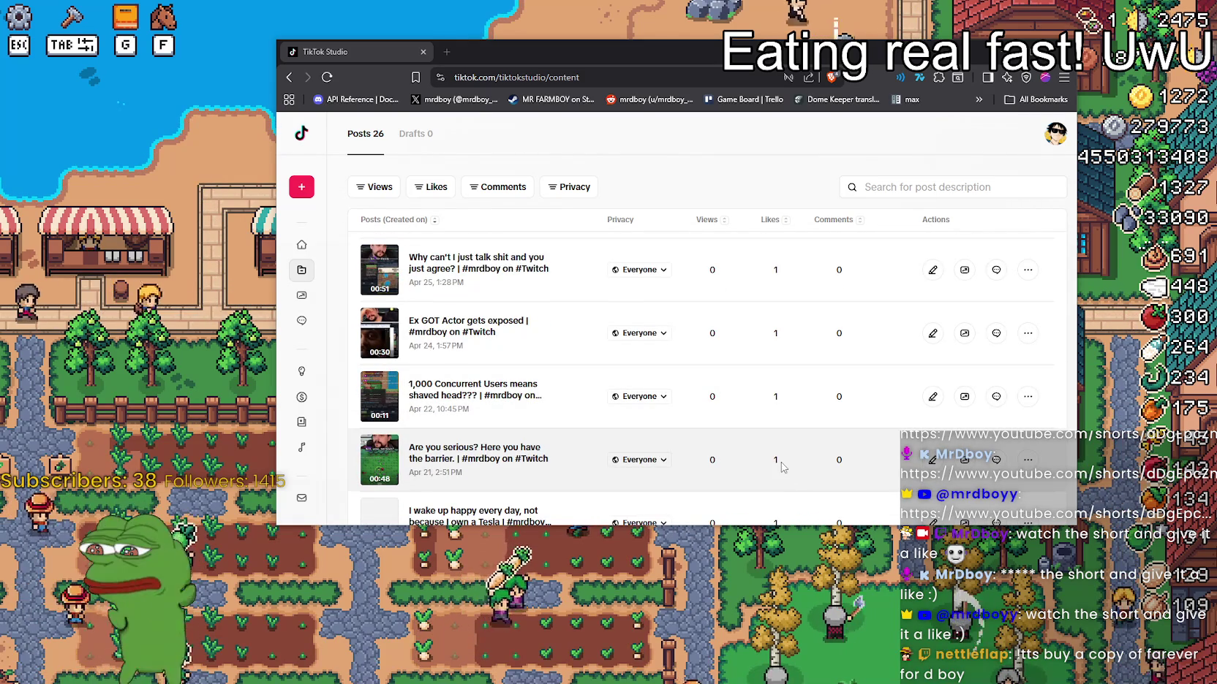
scroll(728, 461, "up", 5)
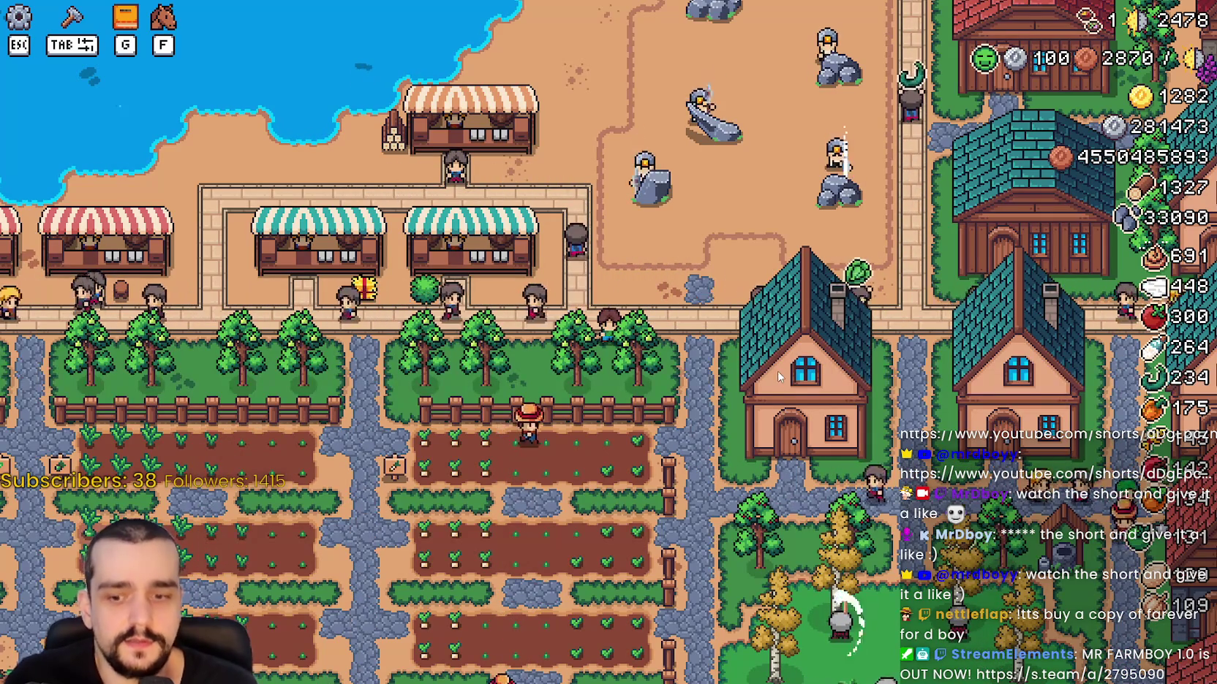
- Pause Mr Farmboy with Esc and quit the game back to the Godot editor
key("Escape")
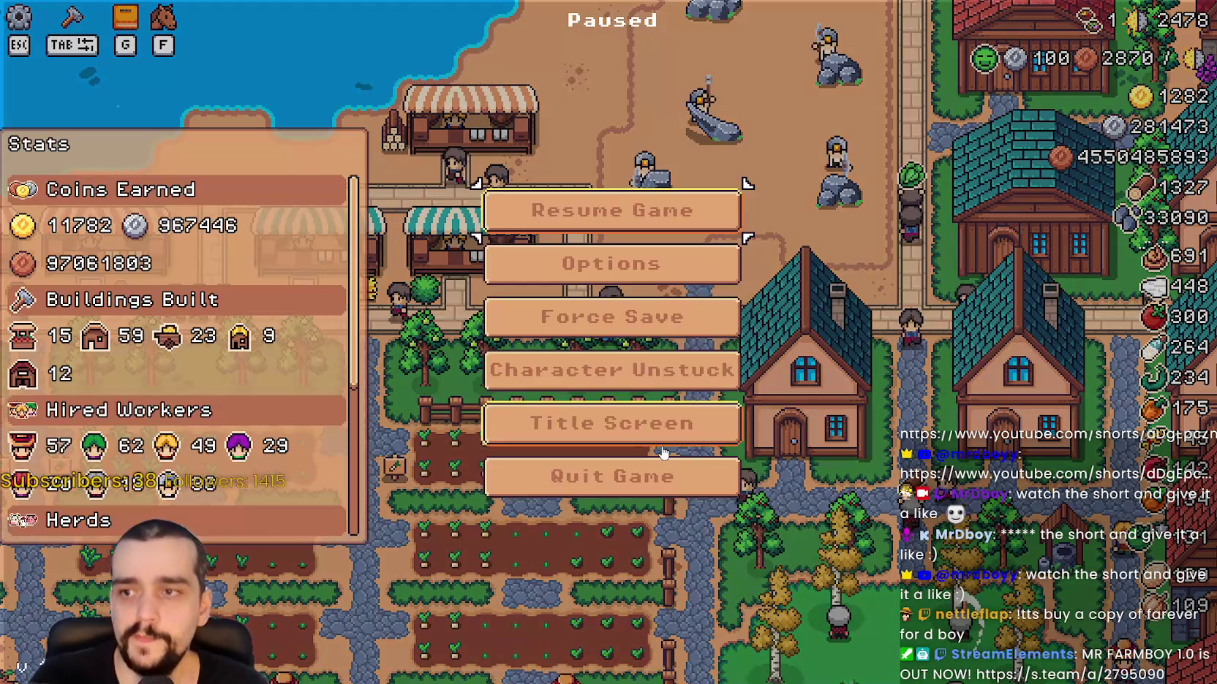
left_click(664, 471)
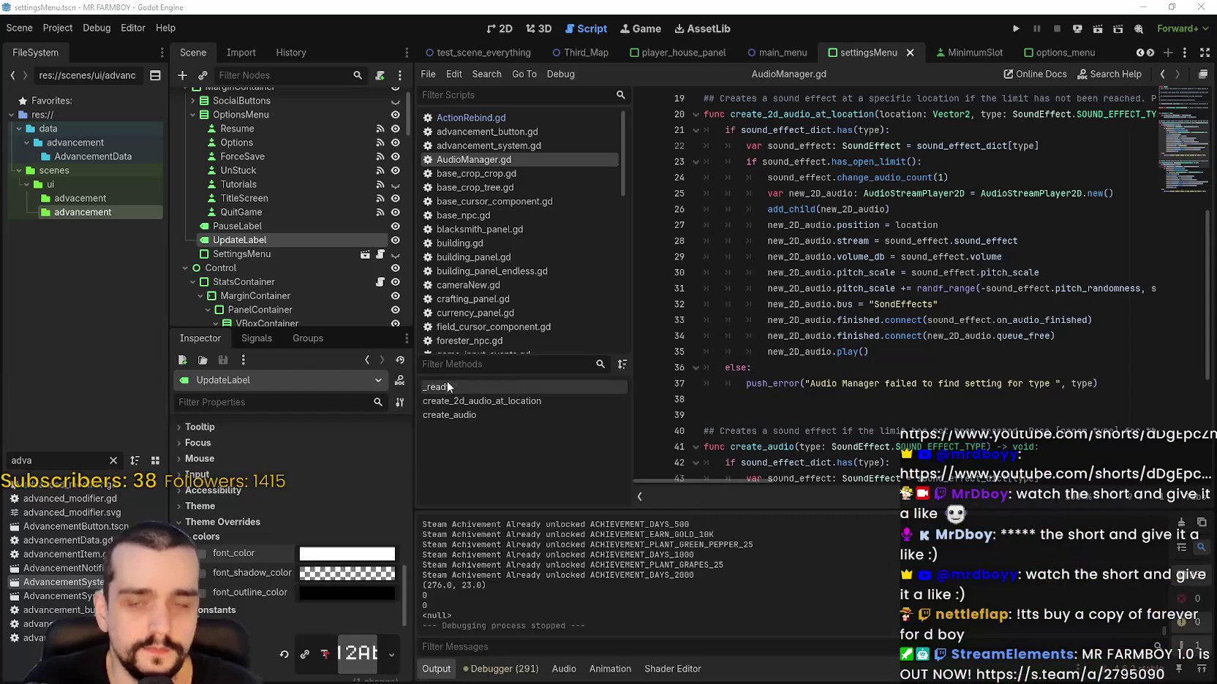
- Place the cursor at lines 30 and 33 of AudioManager.gd, then bring up GitHub Desktop
left_click(820, 273)
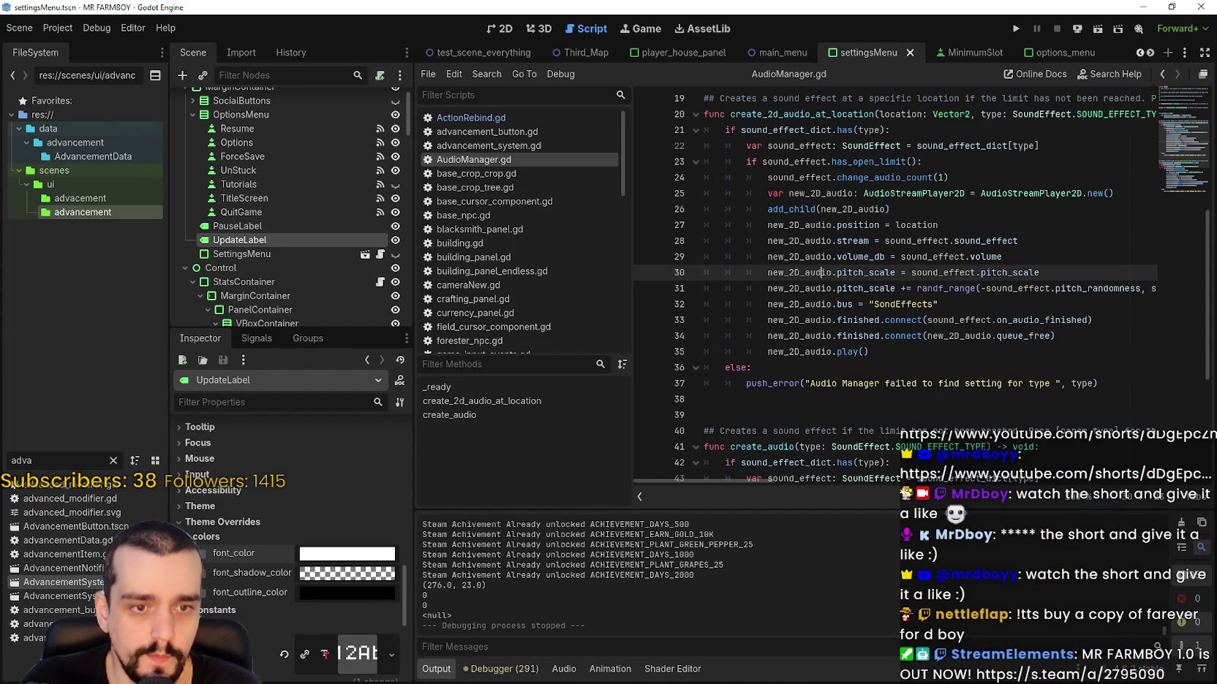
left_click(857, 322)
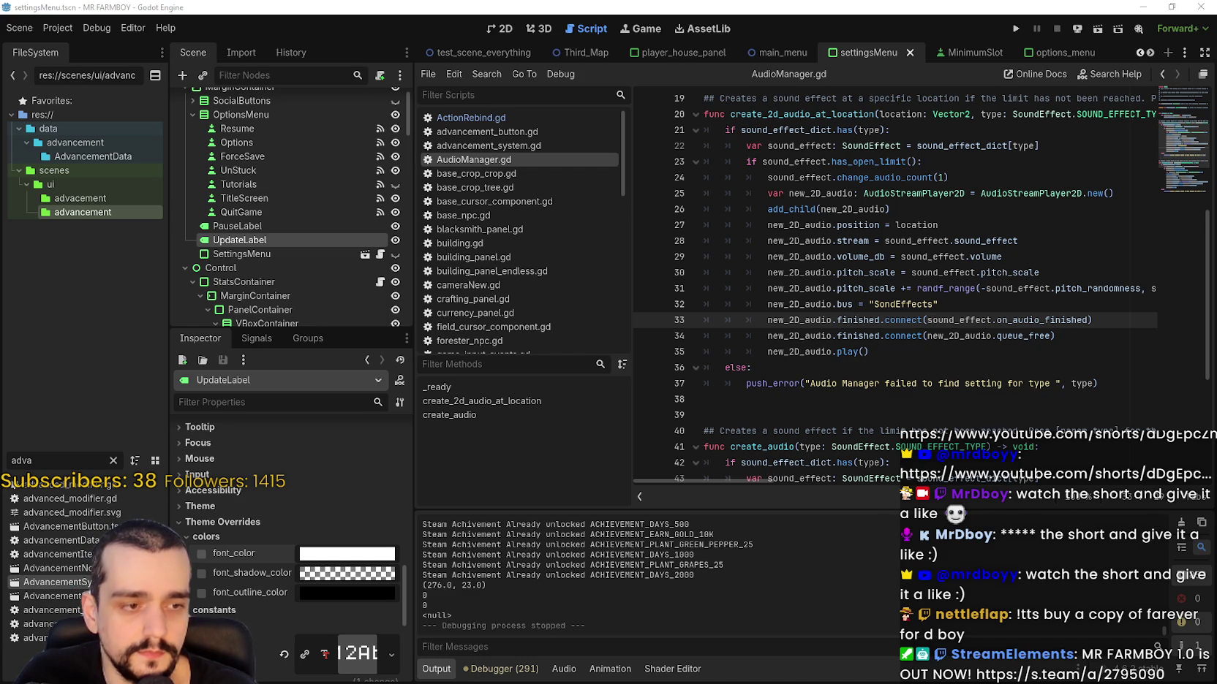
key("alt+Tab")
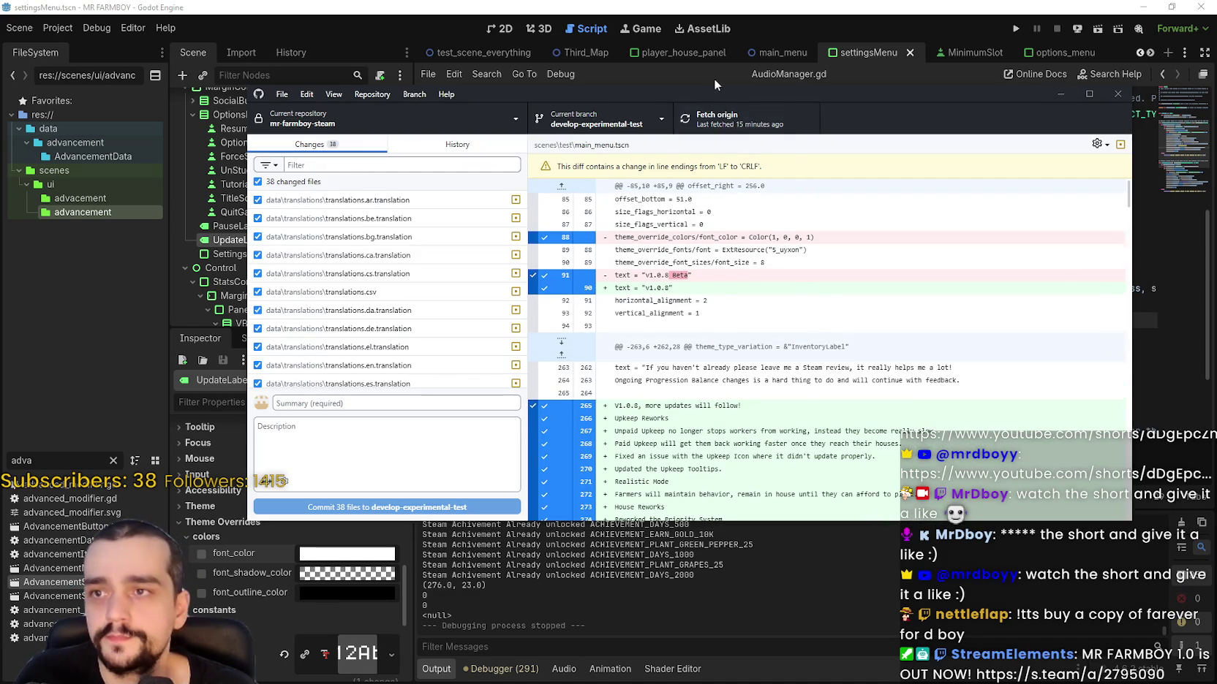
- Confirm GitHub Desktop shows 0 changed files for mr-farmboy-steam on develop-experimental-test
key("alt+Tab")
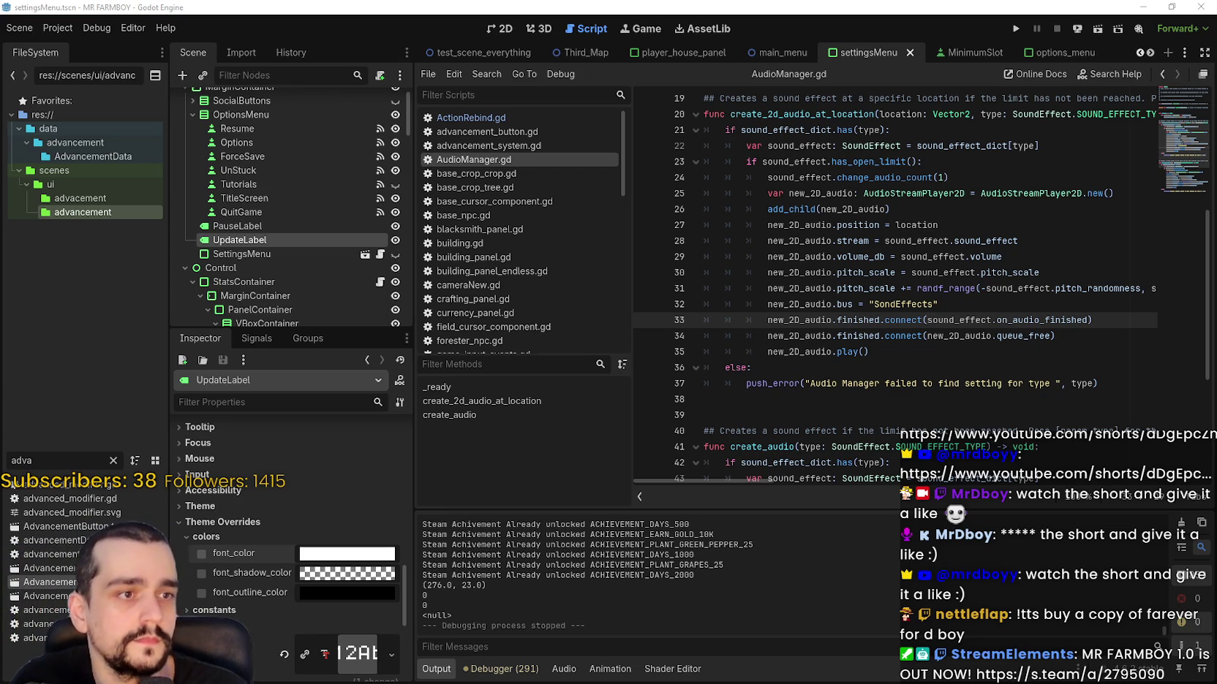
key("alt+Tab")
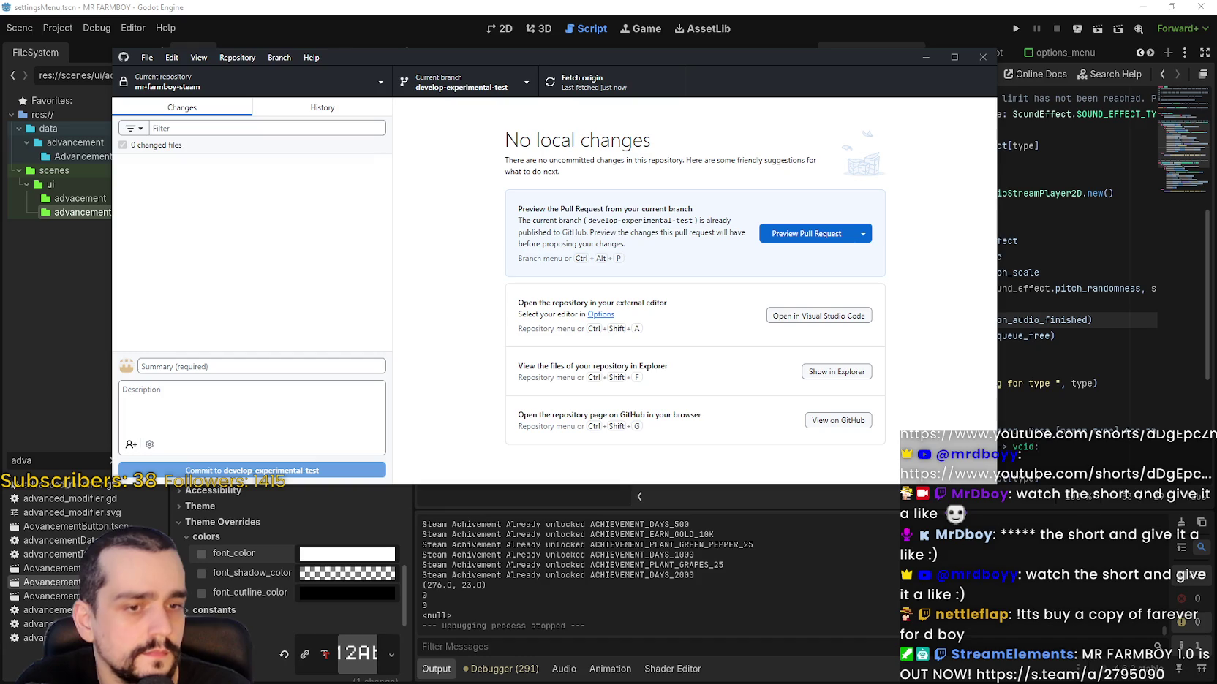
key("alt+Tab")
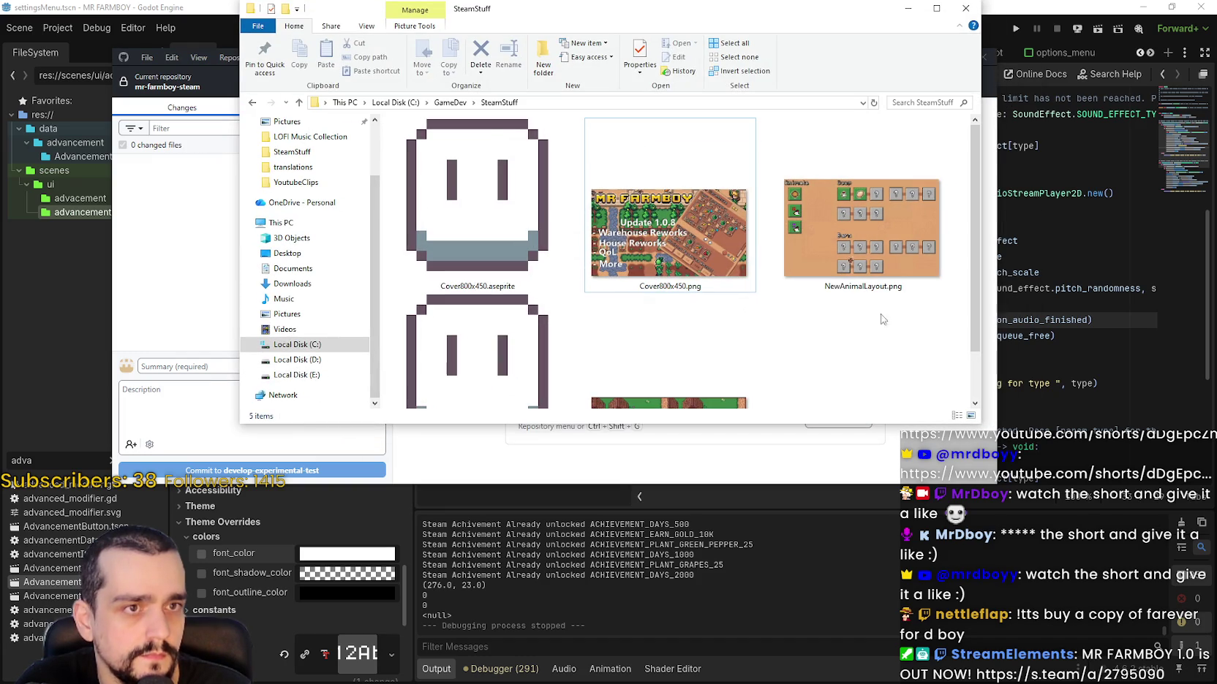
- Navigate File Explorer to C:\GameDev\Github\mr-farmboy-exports
left_click_drag(531, 13, 557, 41)
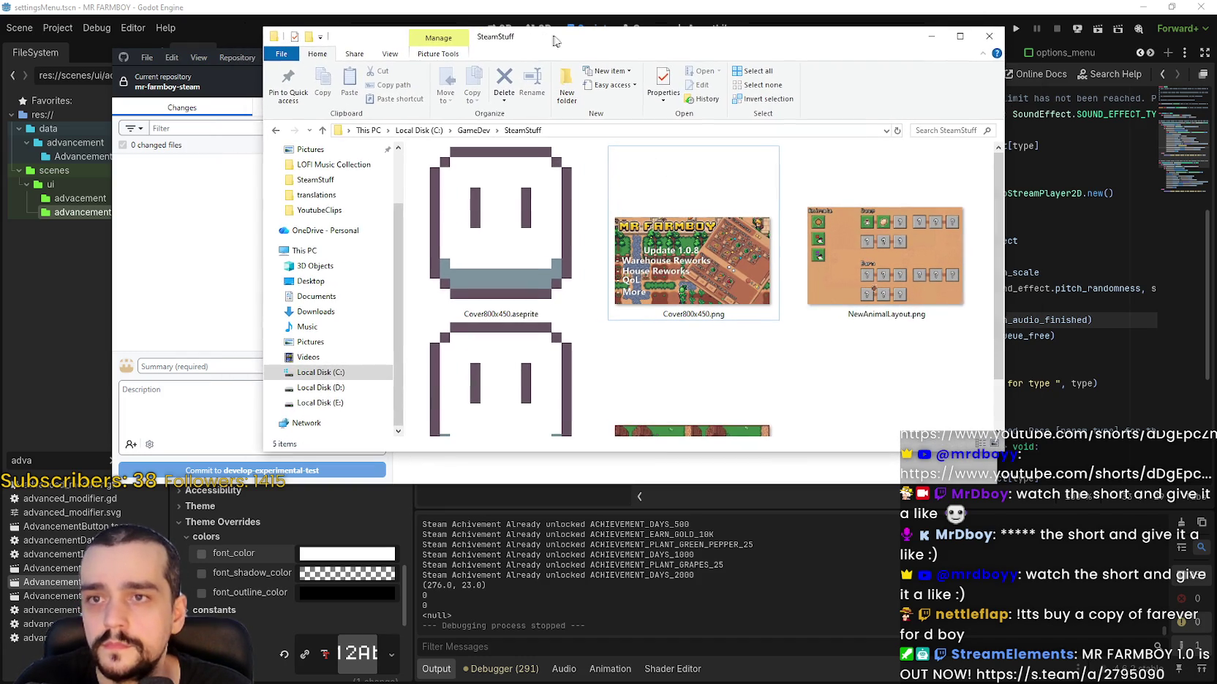
left_click(476, 130)
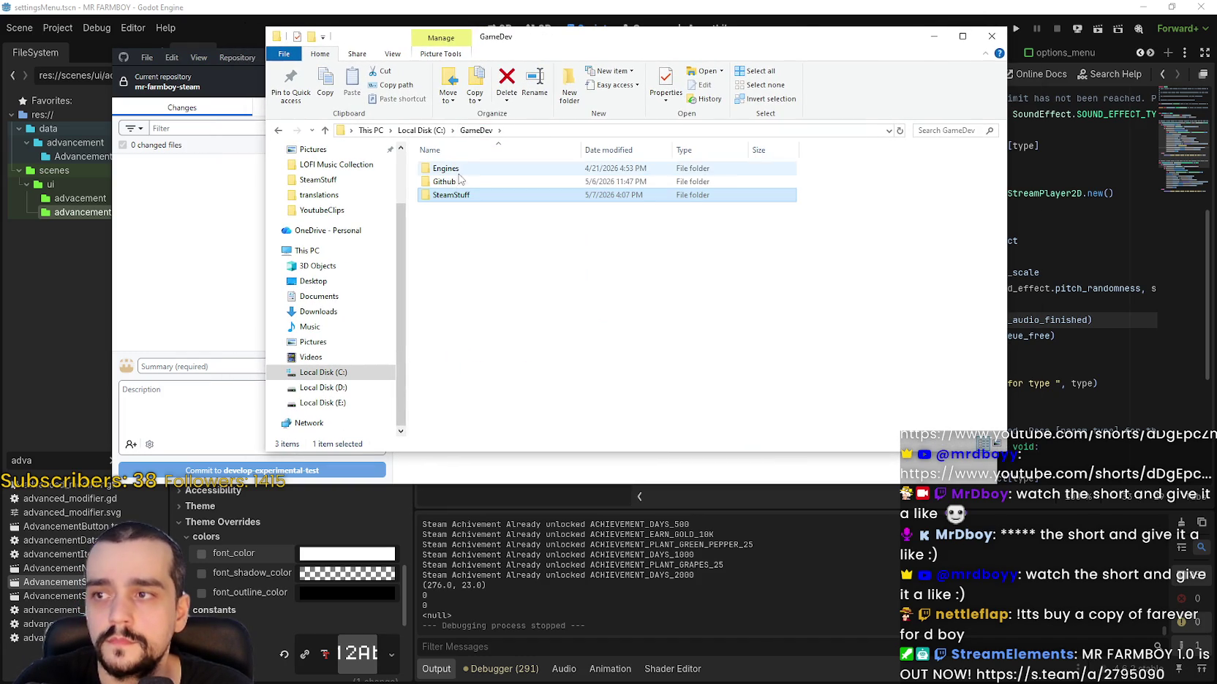
double_click(449, 181)
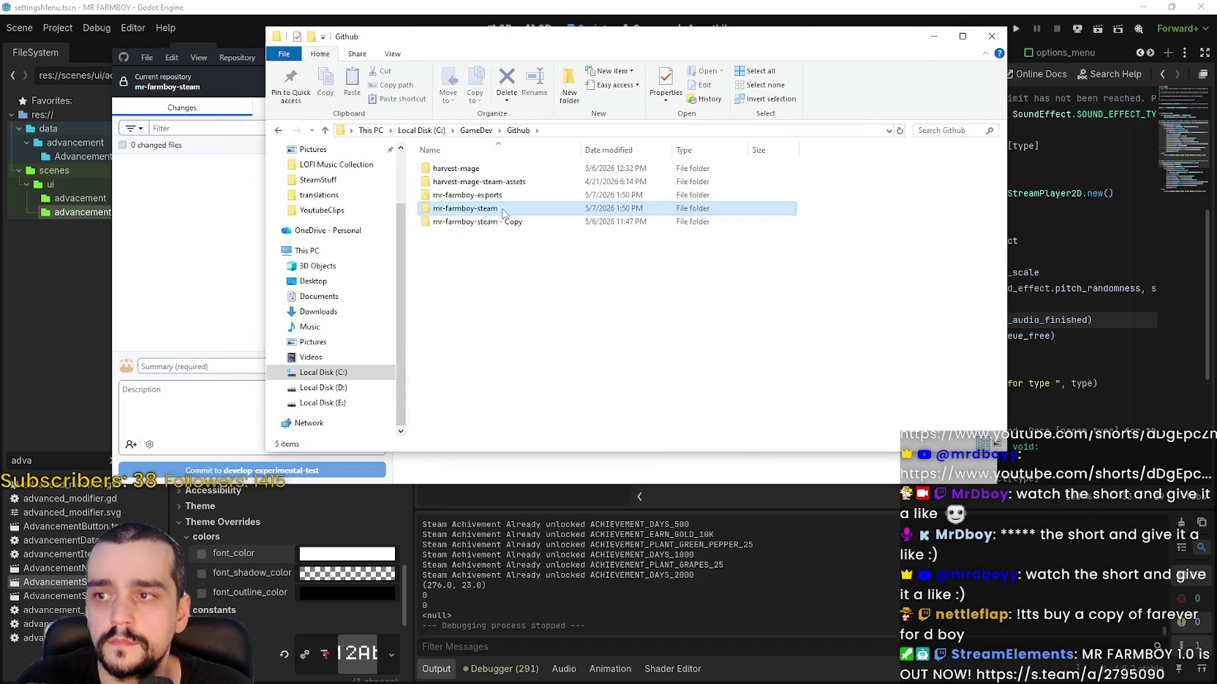
double_click(468, 208)
left_click(522, 132)
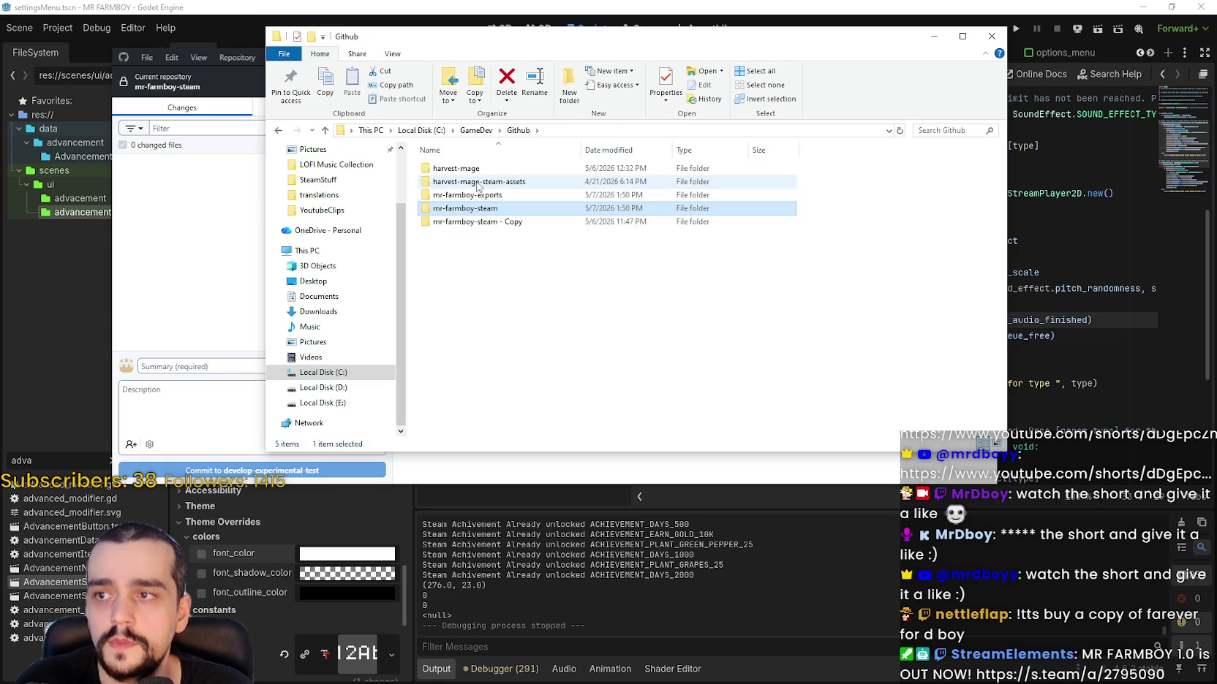
double_click(468, 196)
- Delete all seven old export files from mr-farmboy-exports and minimize File Explorer
mouse_move(688, 327)
left_mouse_down()
mouse_move(636, 245)
mouse_move(437, 161)
left_mouse_up()
right_click(483, 196)
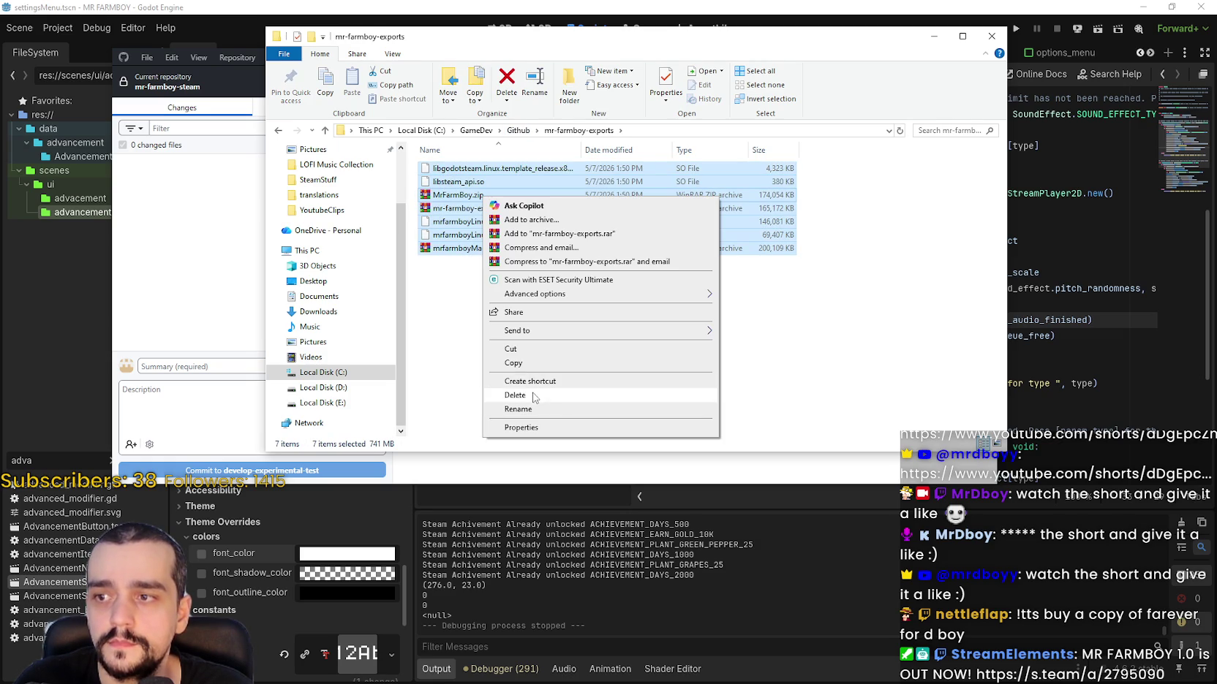
left_click(515, 394)
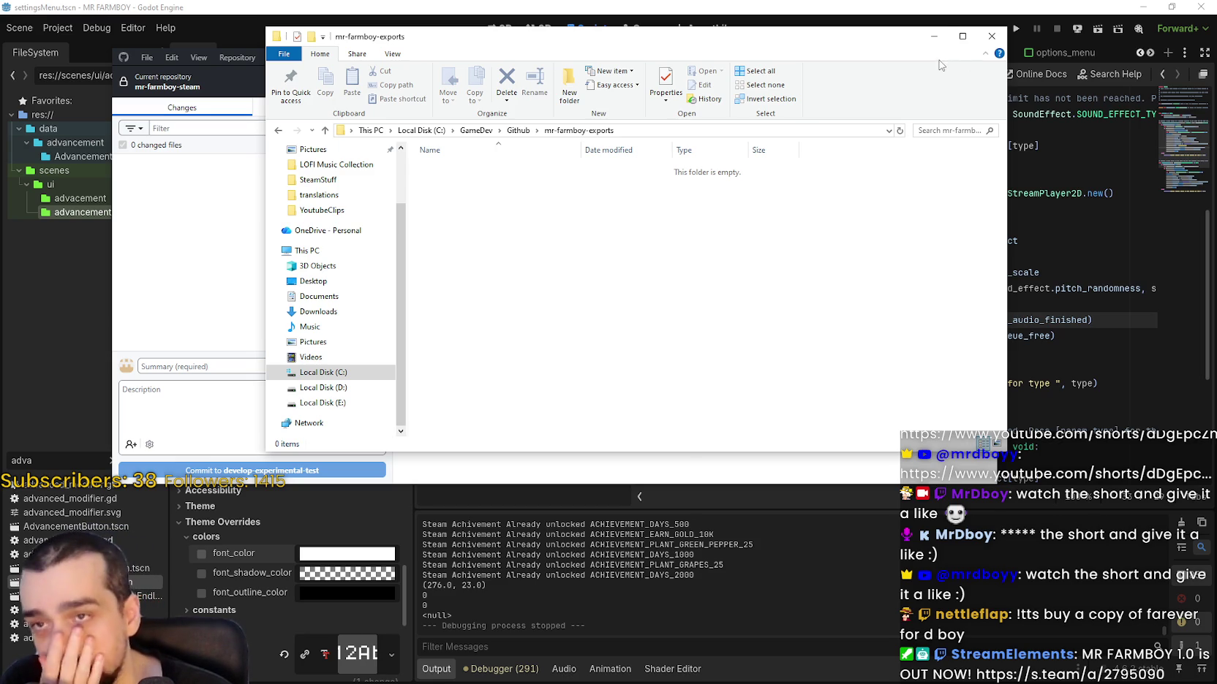
left_click(933, 36)
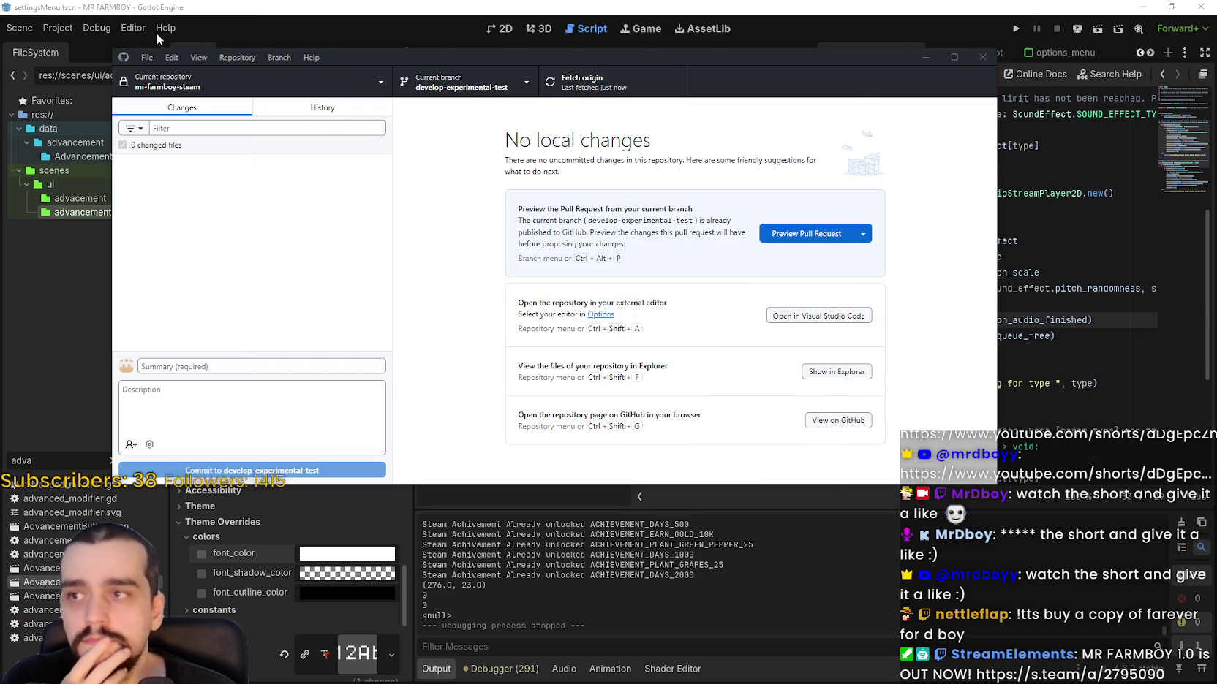
- Open Godot's Project menu
left_click(61, 29)
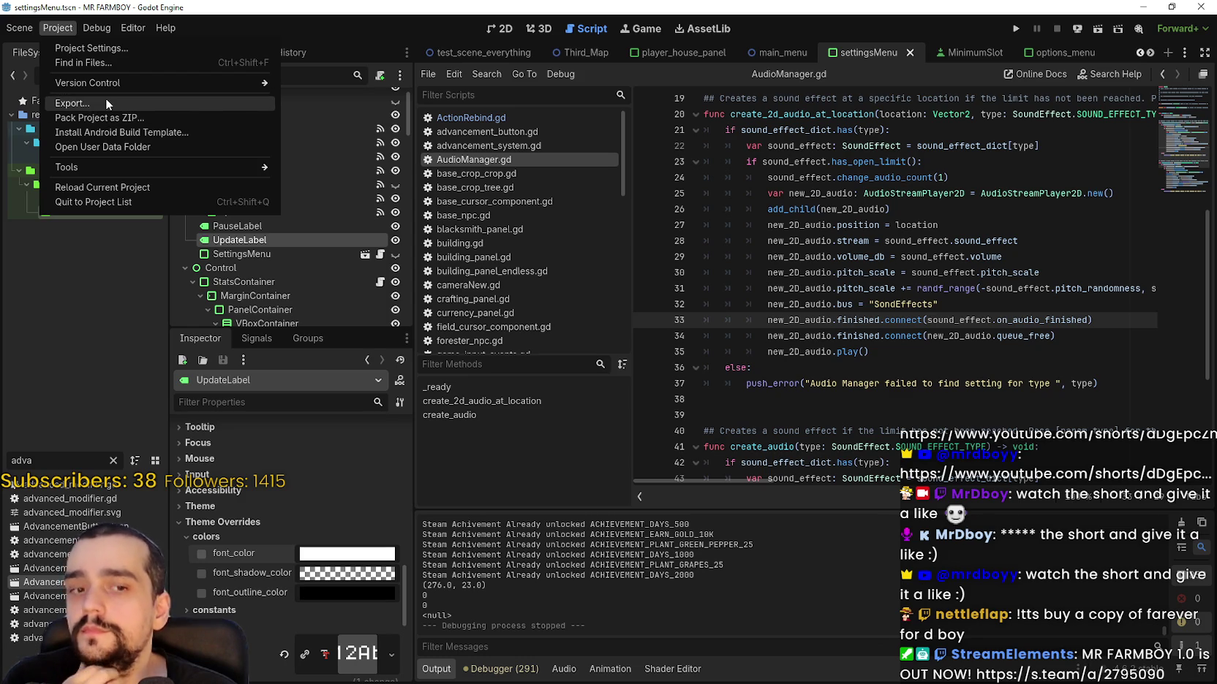
- Export the Windows Desktop and Linux builds from the Export window
left_click(105, 101)
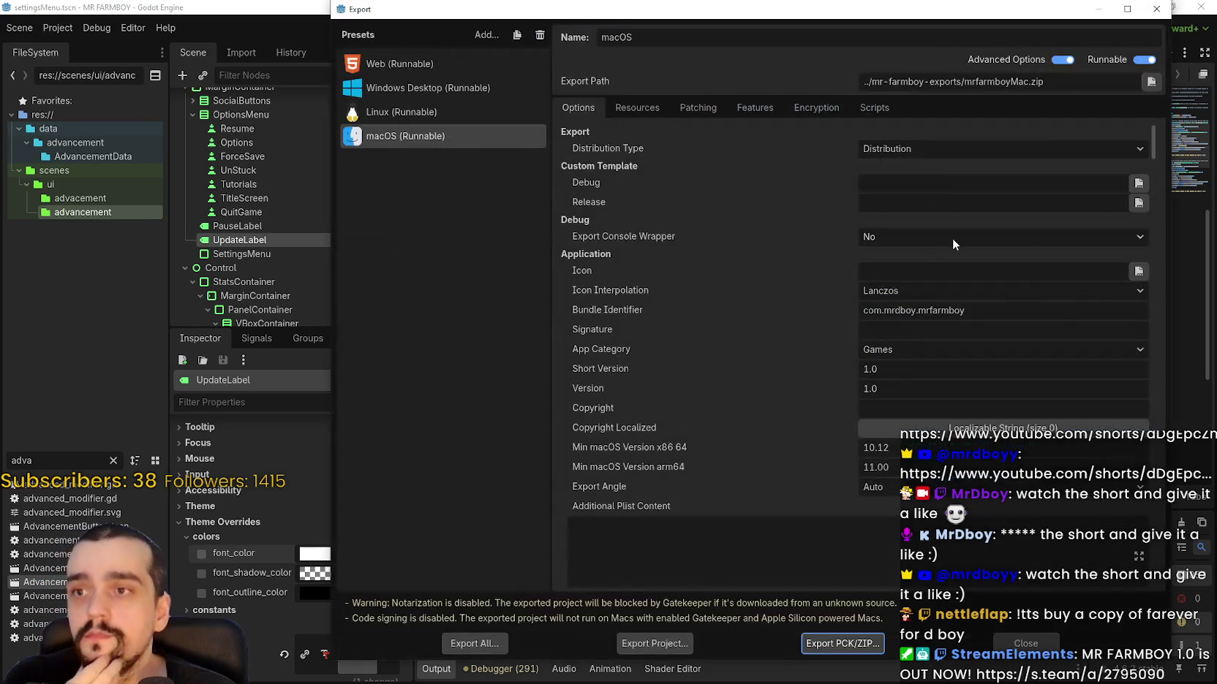
left_click(406, 90)
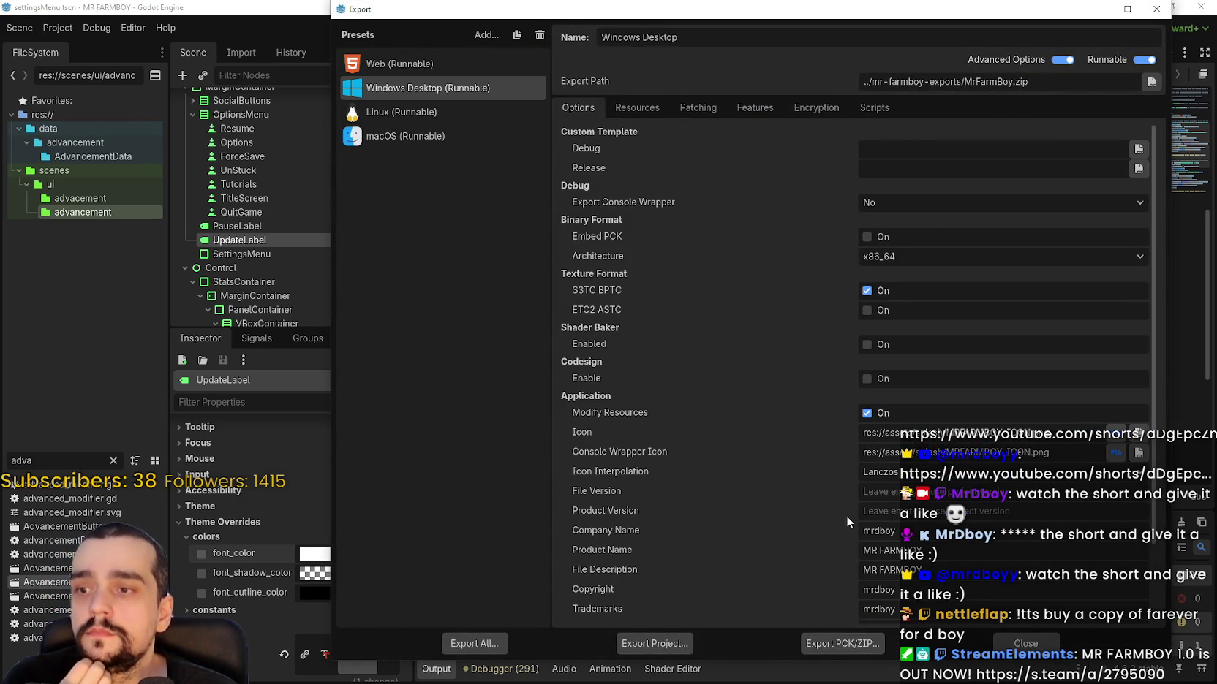
left_click(646, 649)
left_click(488, 546)
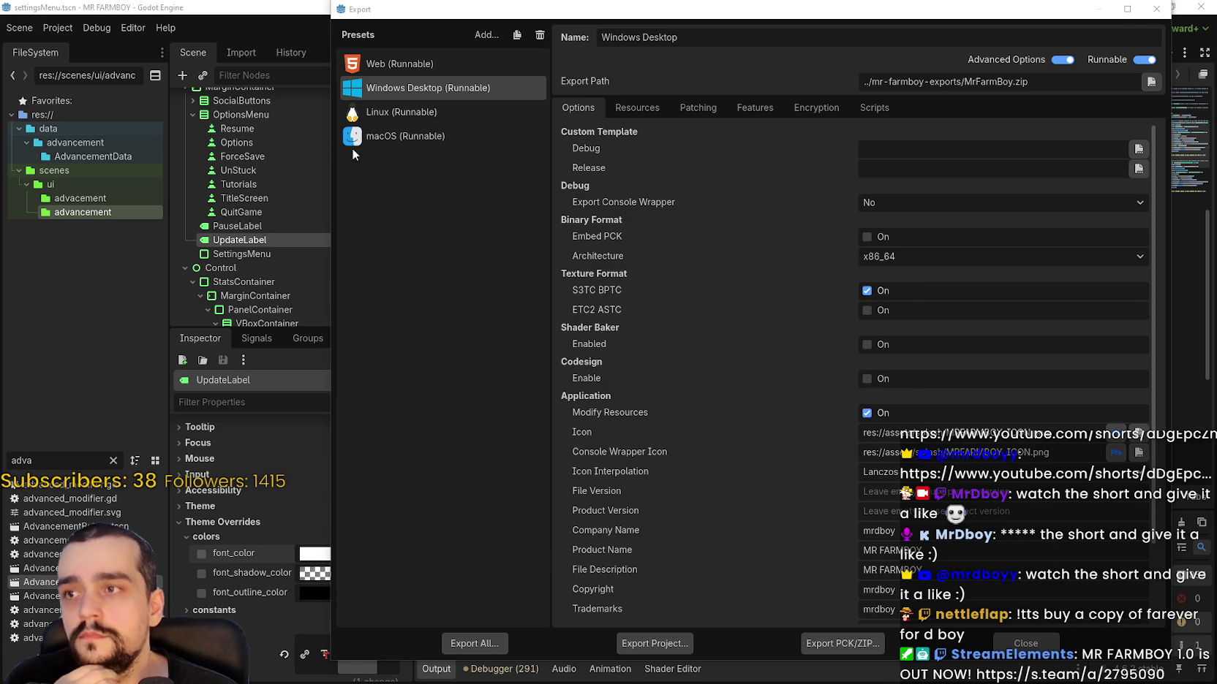
left_click(418, 112)
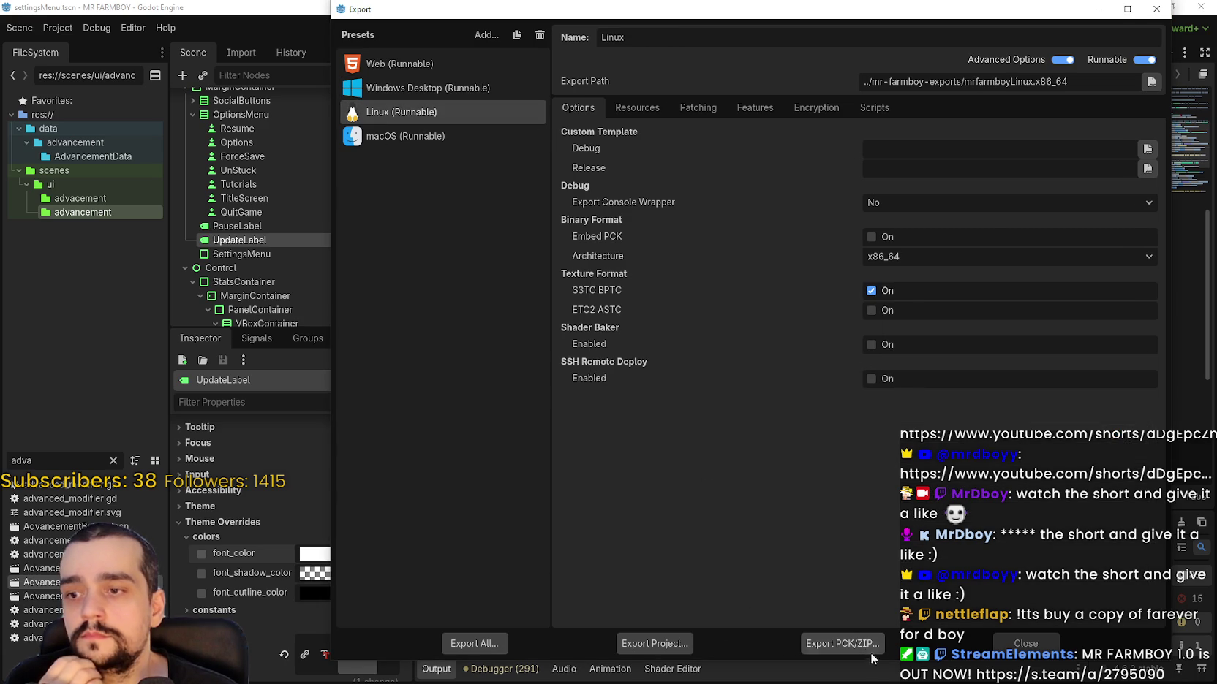
left_click(654, 644)
left_click(486, 548)
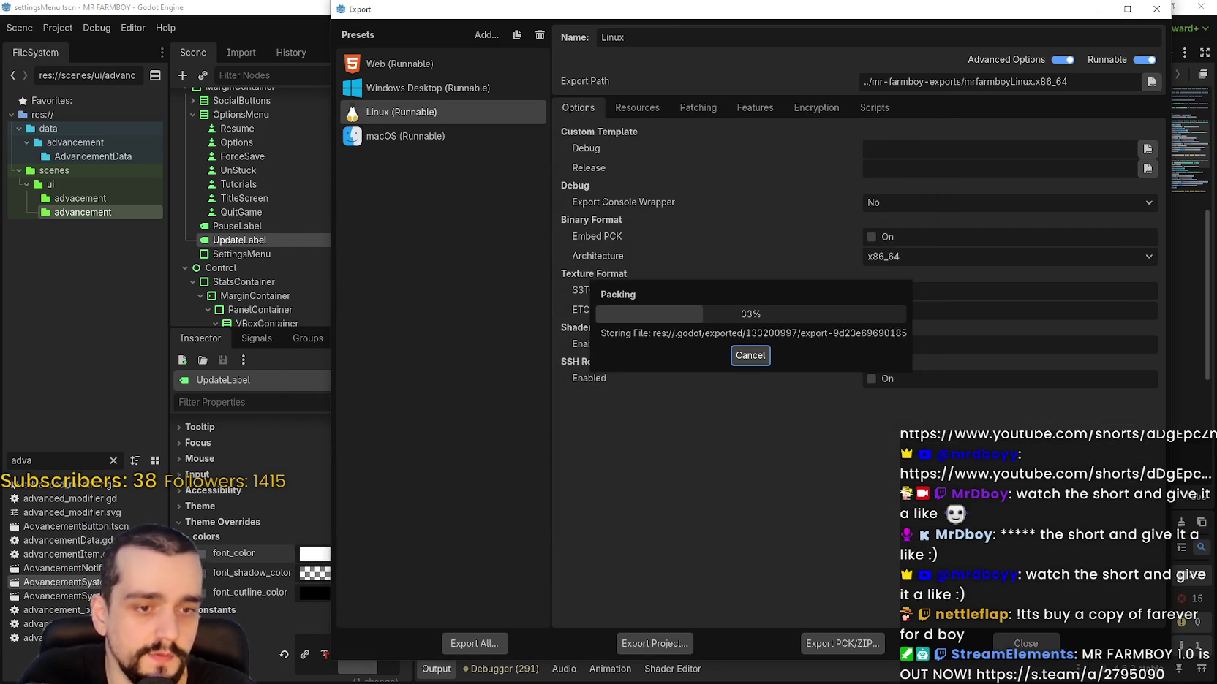
- Export the macOS build as mrfarmboyMac.zip, then open MrFarmBoy.zip in the archiver
left_click(404, 138)
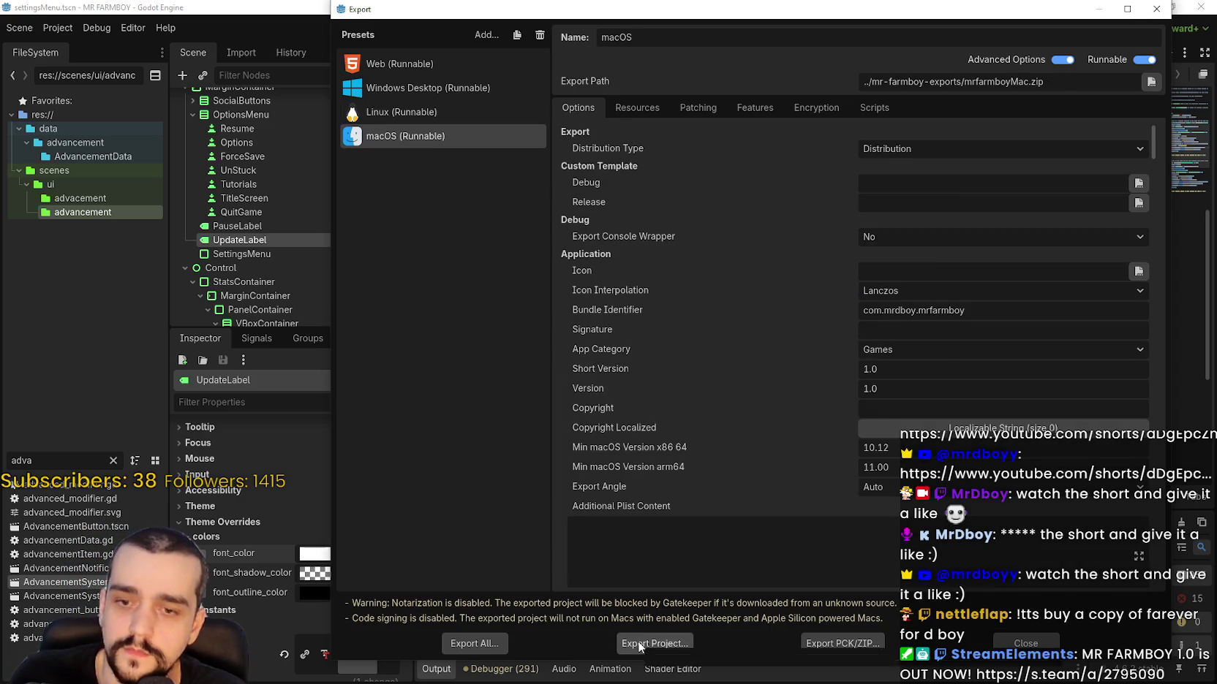
left_click(638, 642)
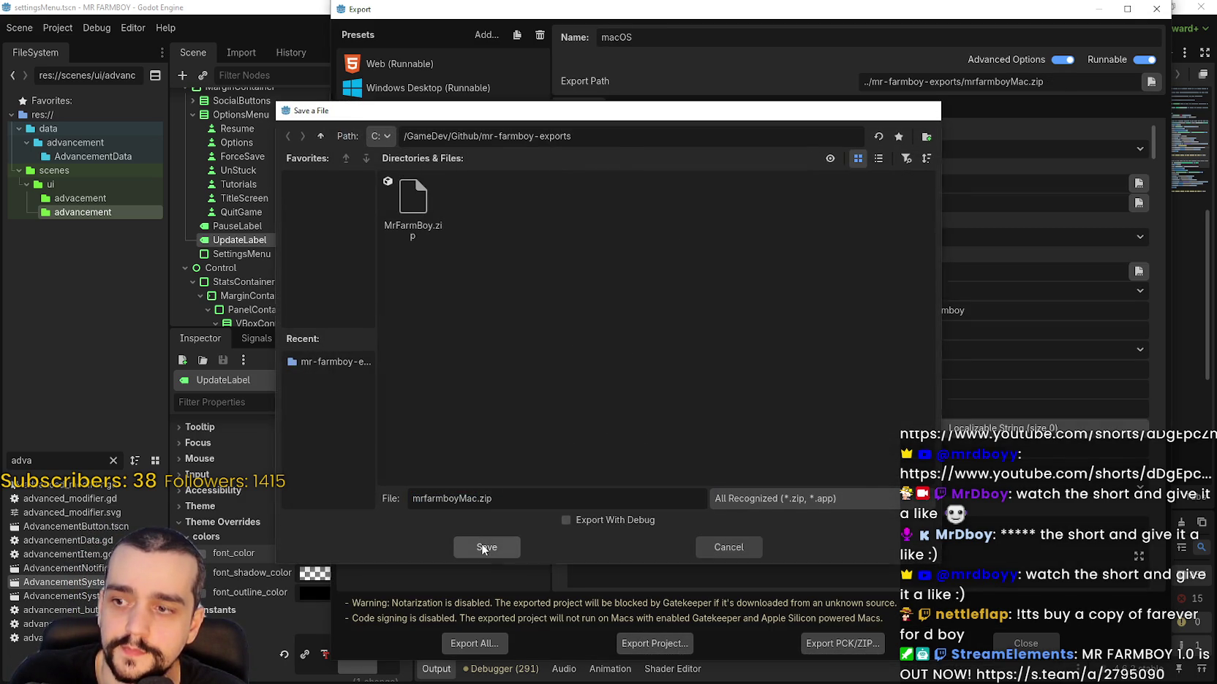
left_click(484, 547)
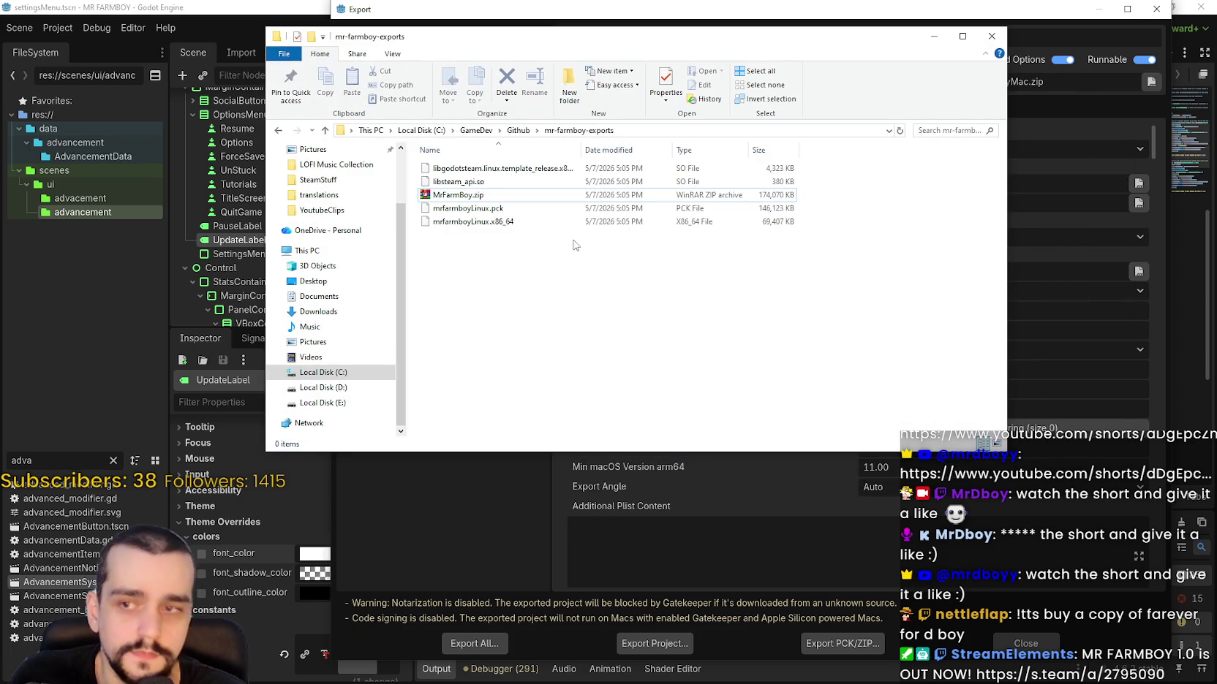
left_click(470, 196)
double_click(470, 196)
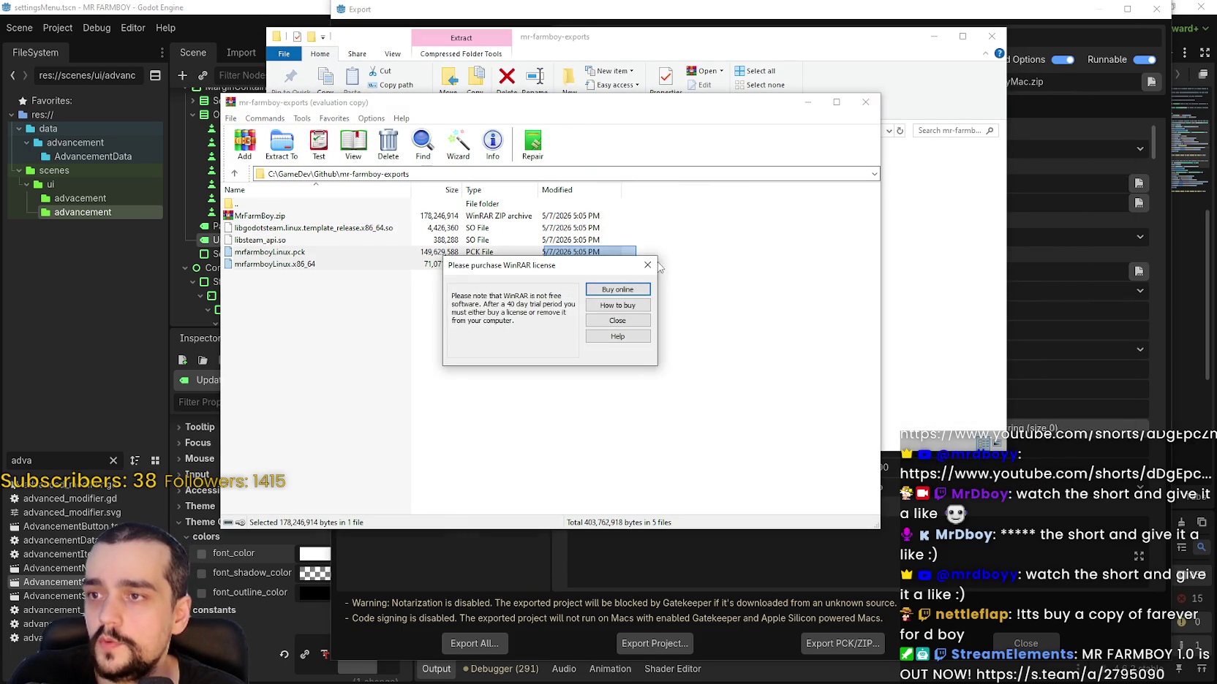
- Pack the four Linux build files into mr-farmboy-exports.zip using WinRAR's ZIP format
left_click(619, 288)
mouse_move(666, 296)
left_mouse_down()
mouse_move(472, 235)
mouse_move(340, 262)
mouse_move(314, 236)
left_mouse_up()
left_click(241, 142)
left_click(497, 303)
left_click(562, 434)
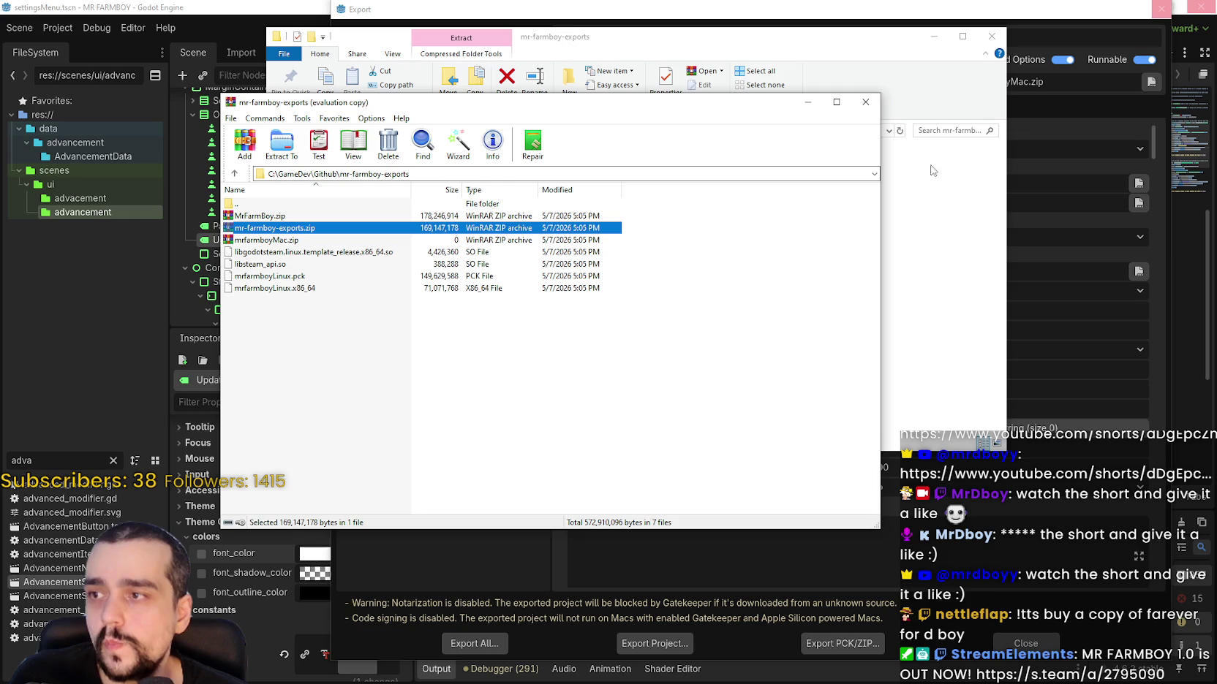
left_click(865, 102)
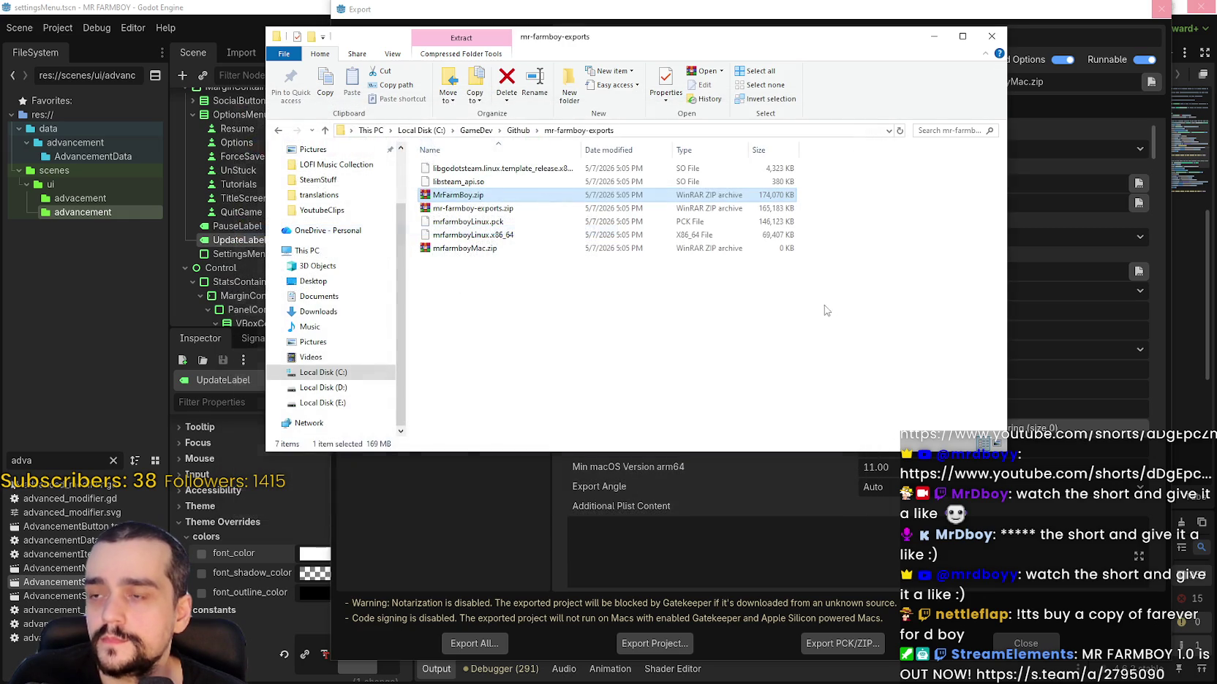
- Check MrFarmBoy.zip, mr-farmboy-exports.zip and mrfarmboyMac.zip, then dismiss Godot's export success report
left_click_drag(862, 37, 599, 42)
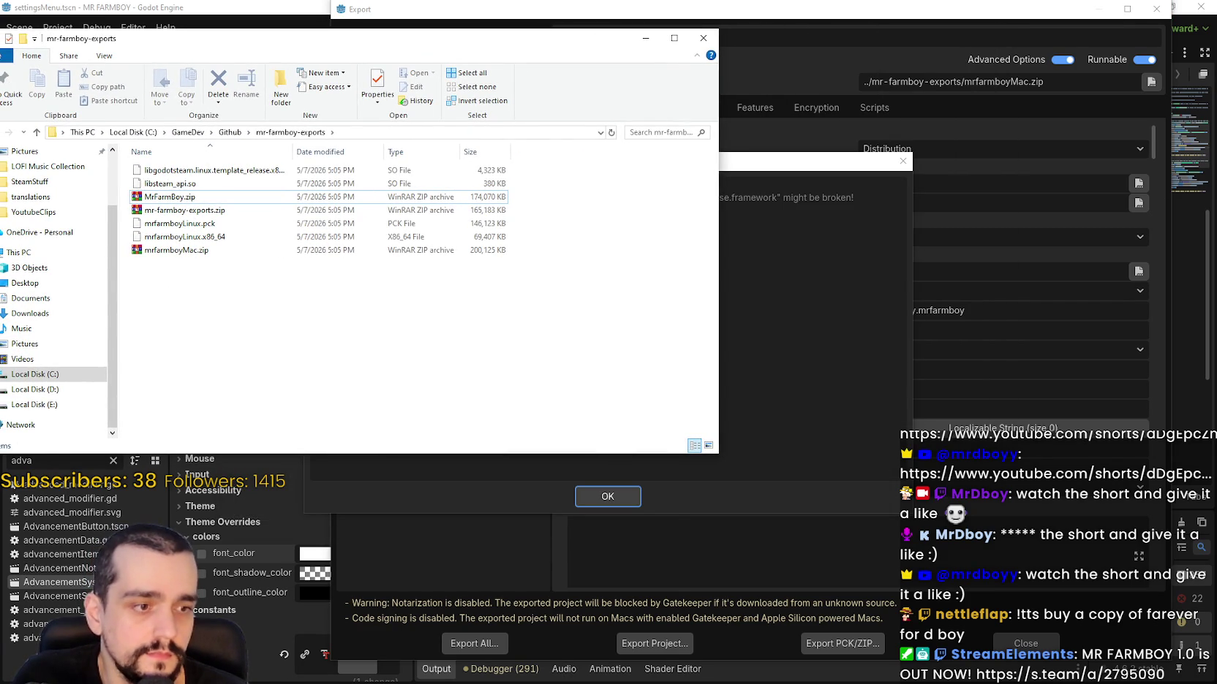
key("alt+Tab")
key("alt+Tab")
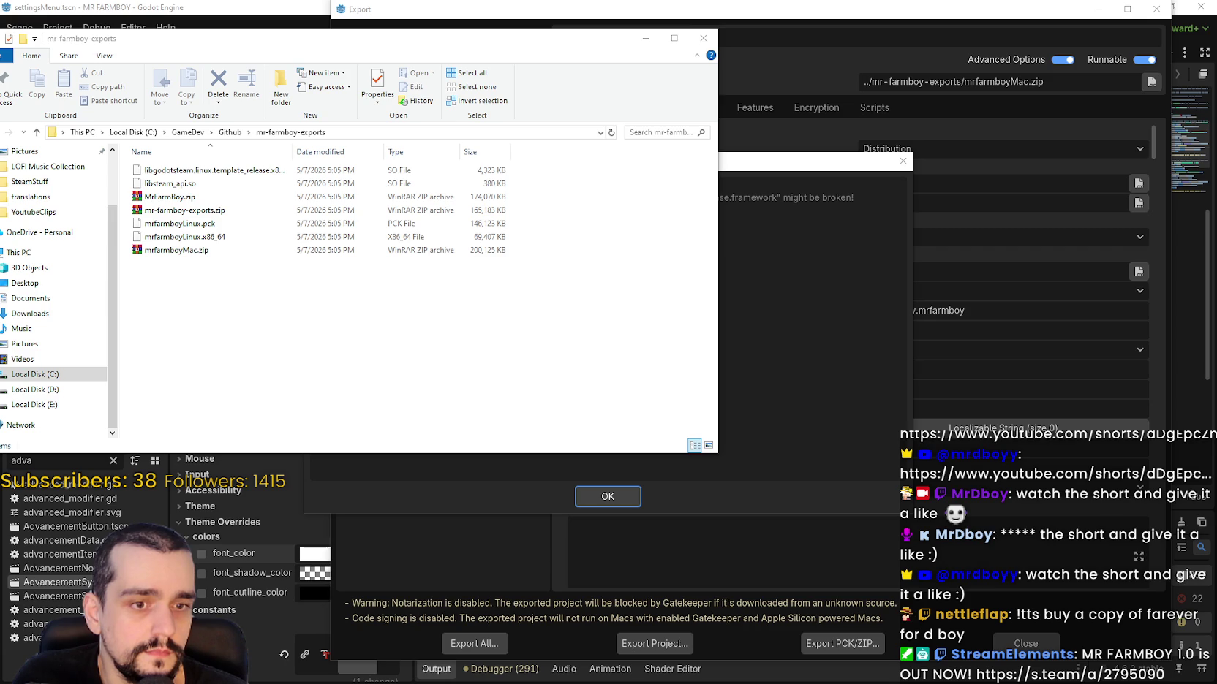
left_click_drag(439, 38, 613, 58)
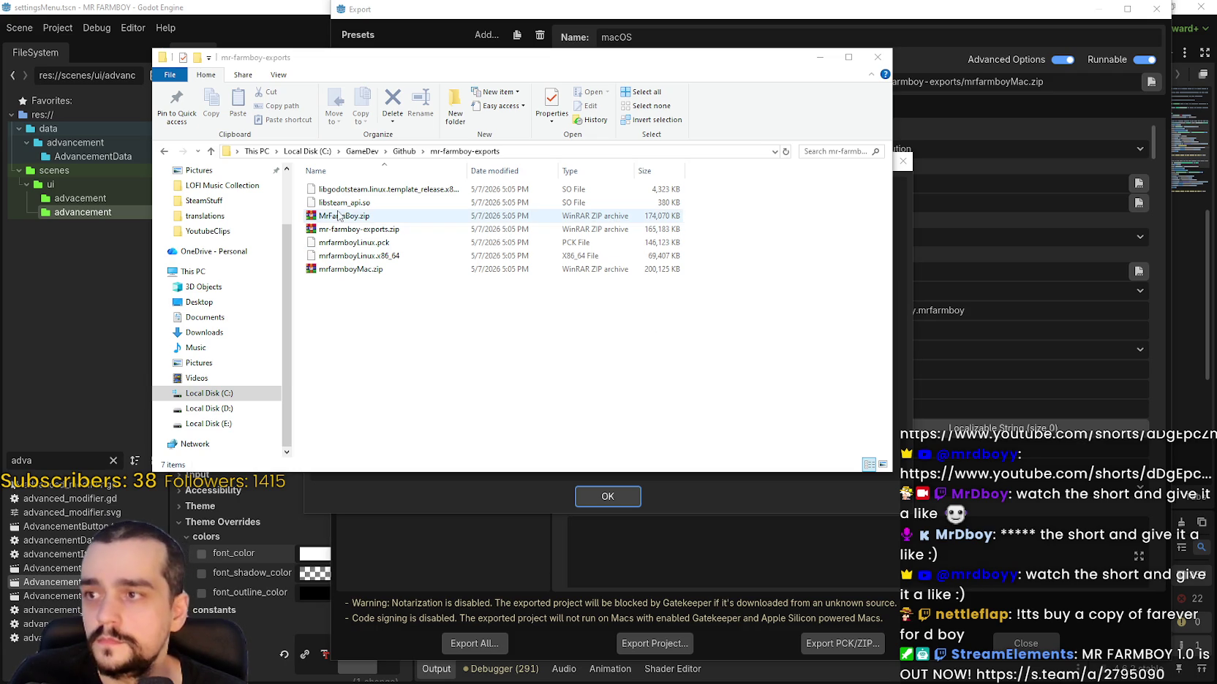
left_click_drag(340, 216, 438, 191)
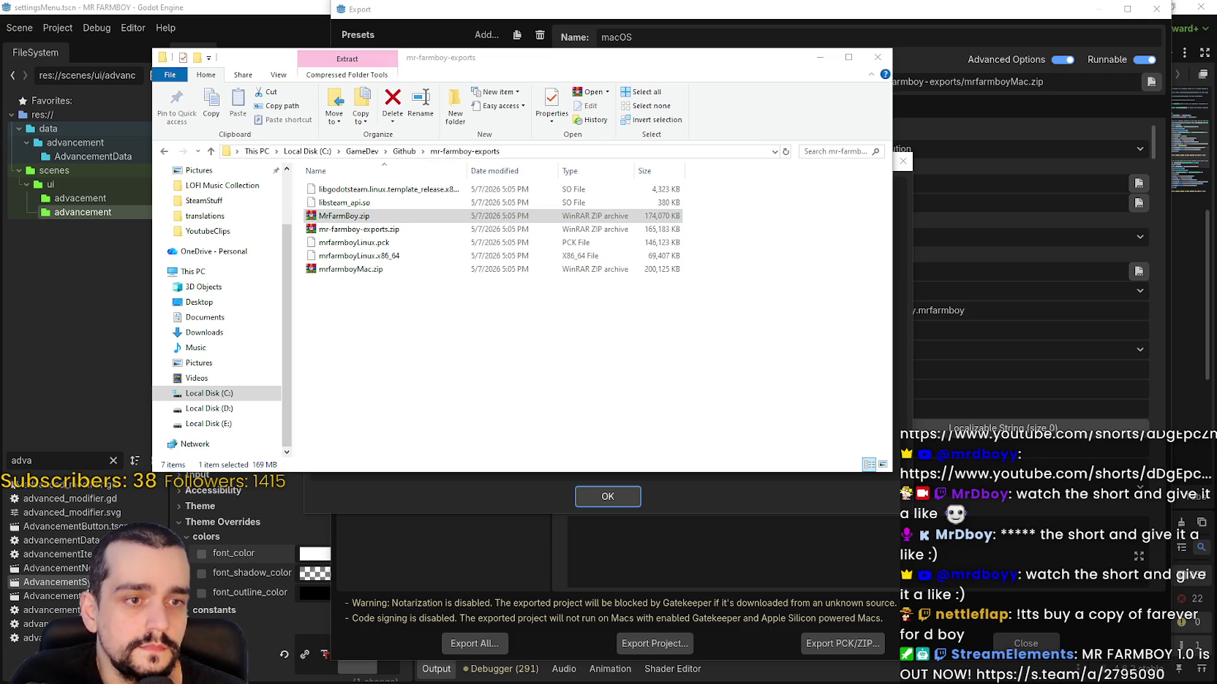
left_click_drag(343, 229, 636, 264)
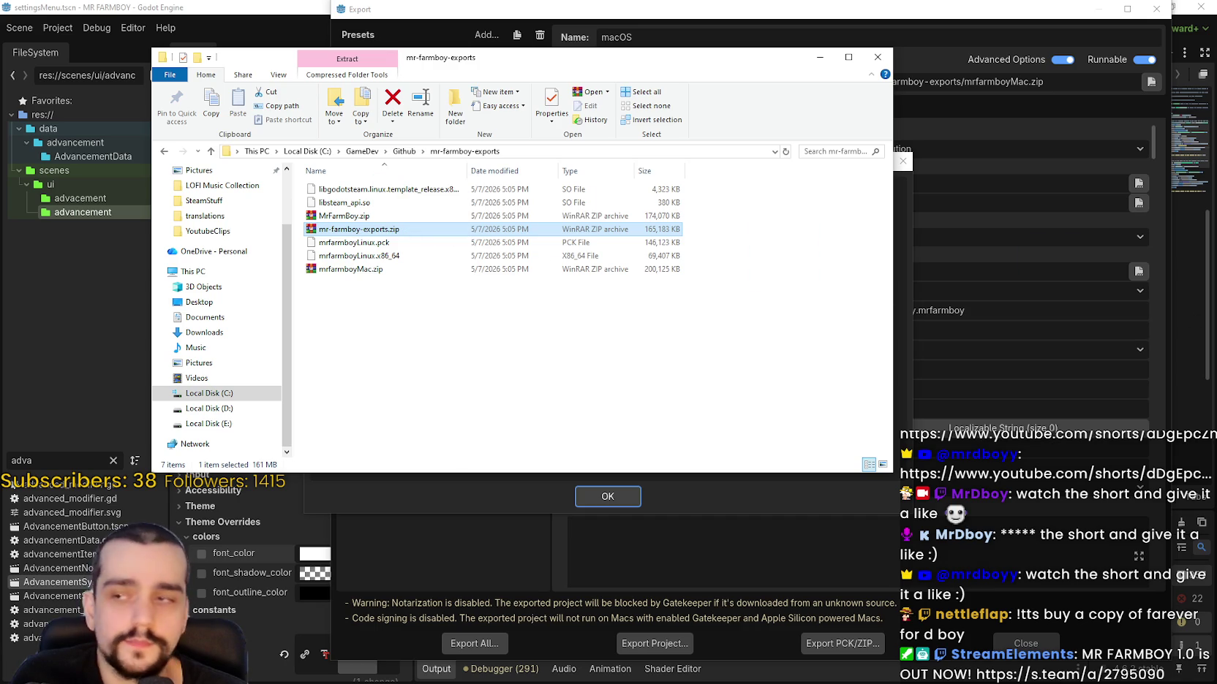
left_click(348, 270)
left_click_drag(347, 272, 416, 278)
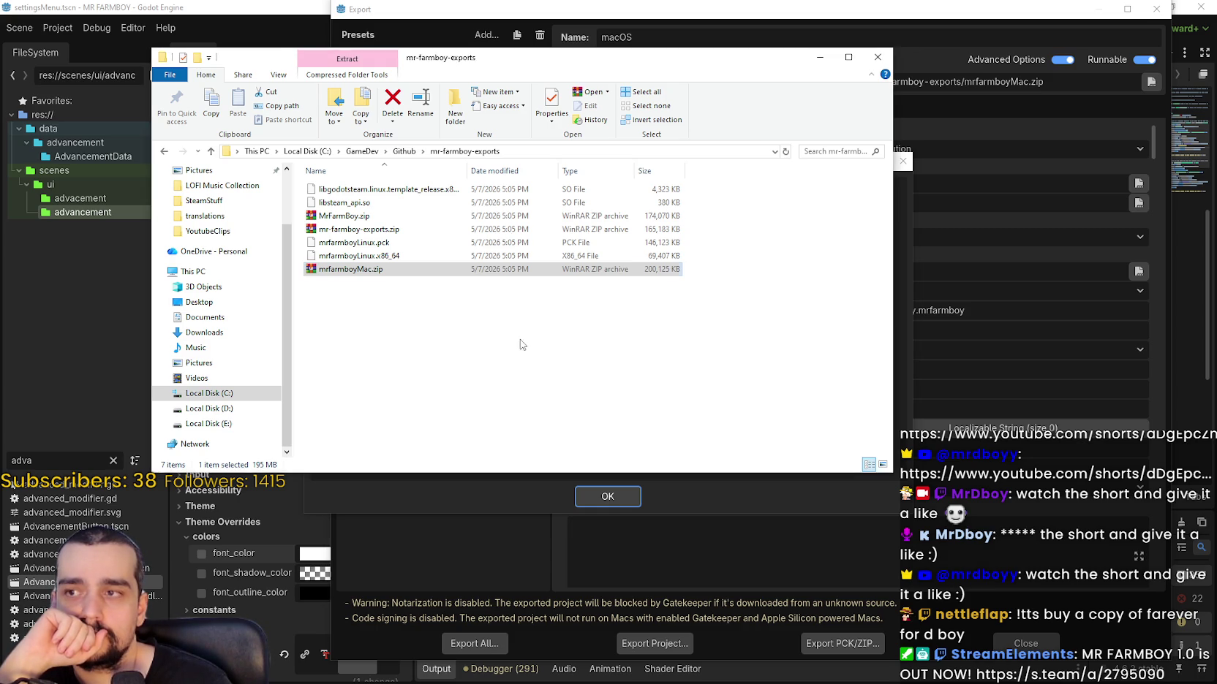
left_click(819, 57)
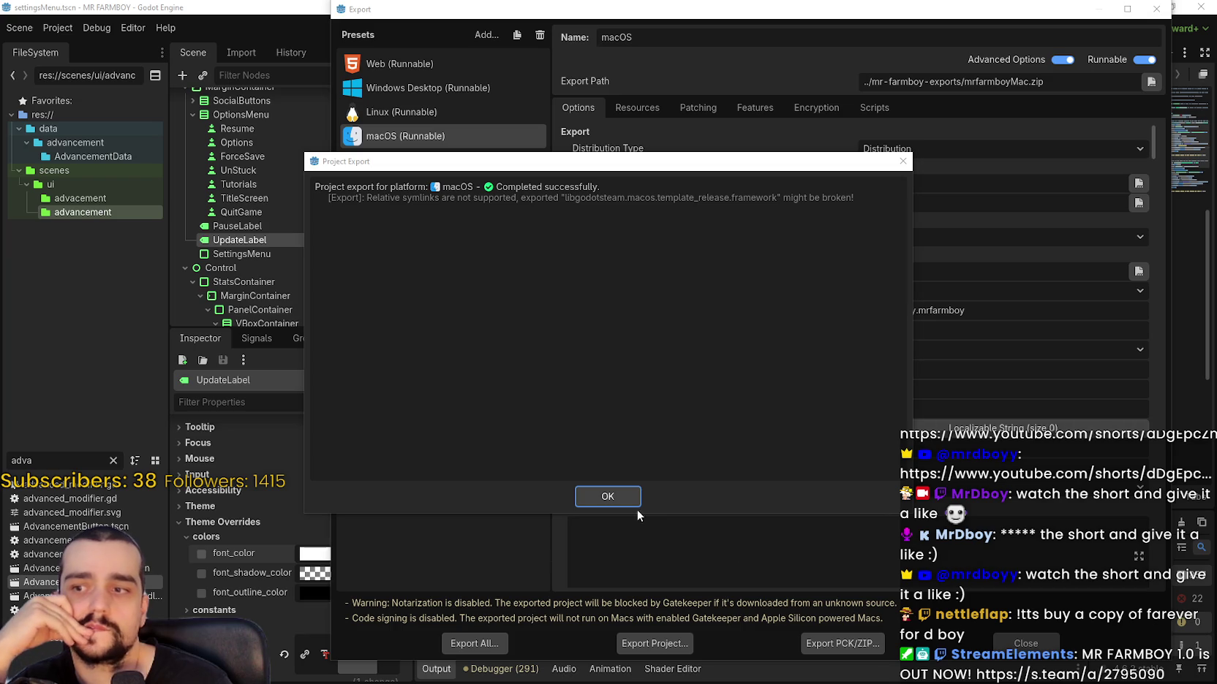
left_click(620, 496)
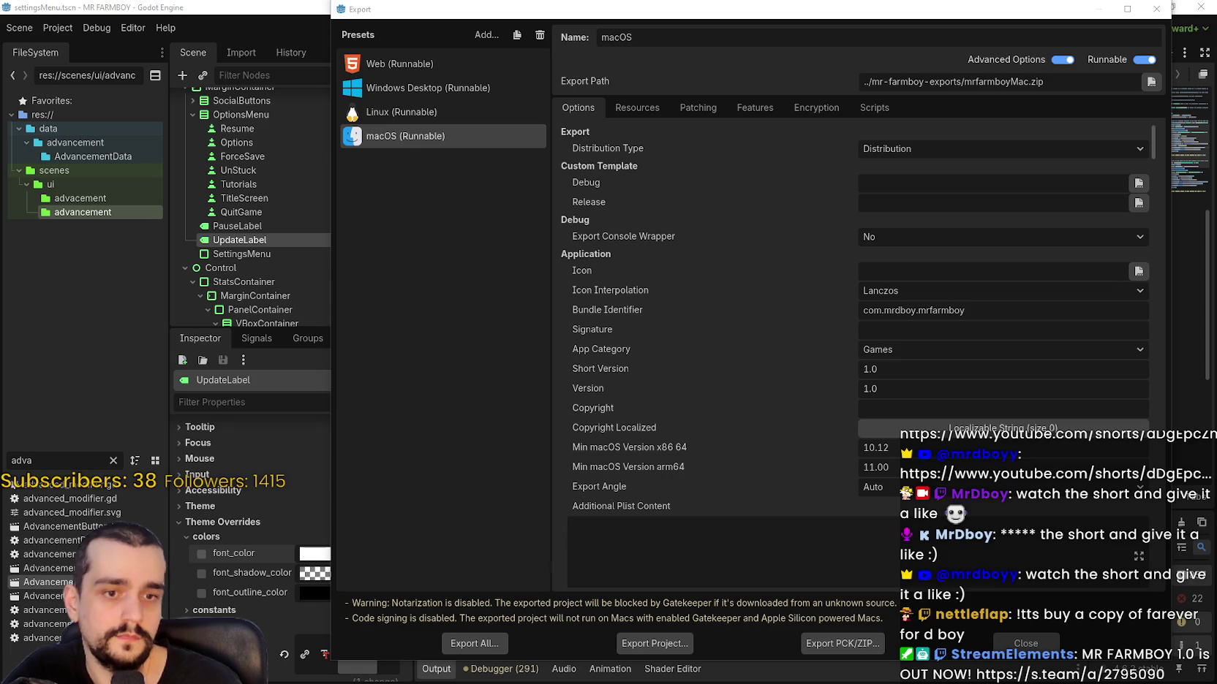
- Close Godot's Export window showing the macOS preset
left_click(1027, 644)
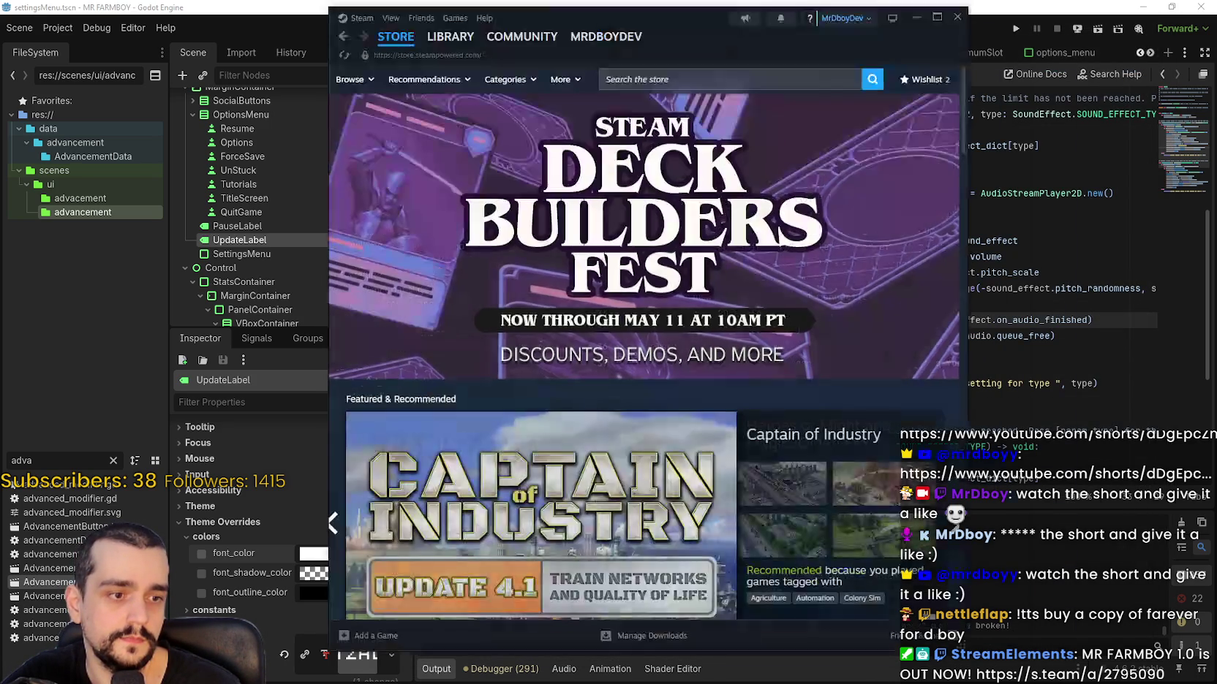
- From the Steam Library, open MR FARMBOY's Properties to its General settings
left_click(450, 36)
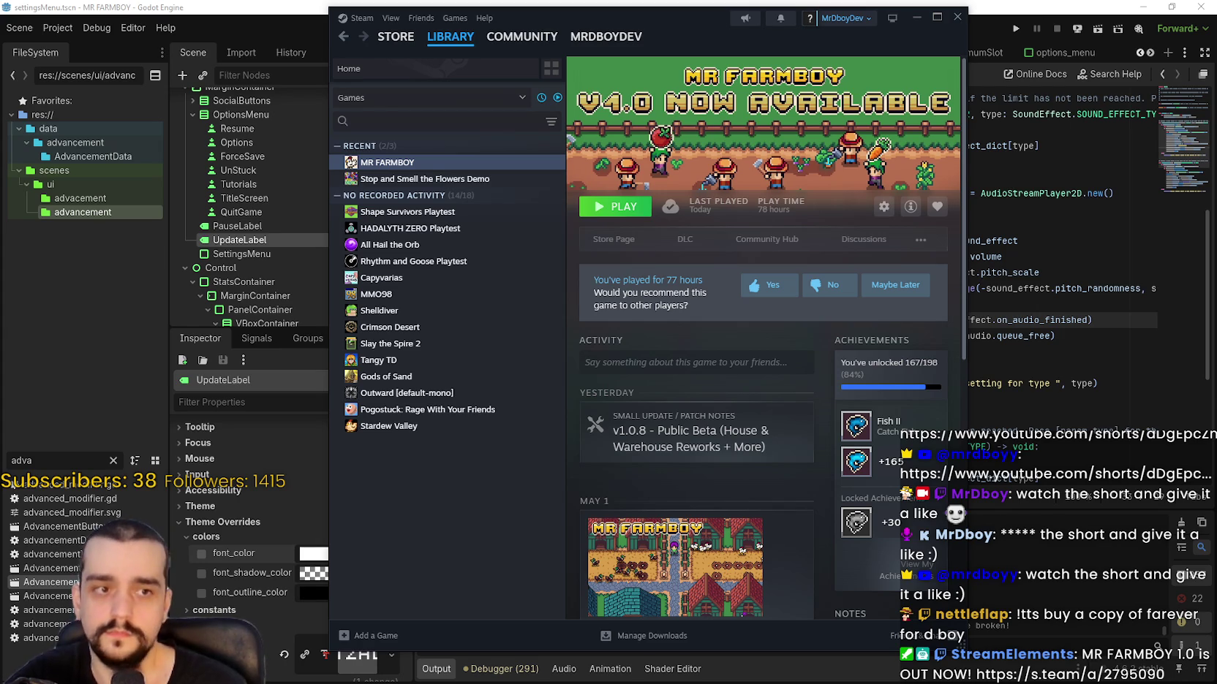
right_click(474, 162)
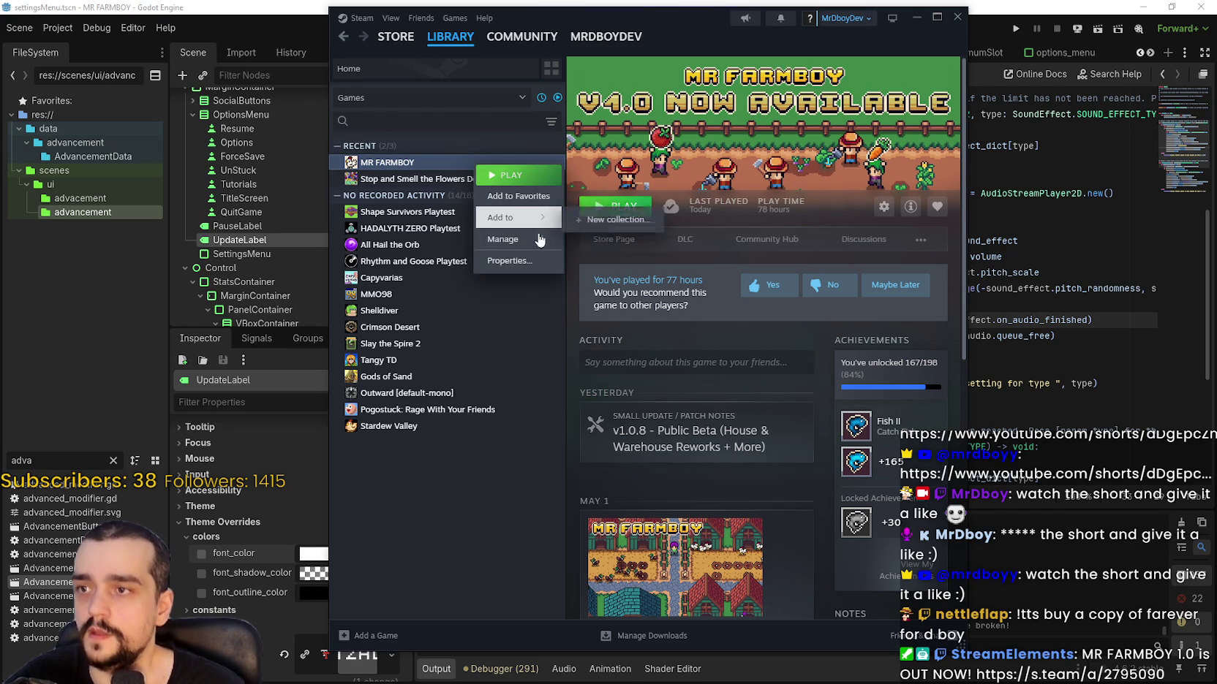
left_click(547, 263)
left_click(904, 149)
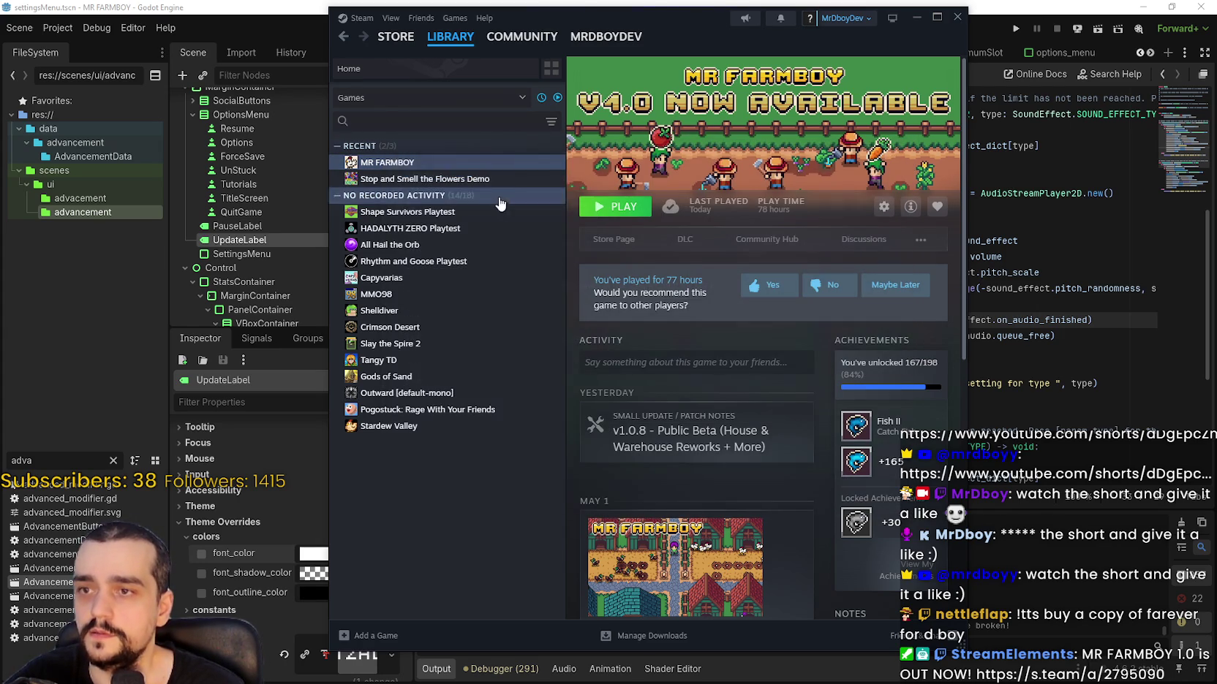
right_click(507, 164)
mouse_move(572, 249)
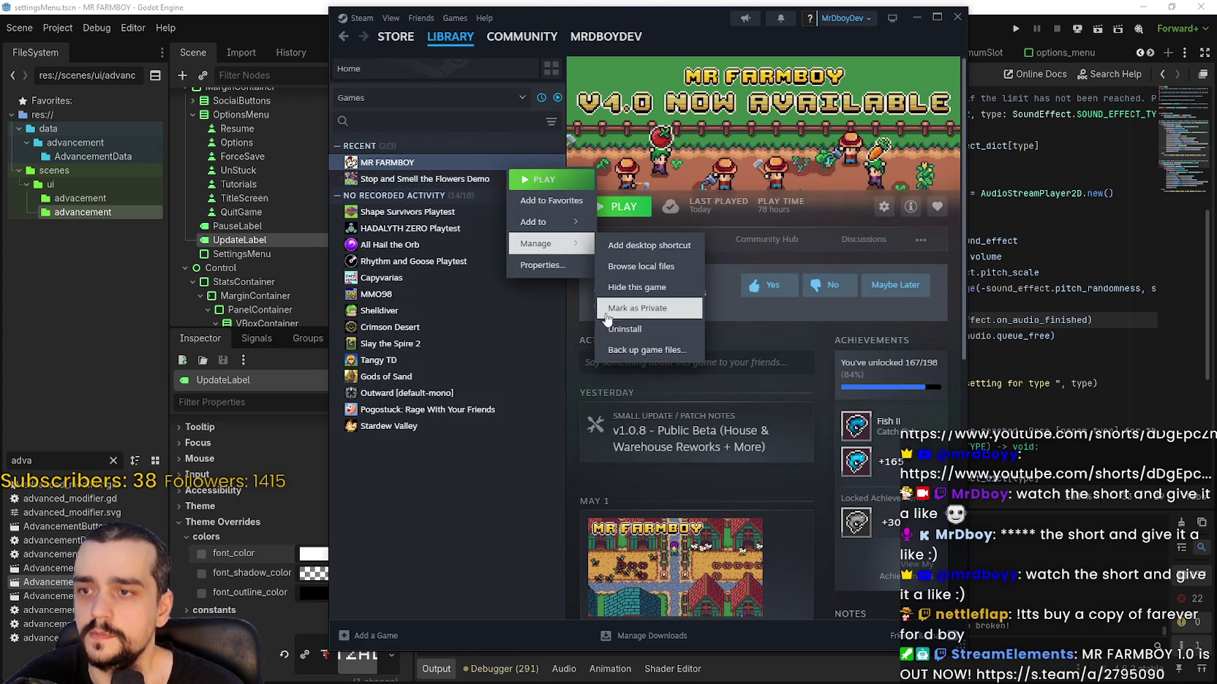
left_click(541, 265)
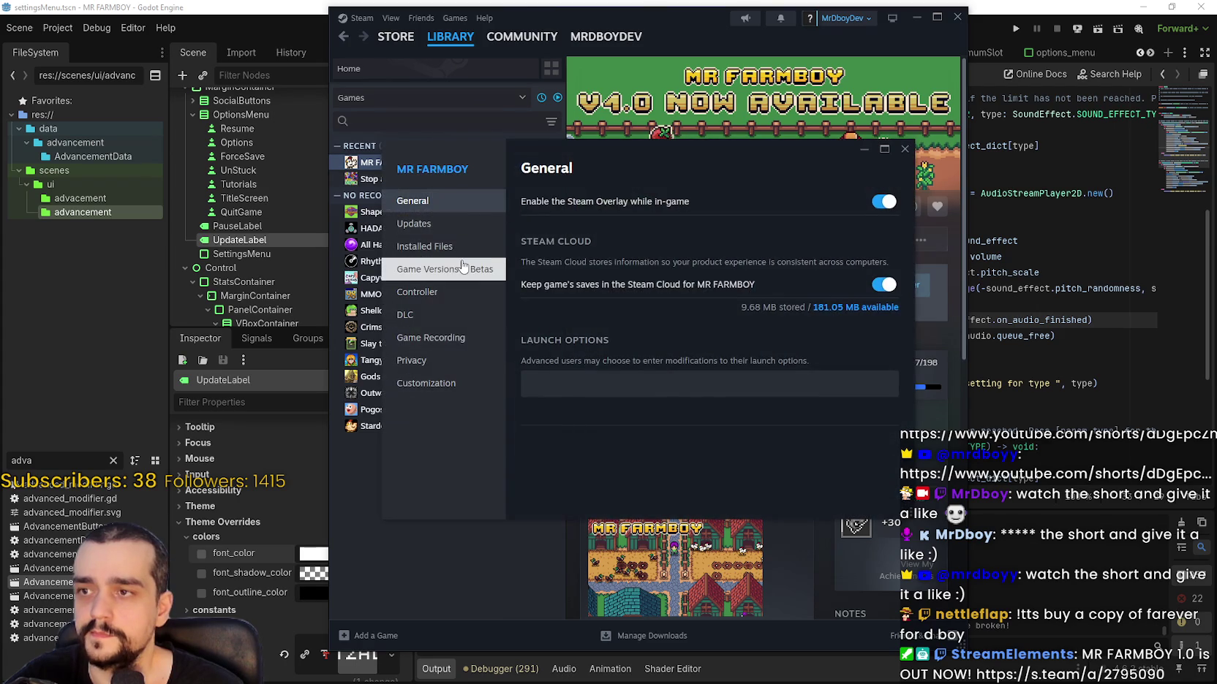
- Select the public-beta version under Game Versions & Betas, close Properties, and launch MR FARMBOY
left_click(462, 268)
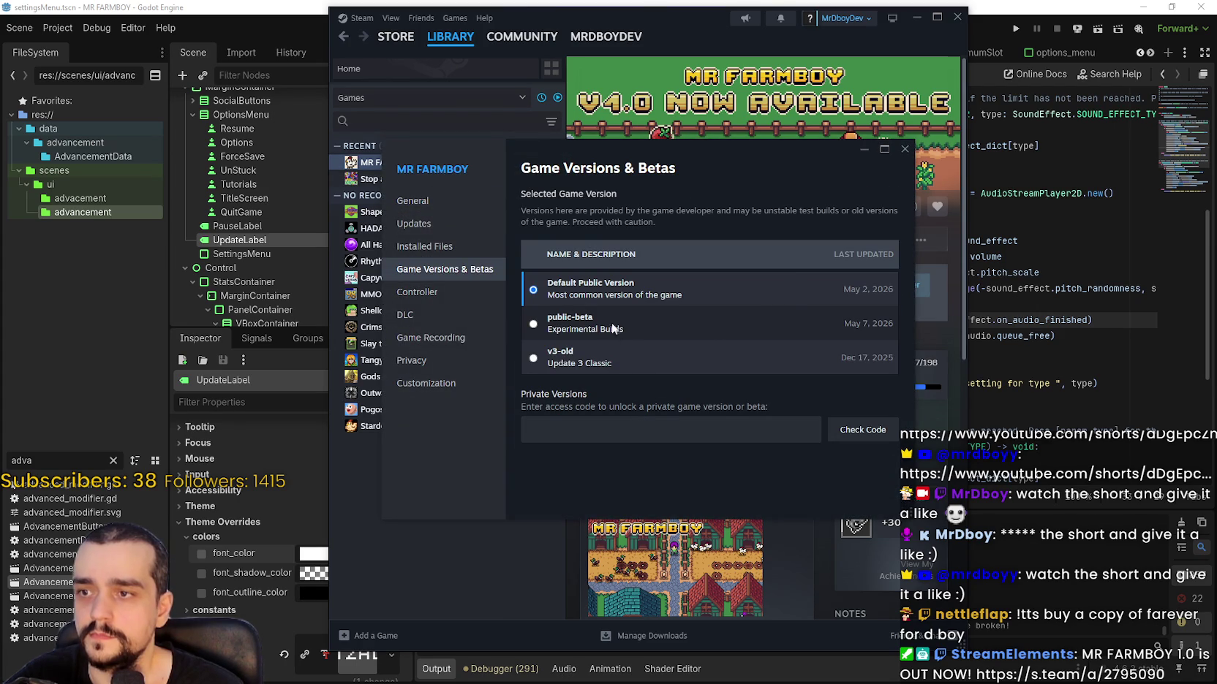
left_click(572, 331)
left_click(903, 149)
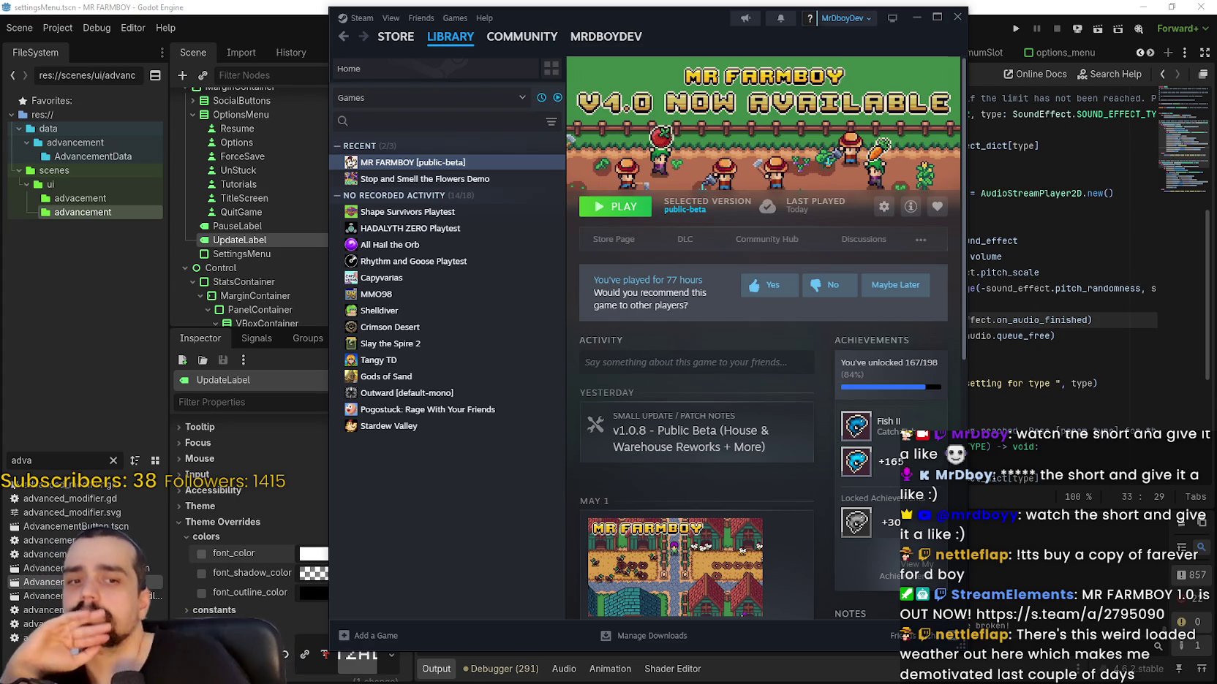
left_click(611, 220)
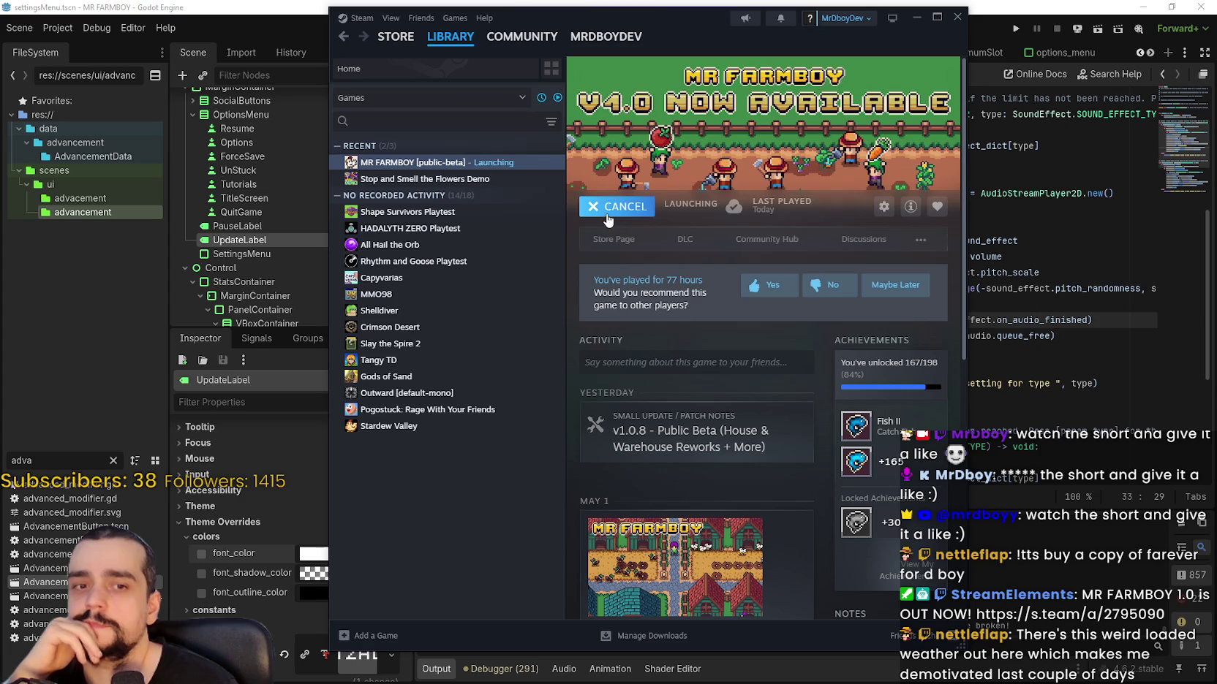
- Cancel the launch and install MR FARMBOY on Local Drive (D:) without desktop or start menu shortcuts
left_click(598, 214)
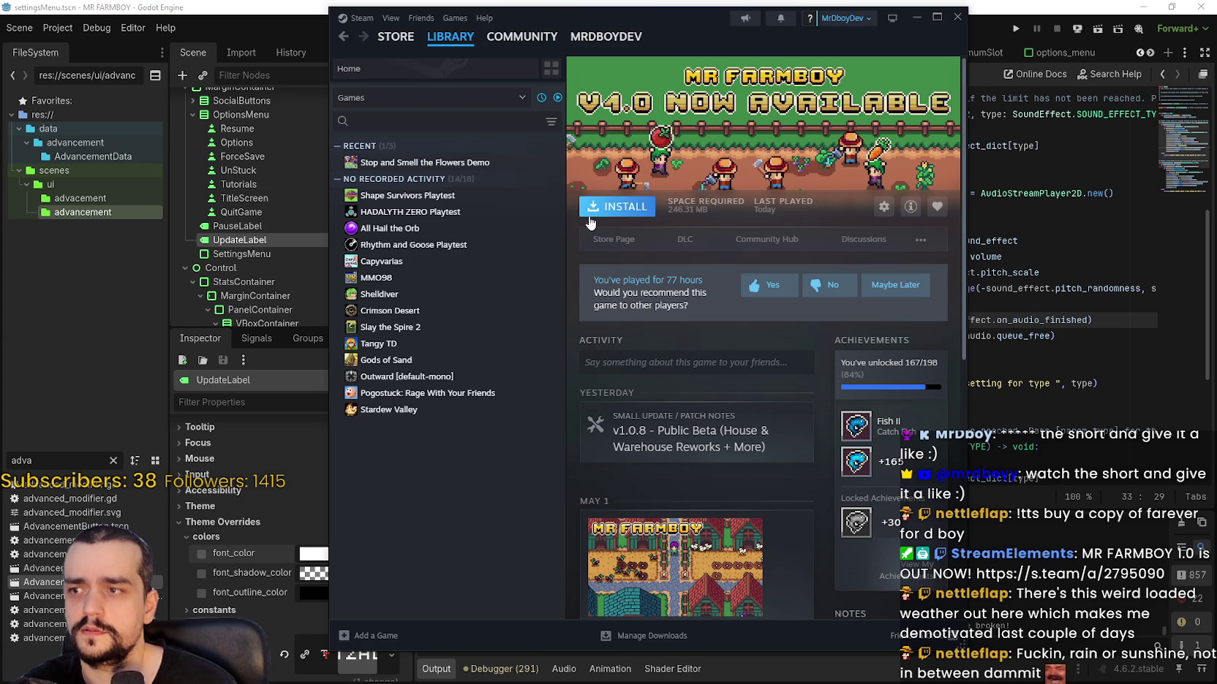
left_click(610, 207)
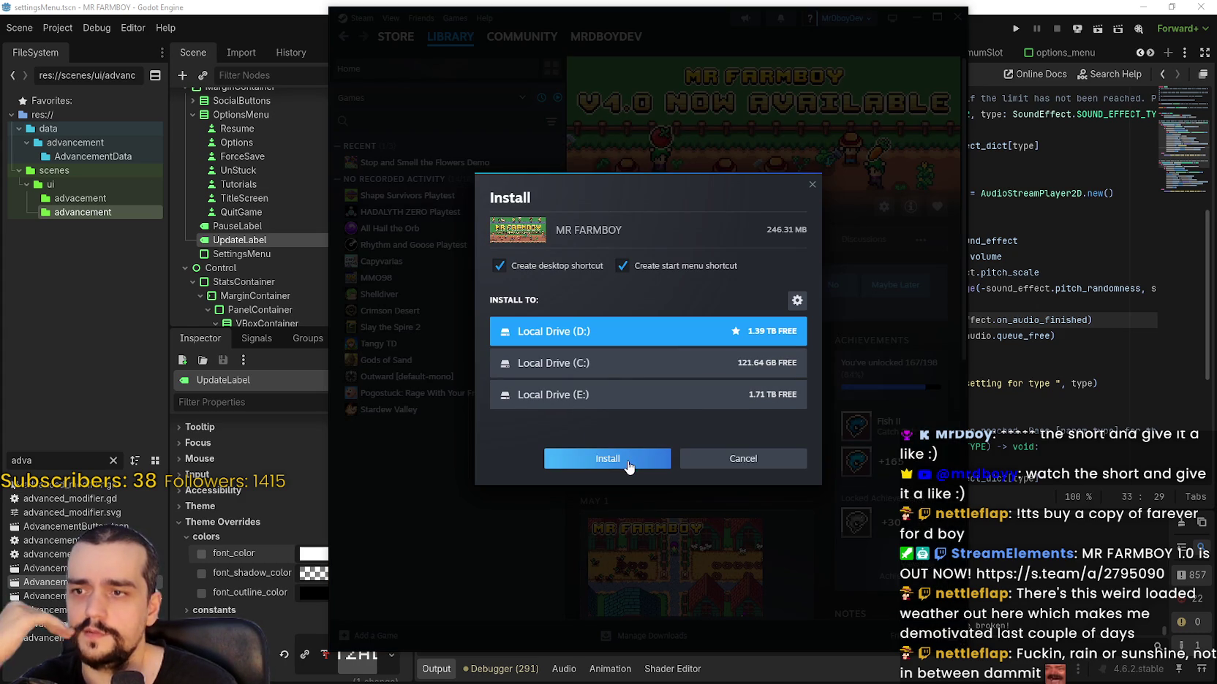
left_click(651, 266)
left_click(556, 266)
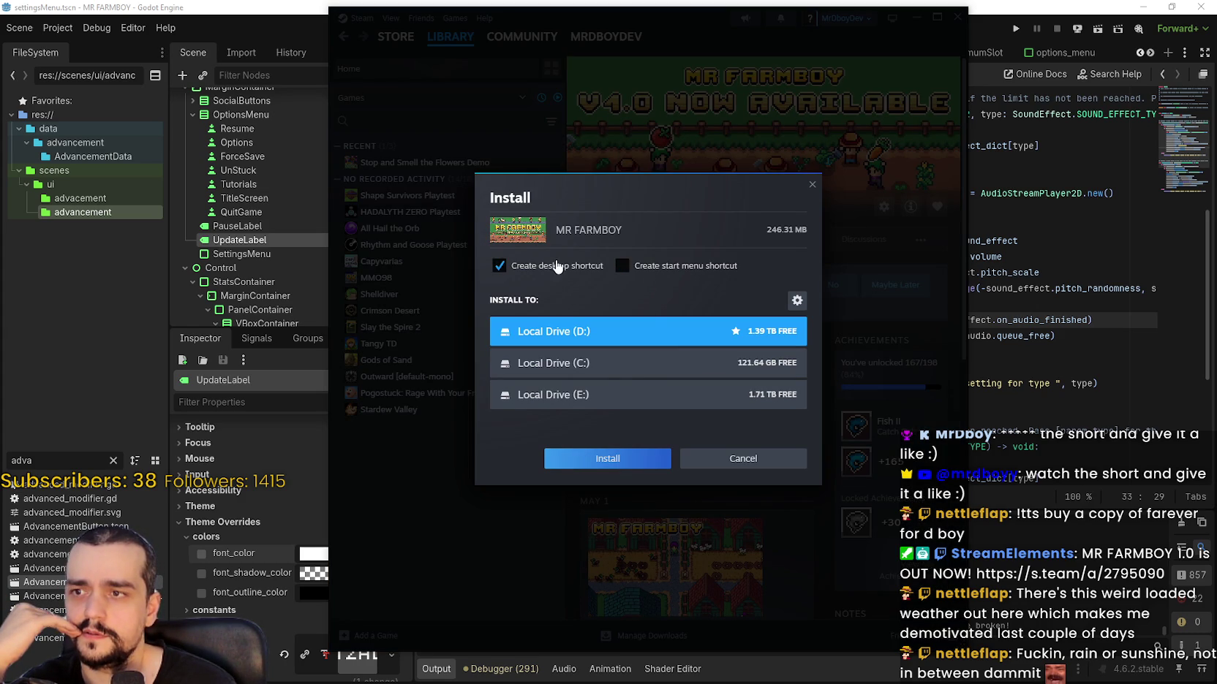
left_click(605, 461)
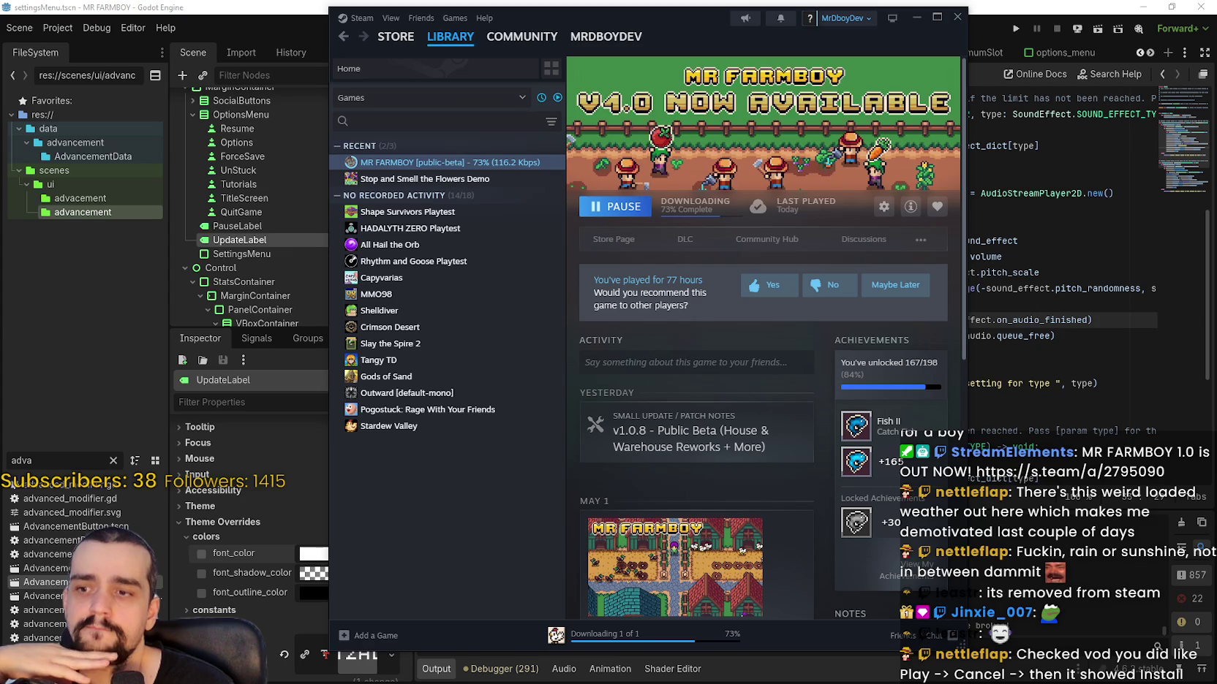
- Bring up the Downloads page showing MR FARMBOY installing at 73%
left_click(621, 635)
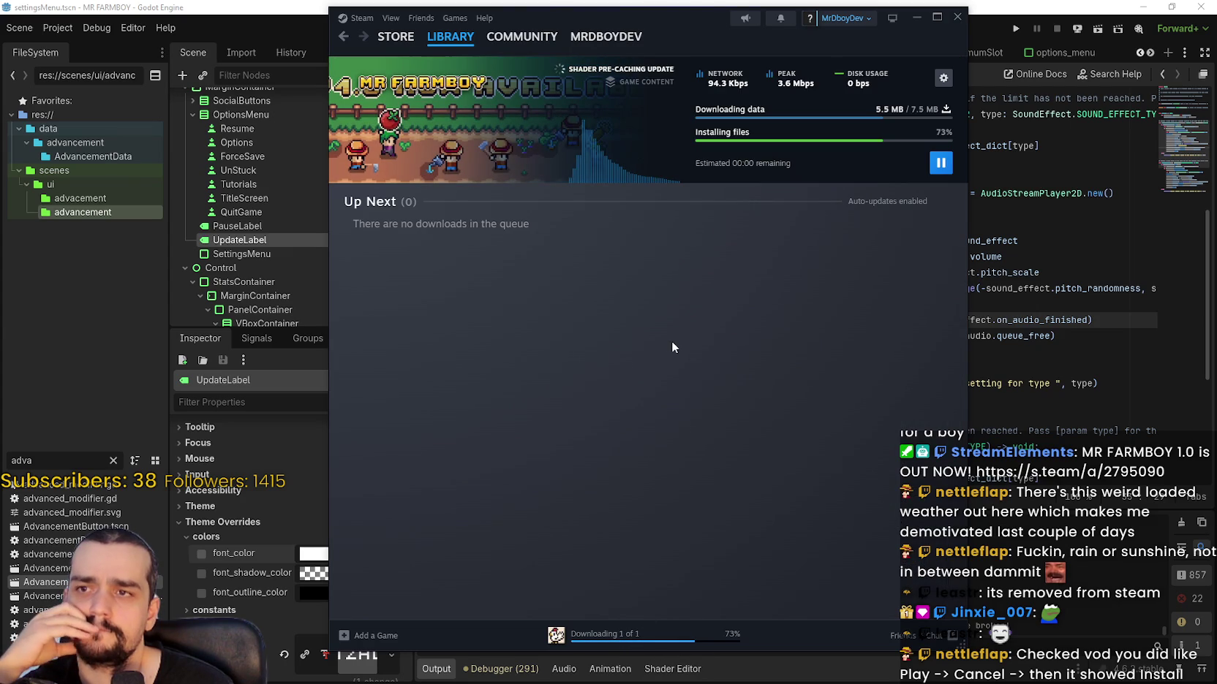
mouse_move(455, 42)
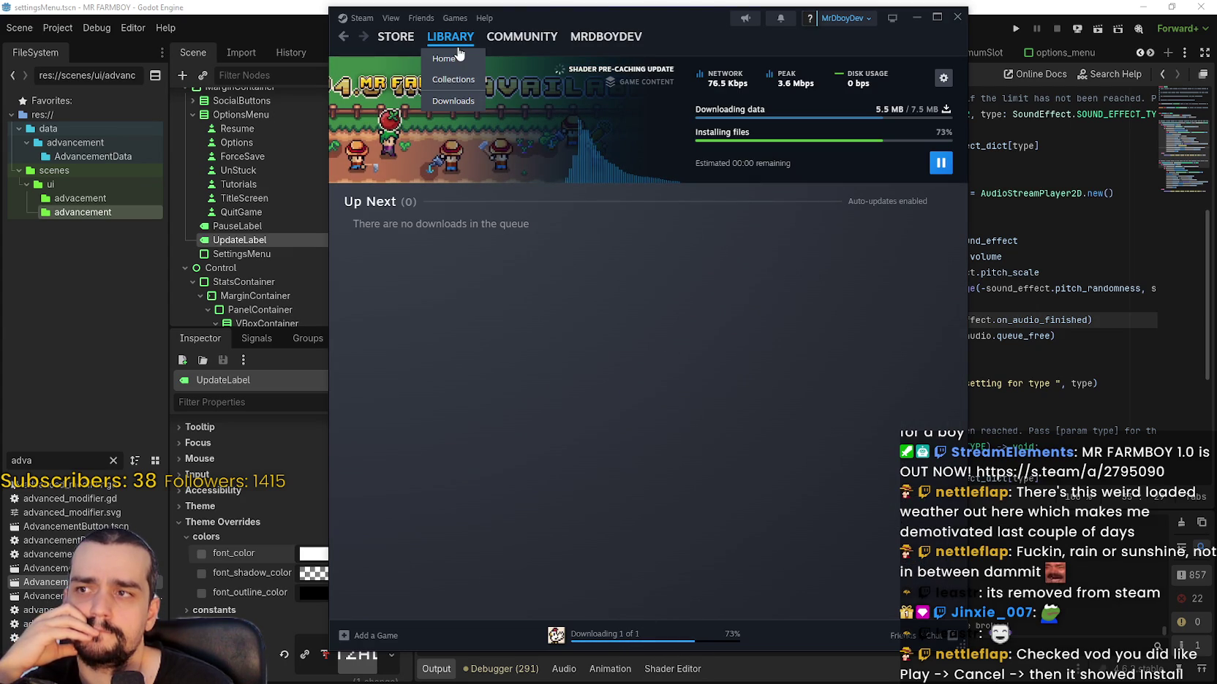
left_click(457, 57)
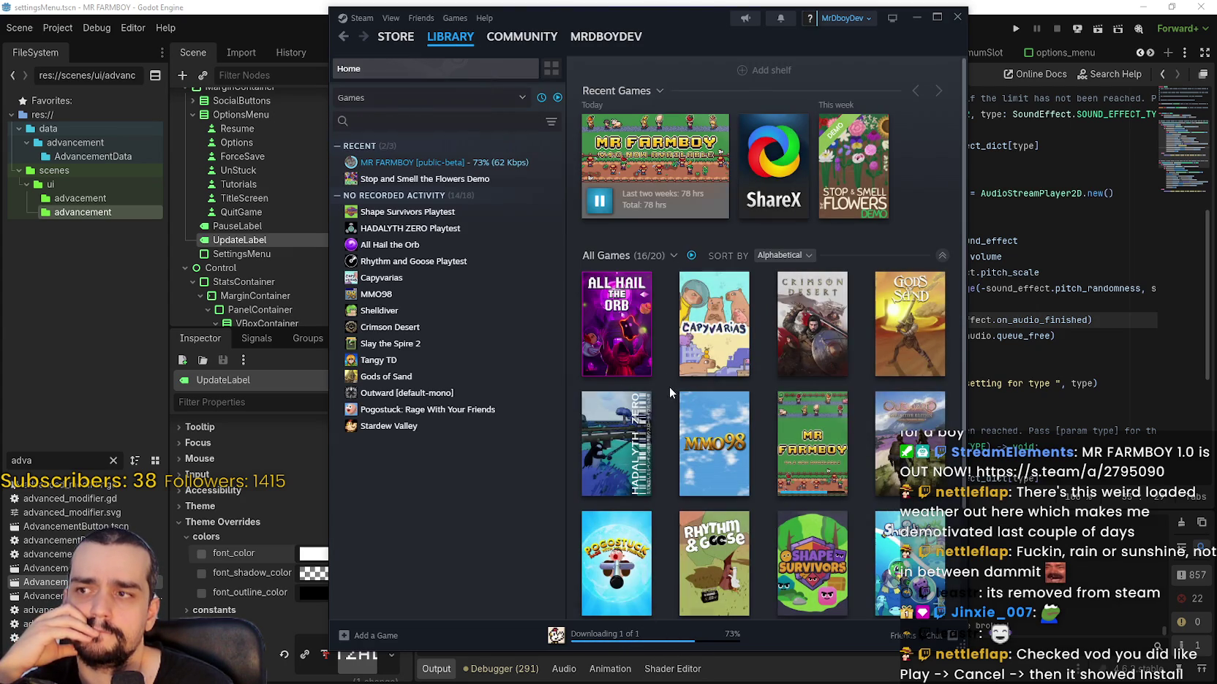
left_click(519, 162)
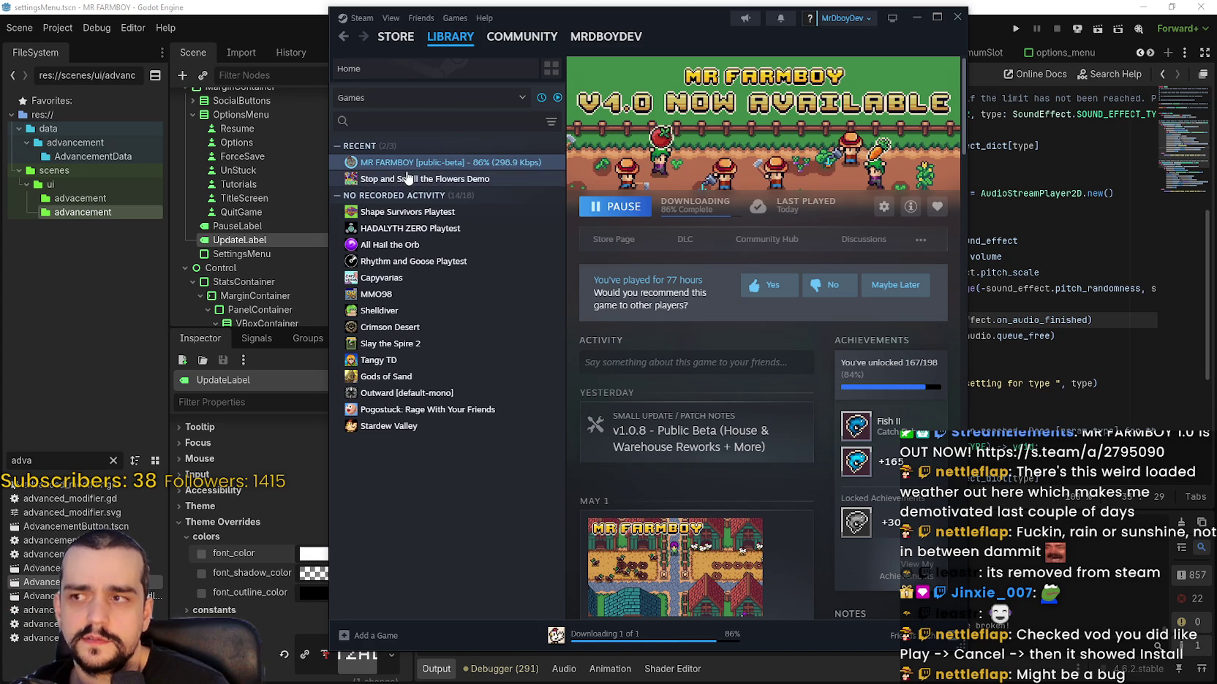
left_click(453, 178)
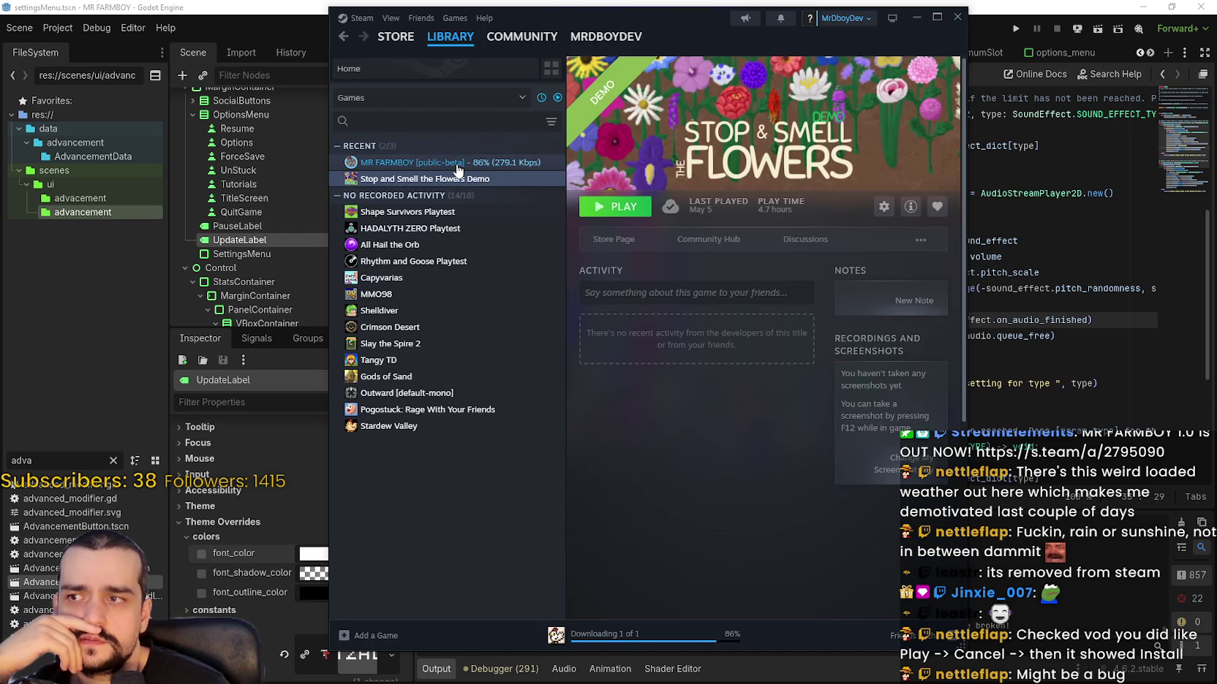
left_click(457, 167)
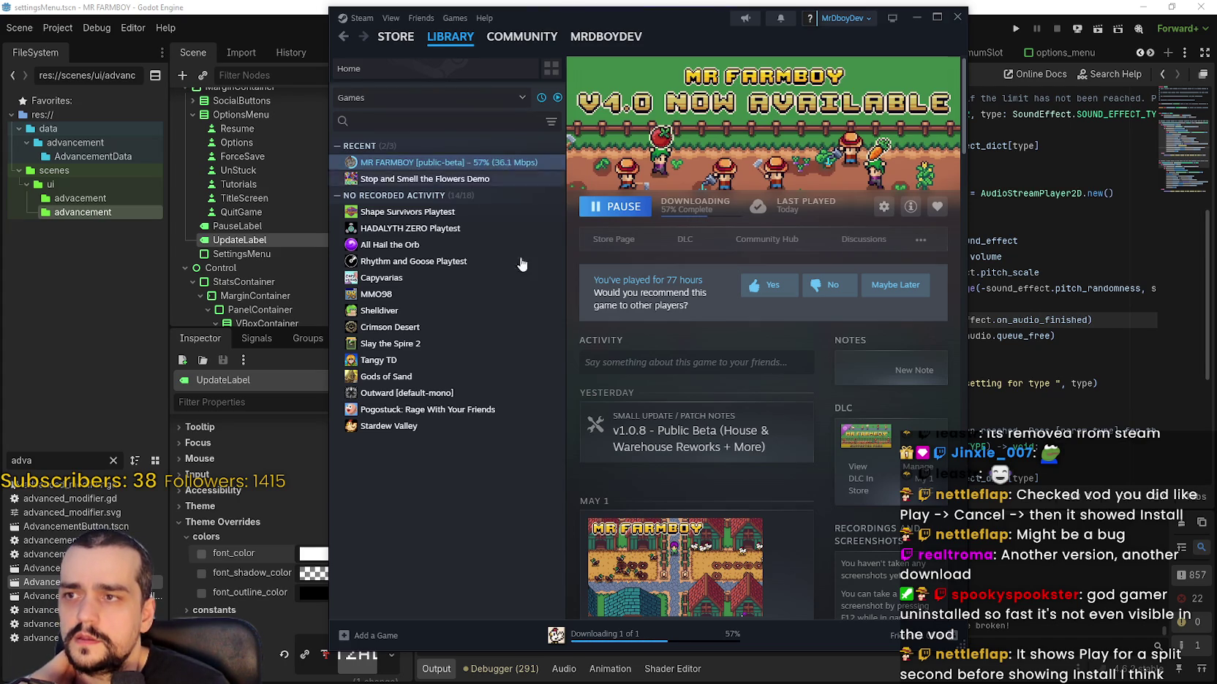
- Play MR FARMBOY from Downloads, remove it from the Completed list, and return to Library Home
left_click(640, 649)
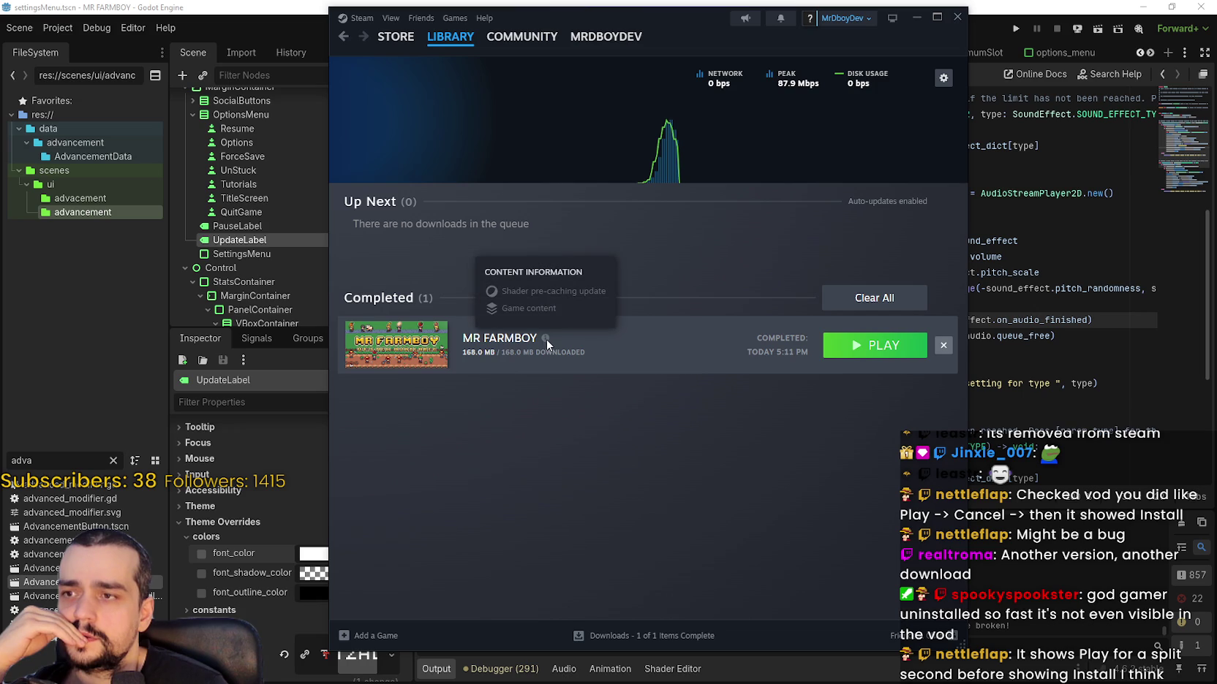
left_click(848, 341)
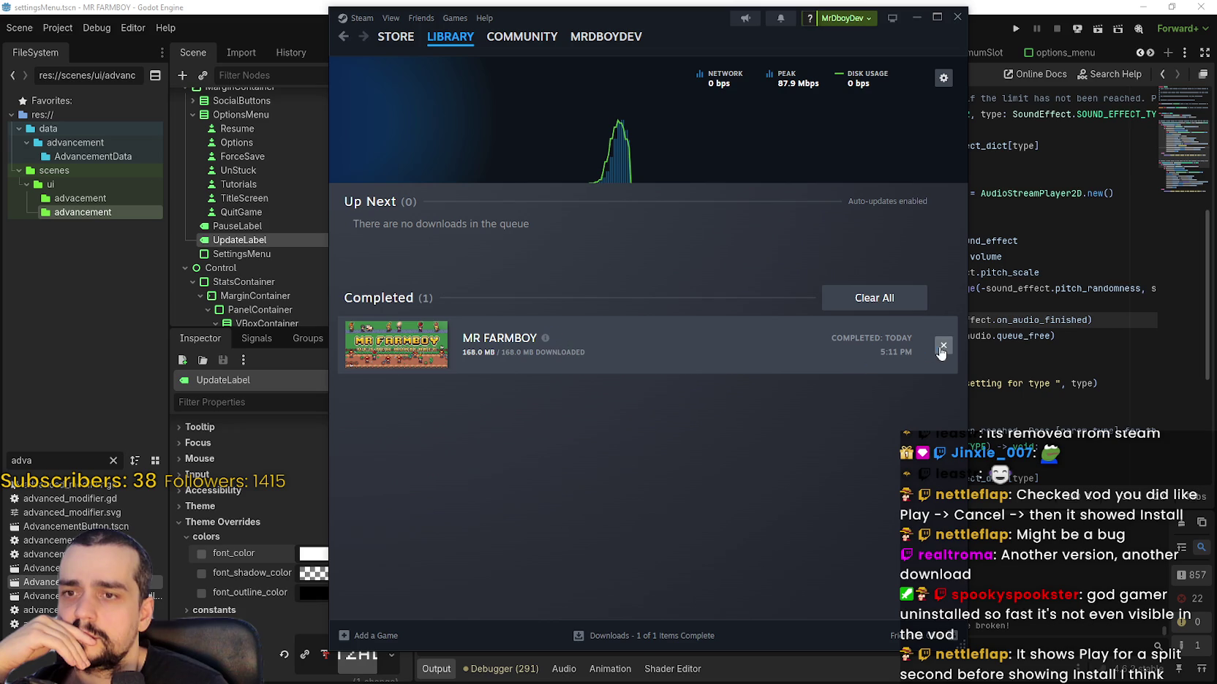
left_click(943, 351)
left_click(442, 81)
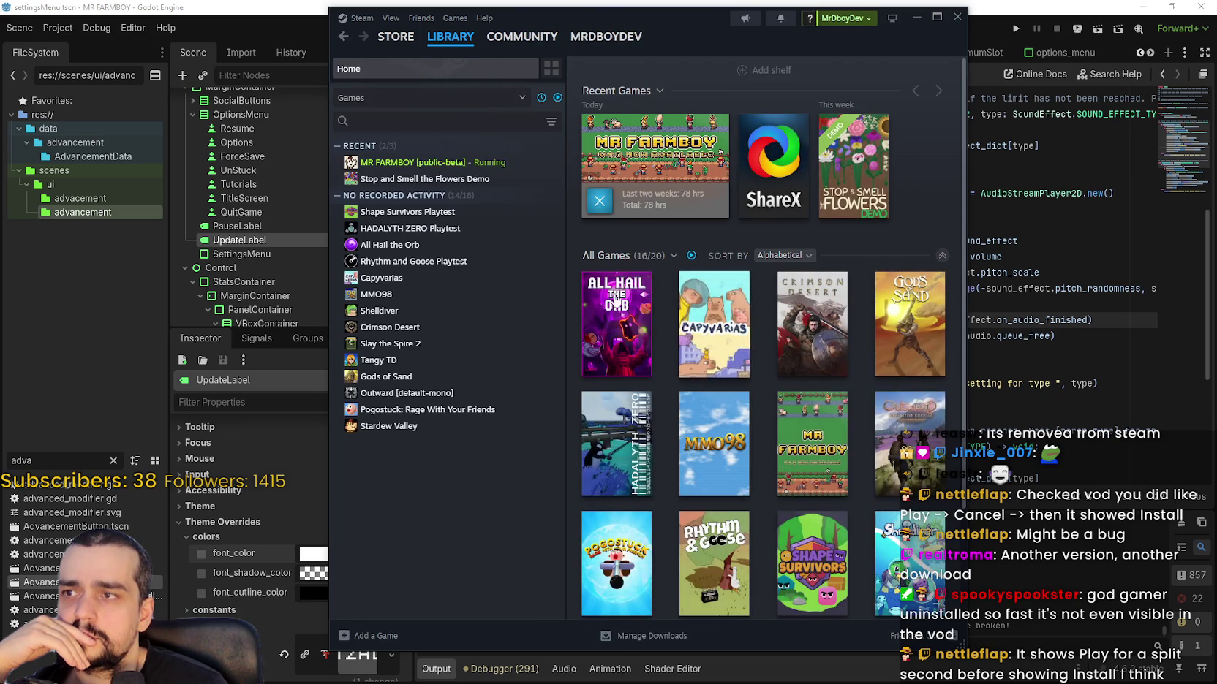
- Open the MR FARMBOY page, close the game's options, continue to save selection, then return to Steam
left_click(448, 164)
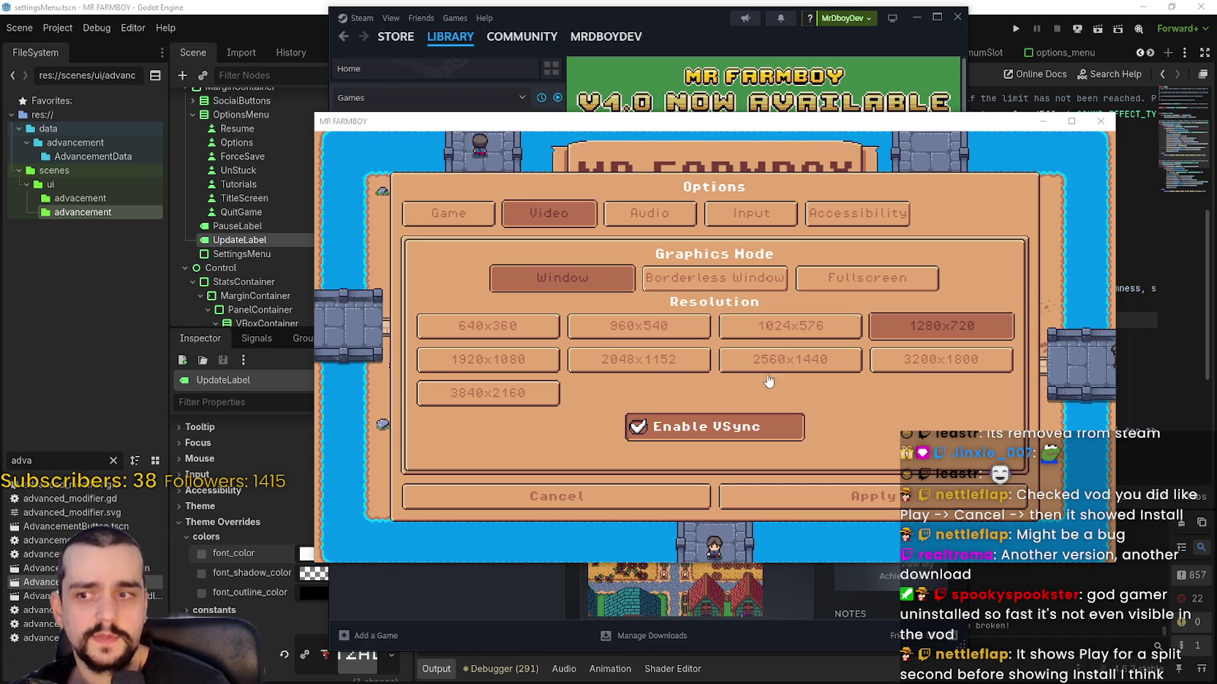
left_click(870, 494)
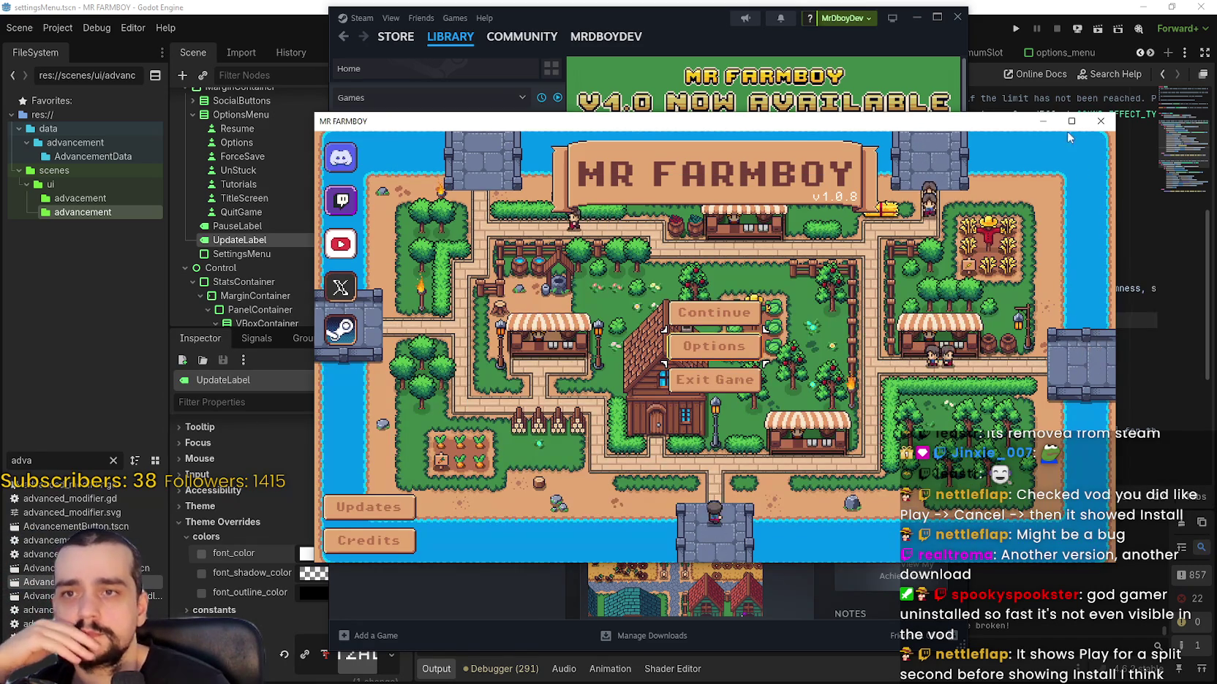
left_click(1071, 120)
left_click(607, 296)
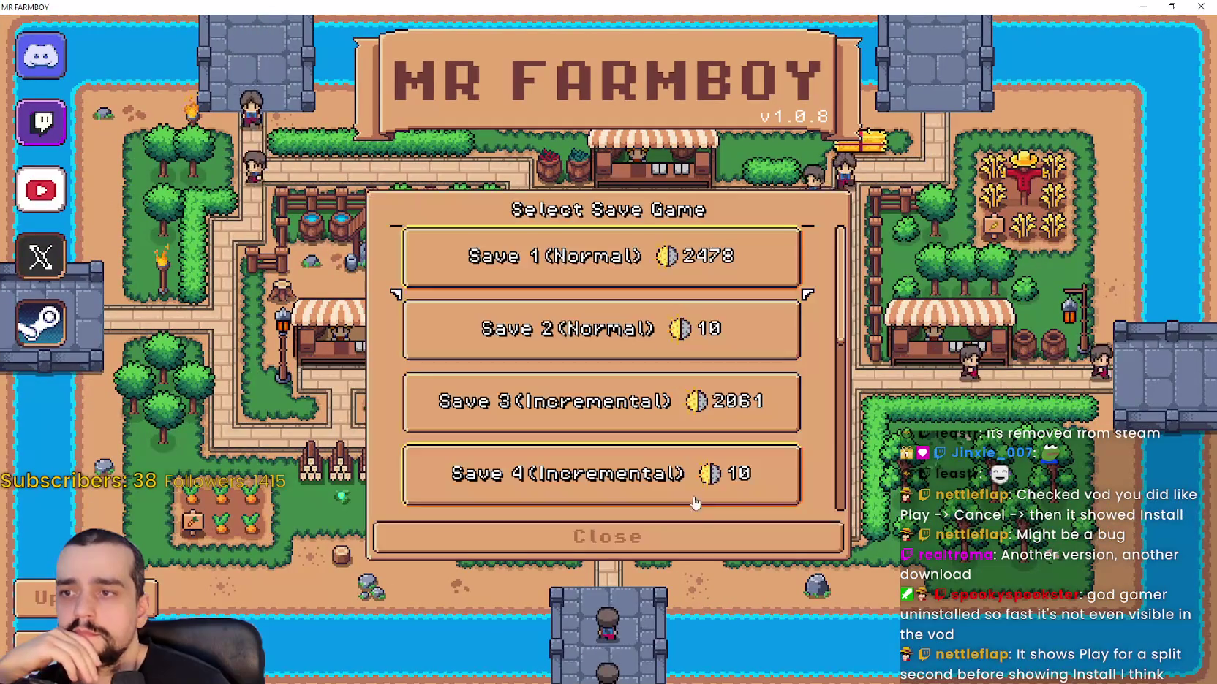
left_click(1171, 6)
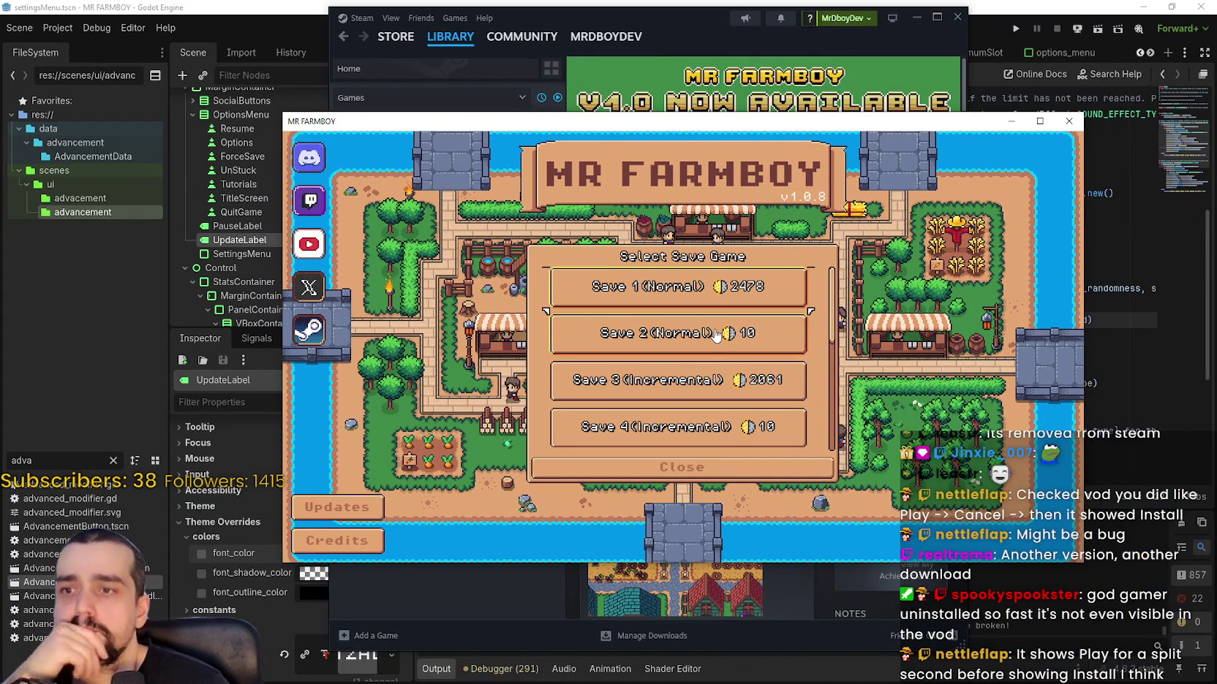
left_click(544, 15)
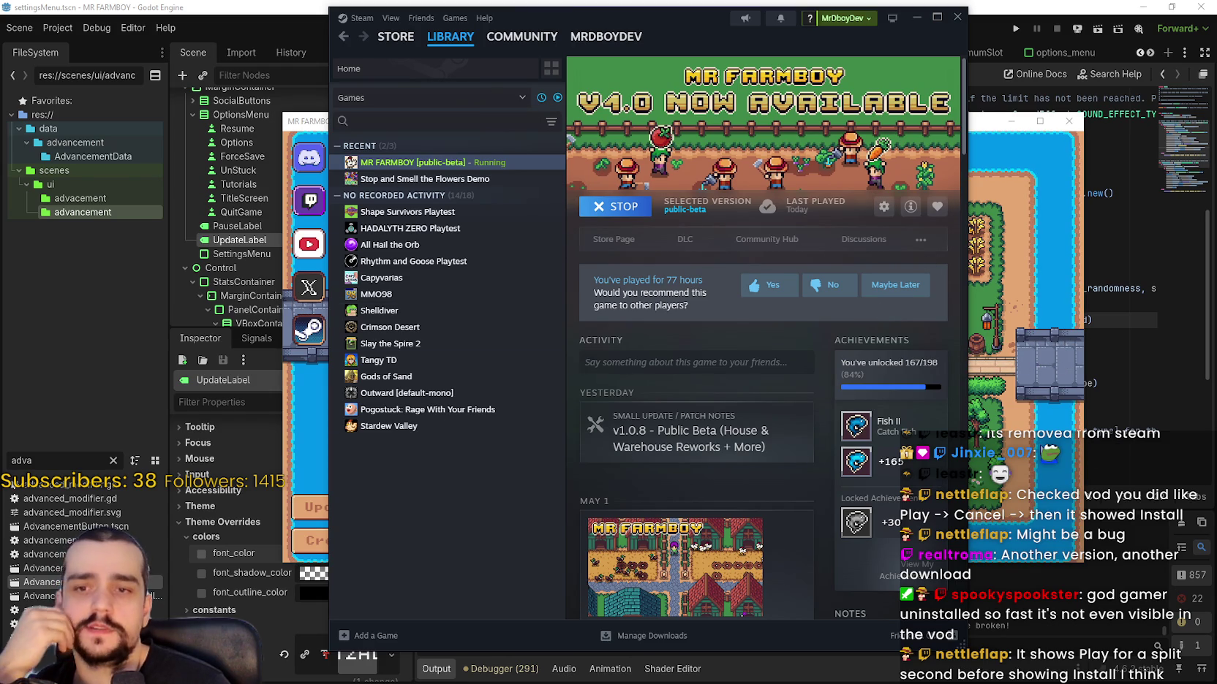
- Switch back to the game and load a saved game
key("alt+Tab")
left_click(647, 322)
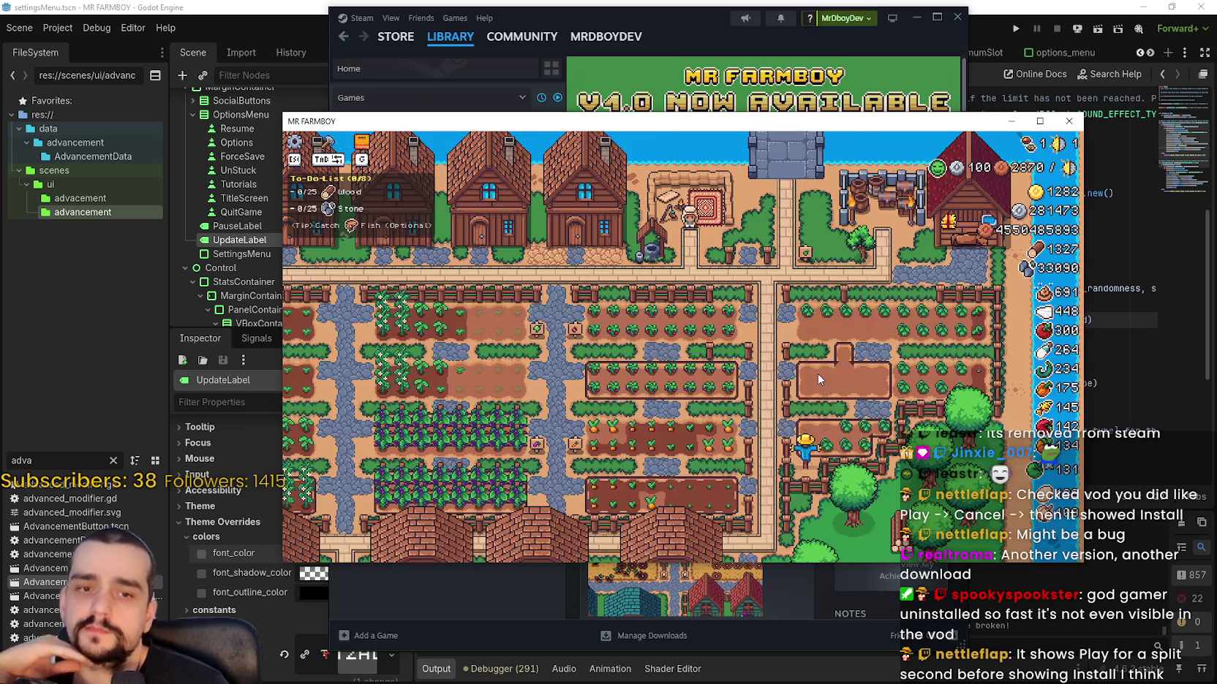
scroll(705, 310, "up", 3)
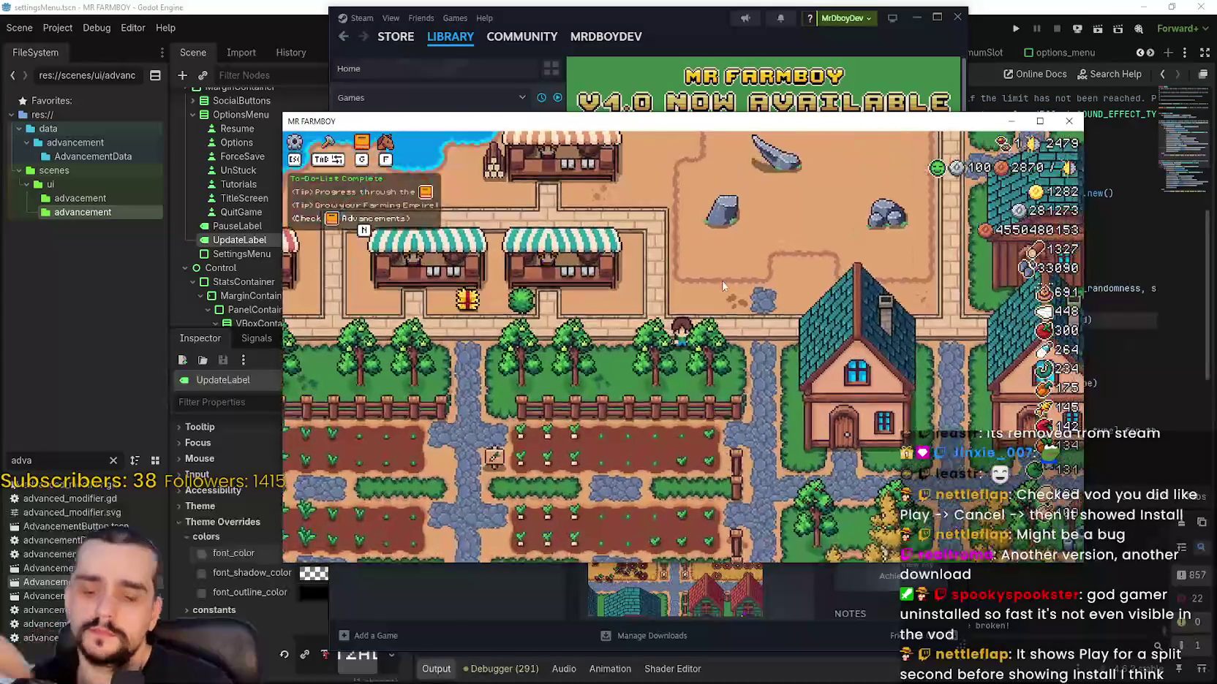
- Walk to the market and browse its inventory, then pause and save-and-quit
key("w")
key("Tab")
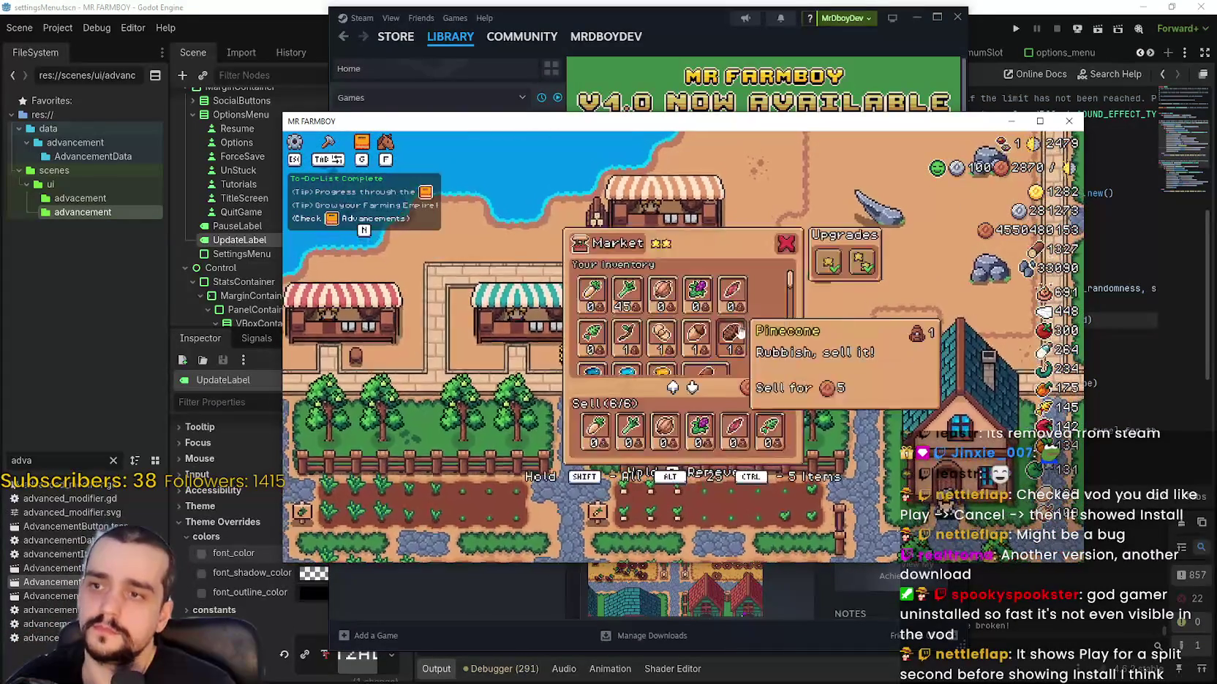
key("Tab")
key("w")
key("Tab")
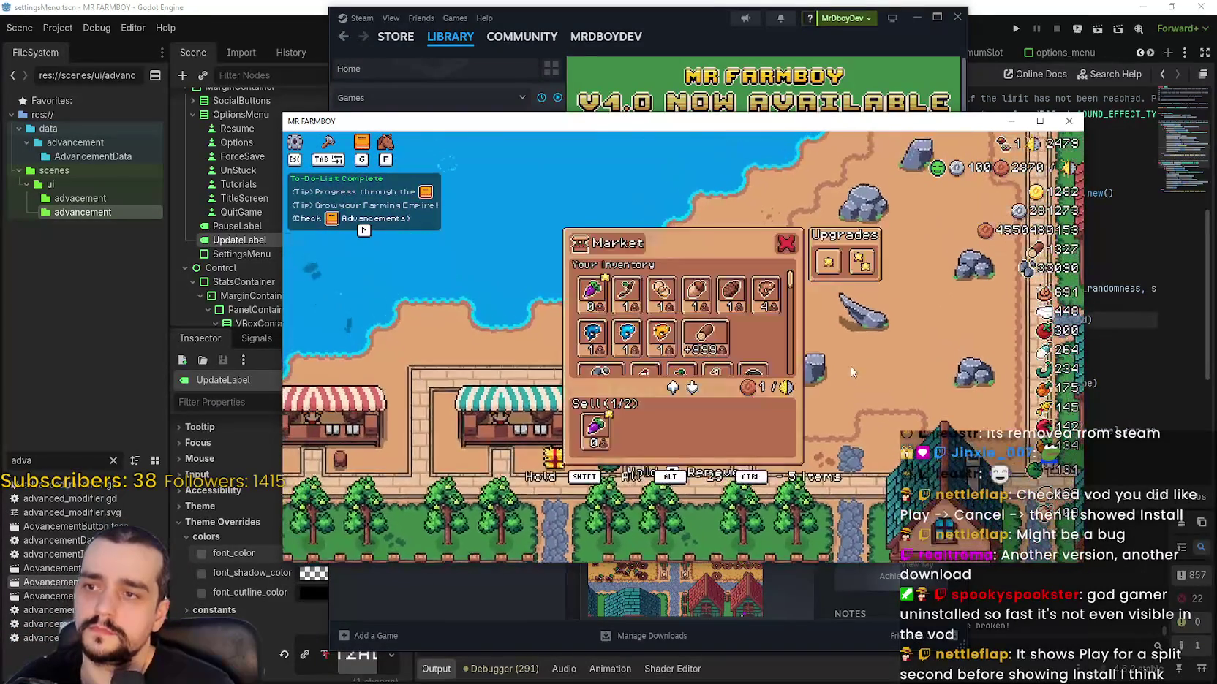
key("Tab")
key("Escape")
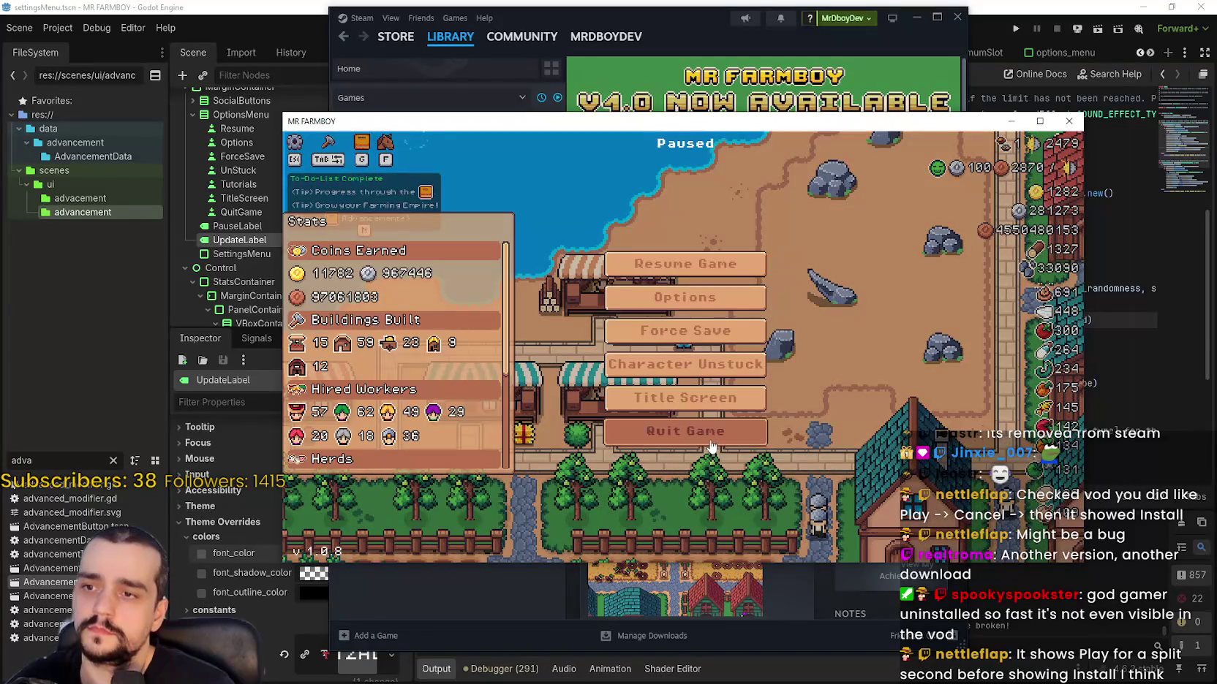
left_click(702, 326)
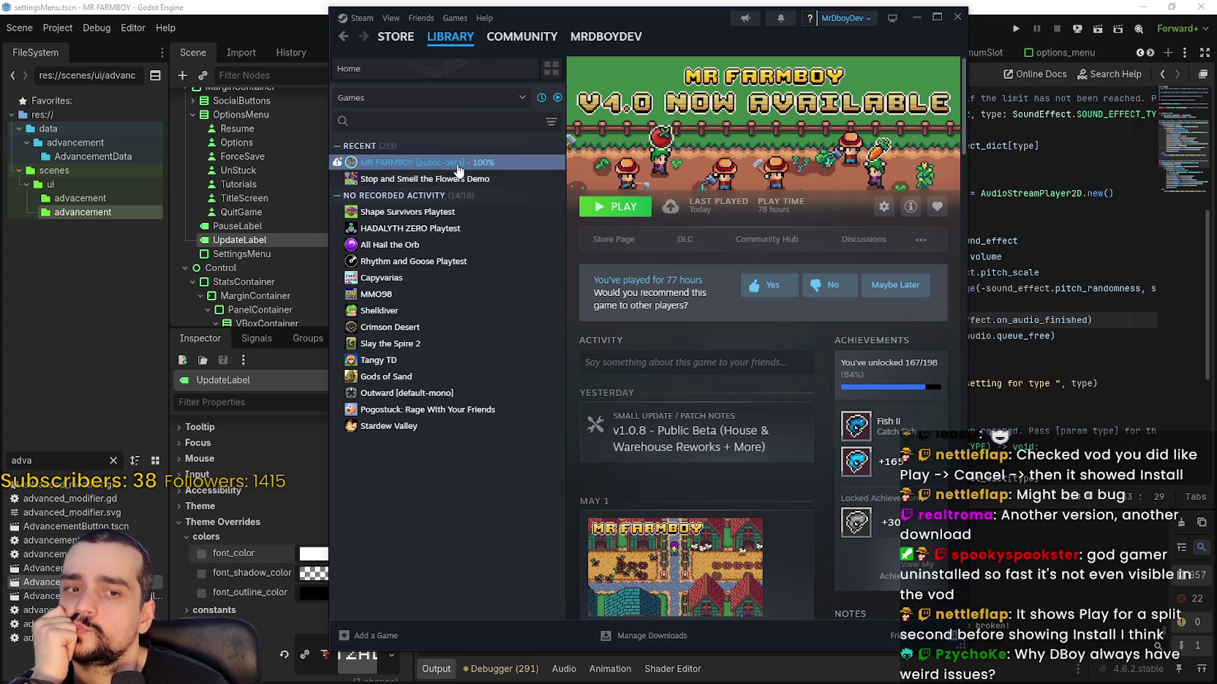
left_click(67, 29)
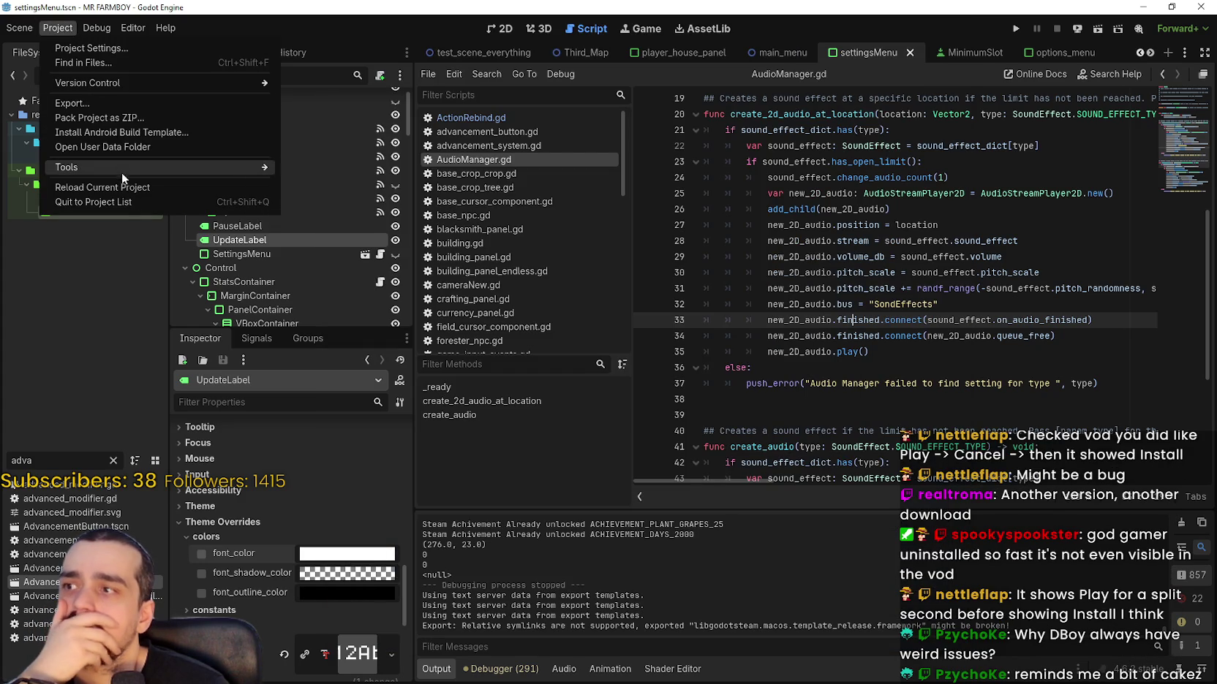
left_click(128, 149)
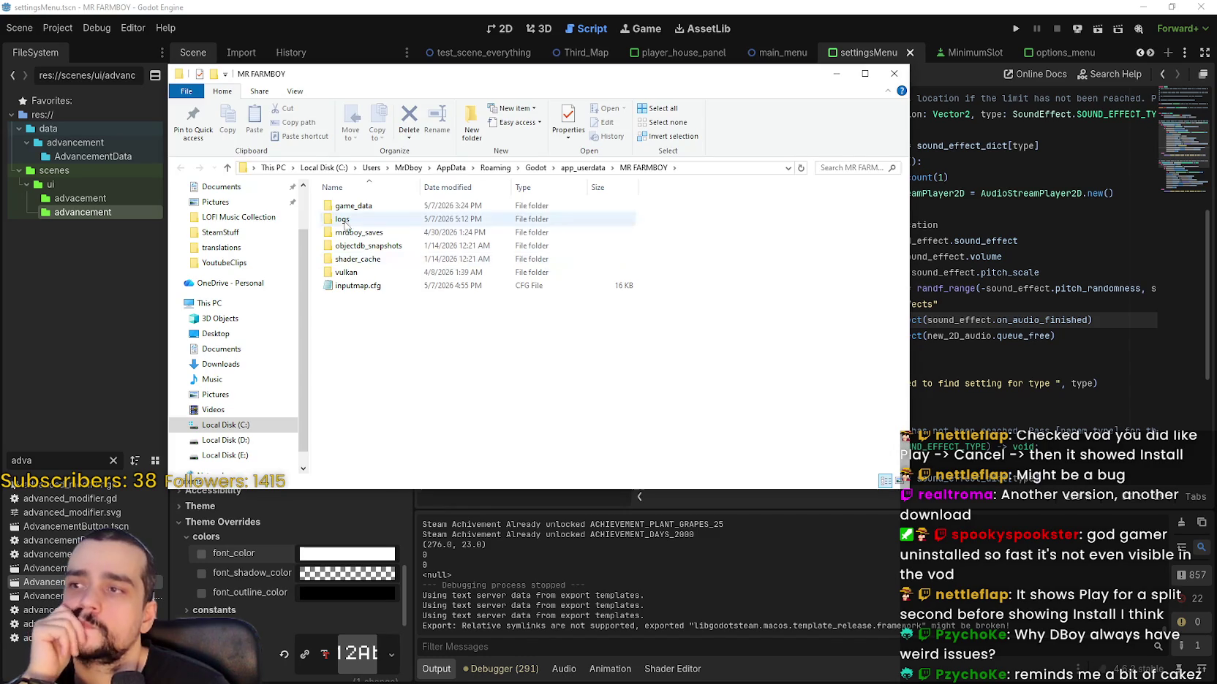
double_click(345, 219)
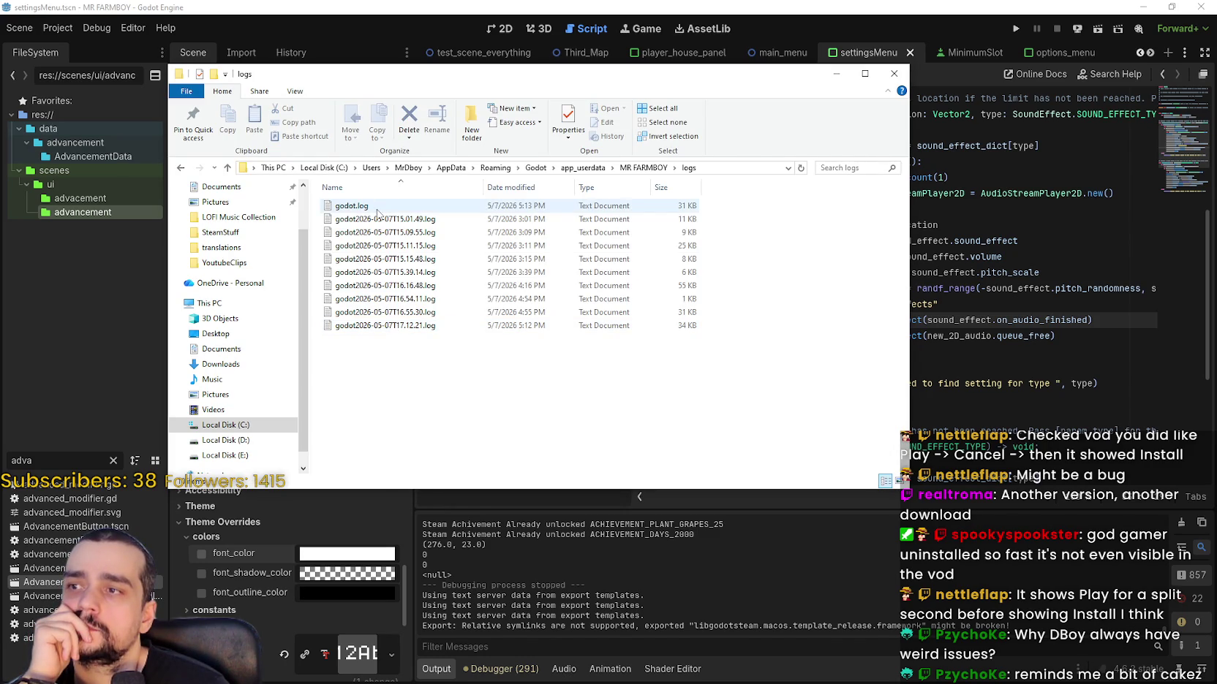
double_click(377, 208)
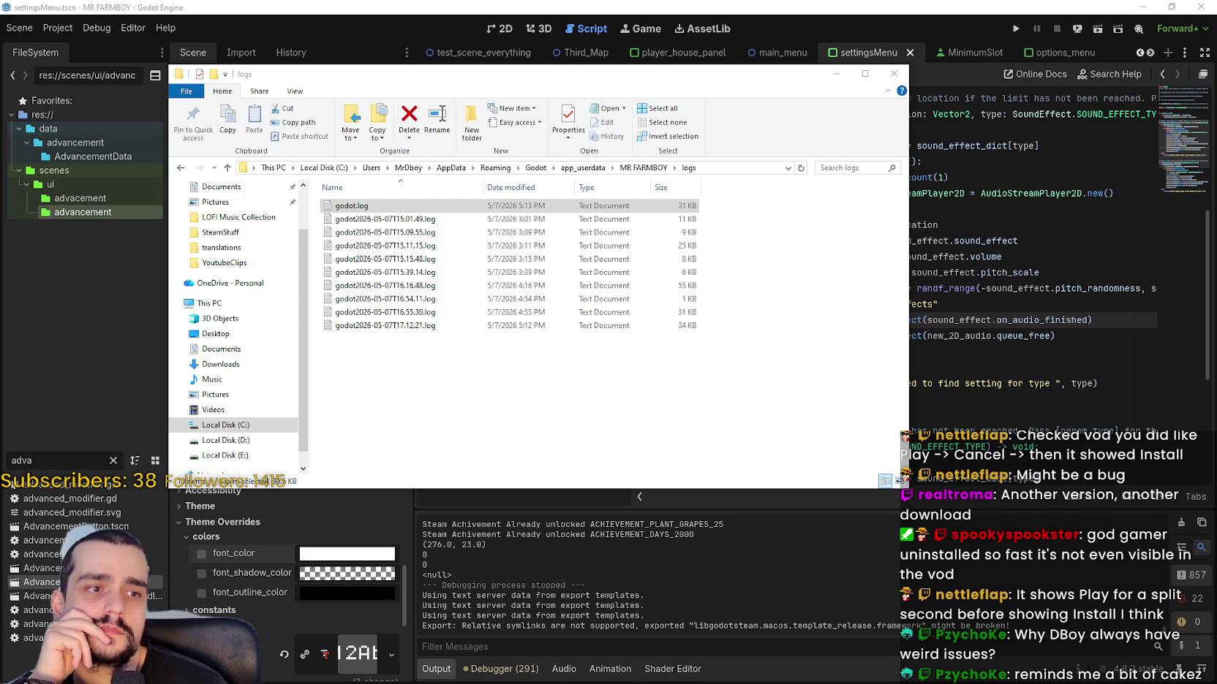
left_click(893, 73)
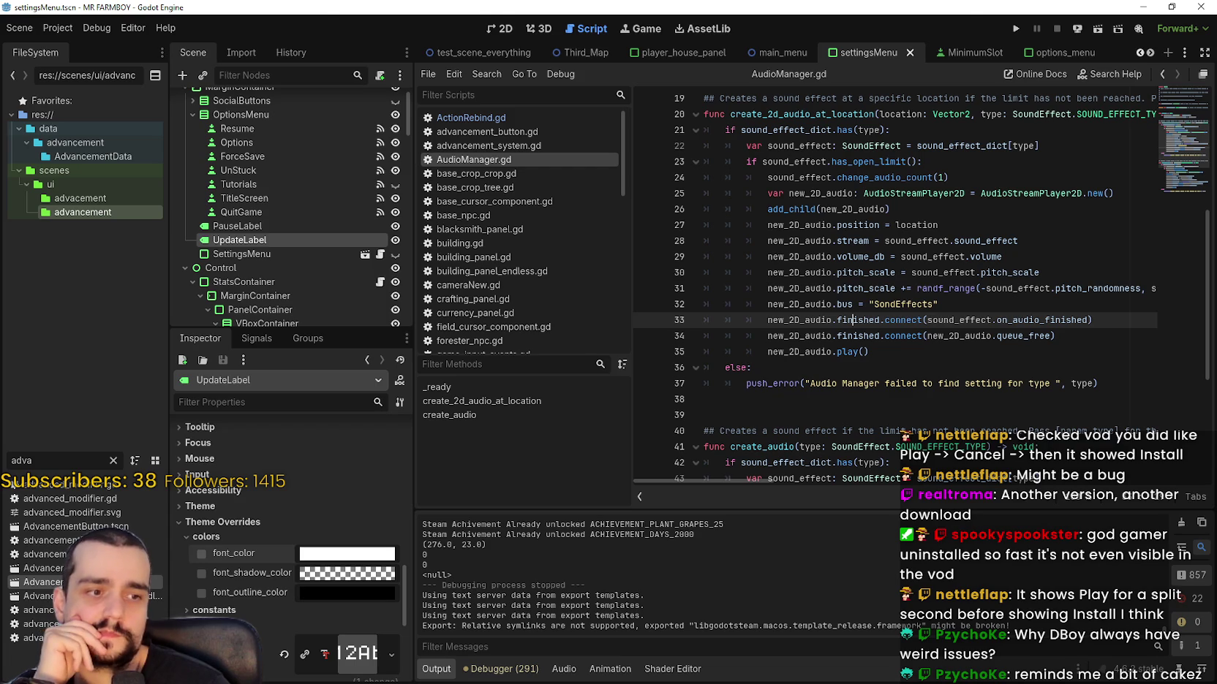
key("alt+Tab")
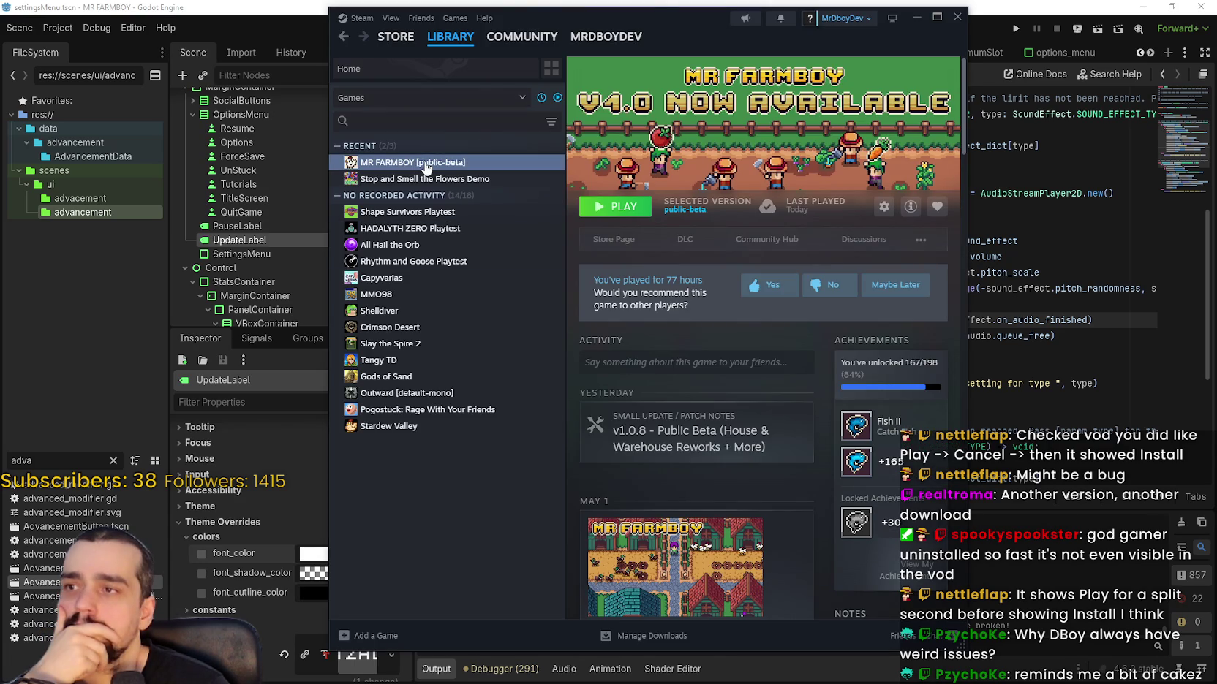
right_click(427, 165)
left_click(460, 261)
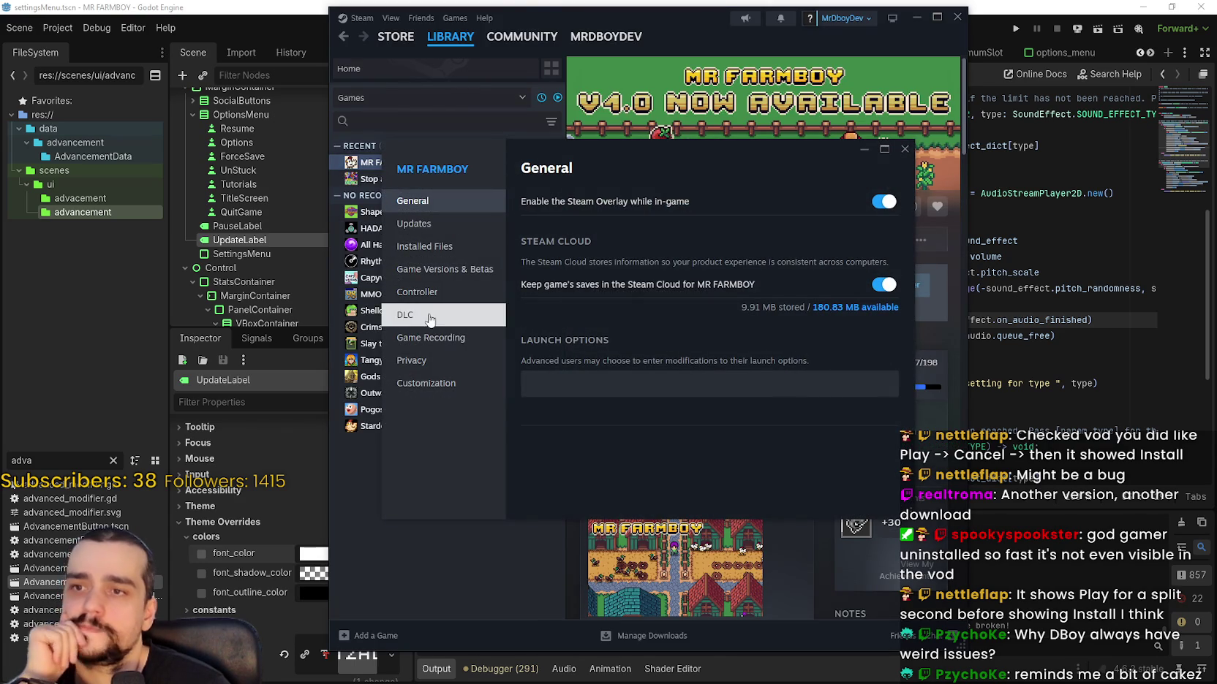
left_click(432, 253)
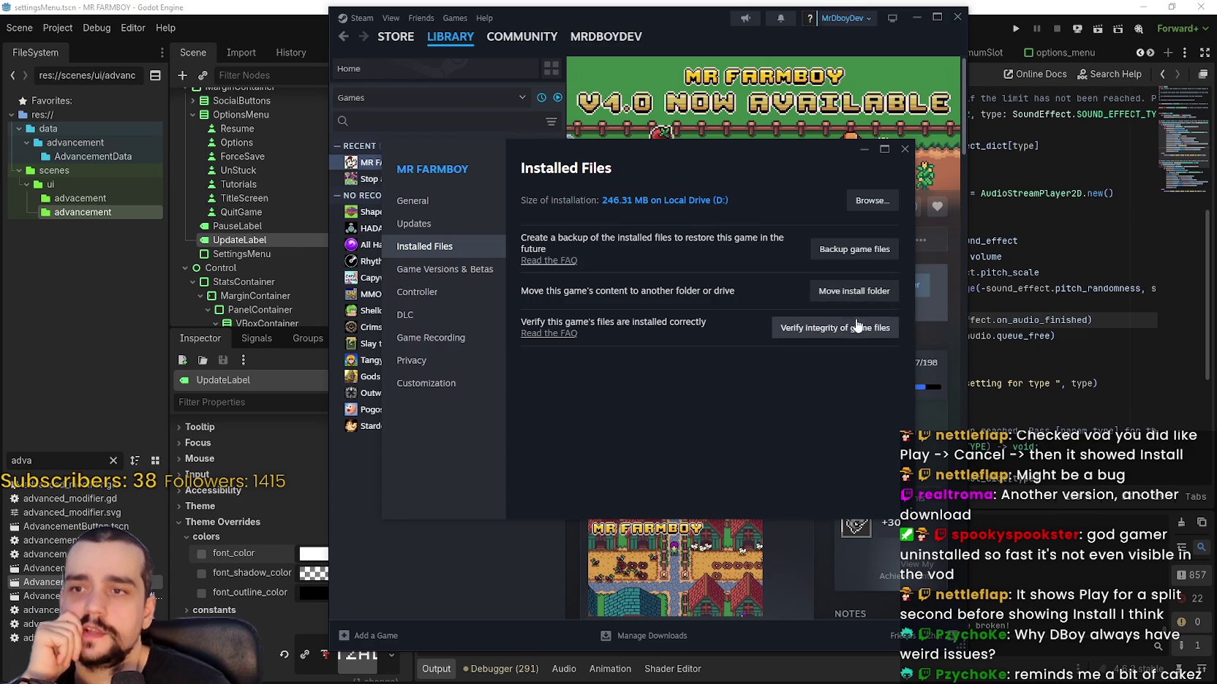
left_click(866, 209)
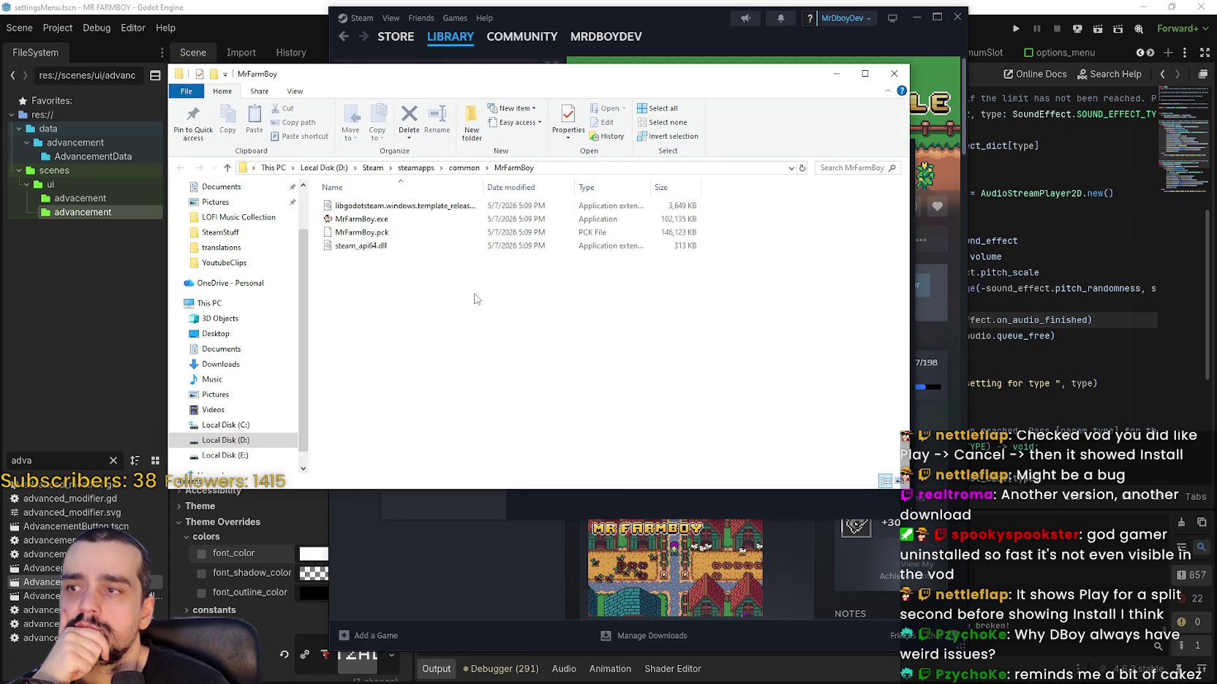
mouse_move(465, 292)
left_mouse_down()
mouse_move(413, 239)
mouse_move(312, 195)
left_mouse_up()
left_click(465, 168)
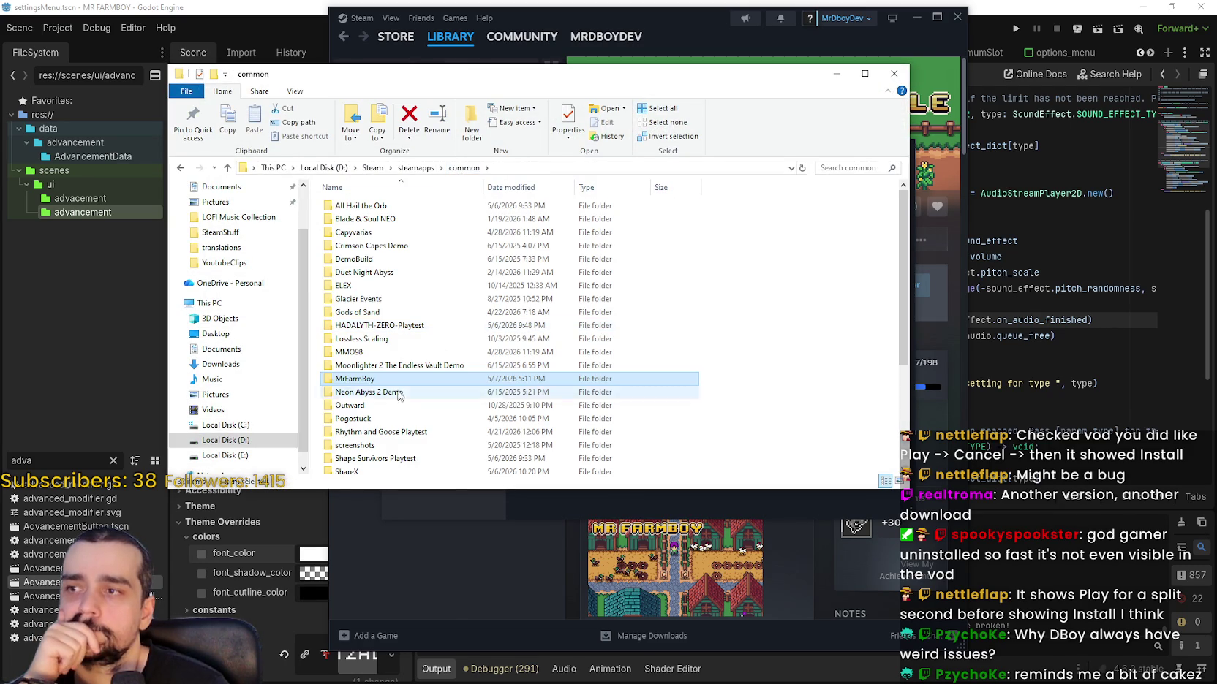
double_click(365, 377)
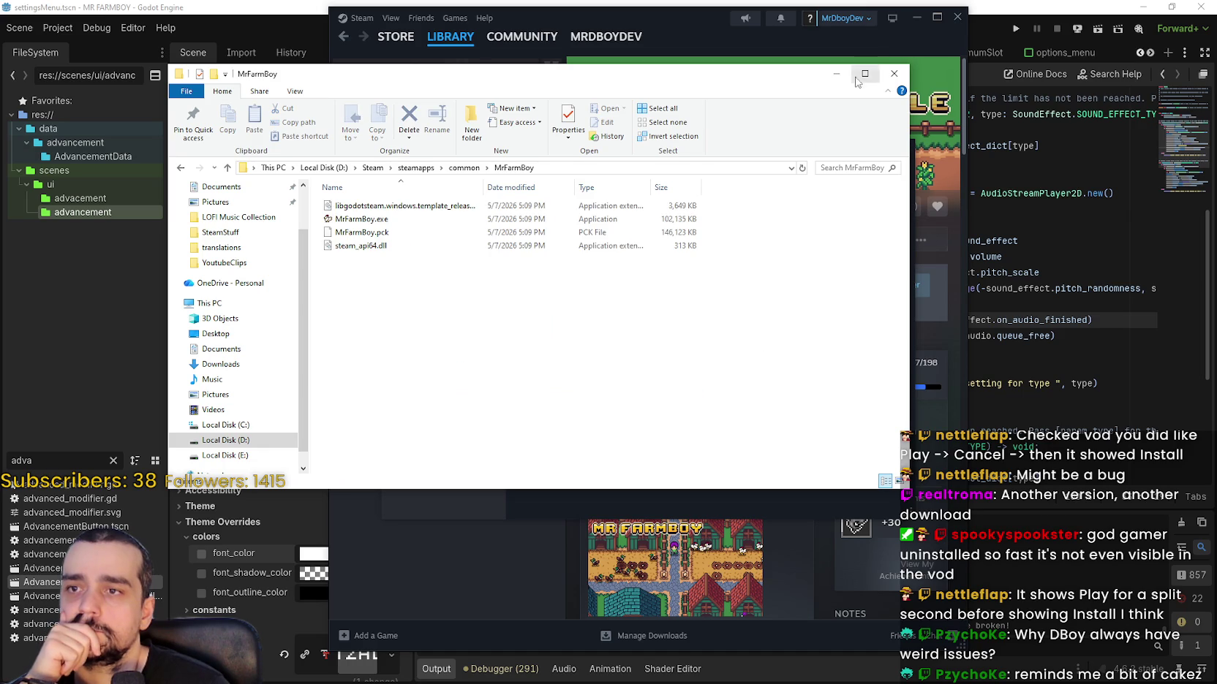
left_click_drag(848, 73, 874, 94)
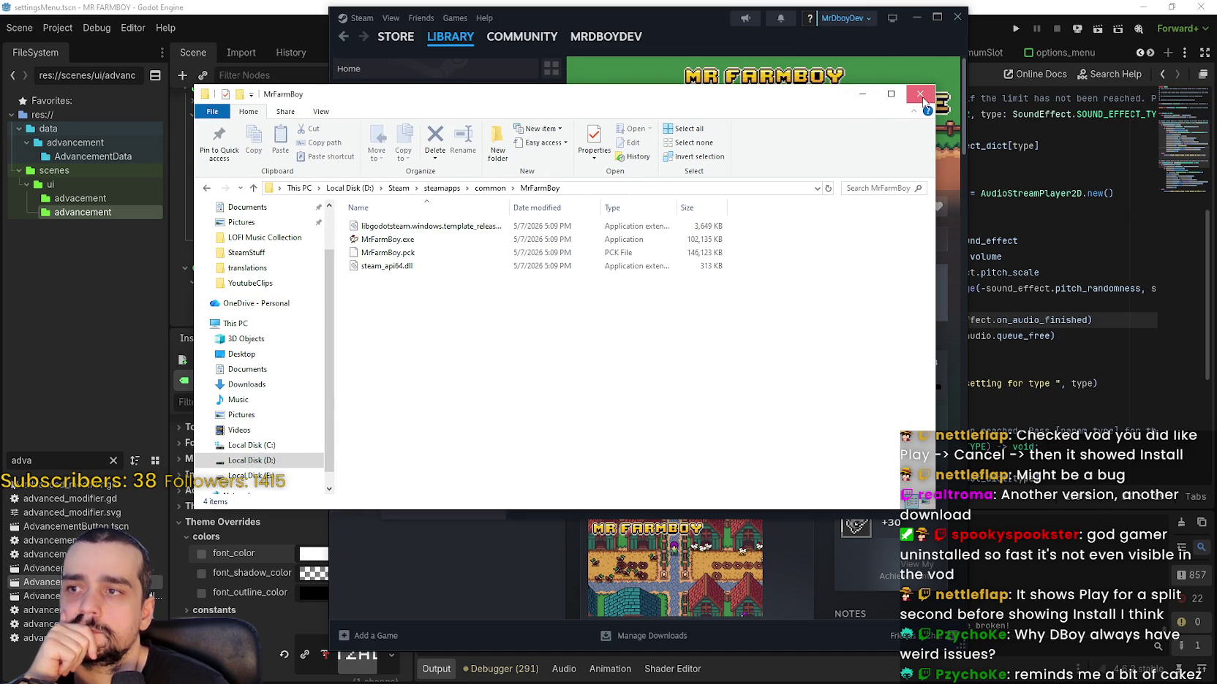
left_click(920, 94)
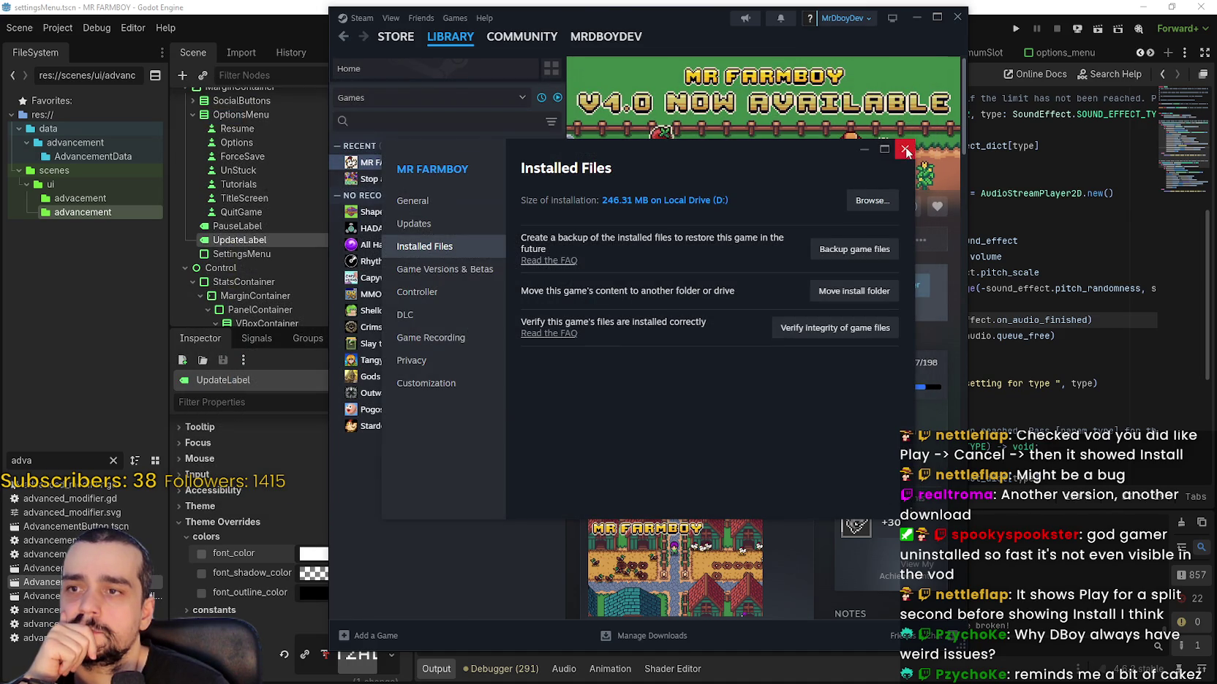
left_click(906, 150)
right_click(463, 164)
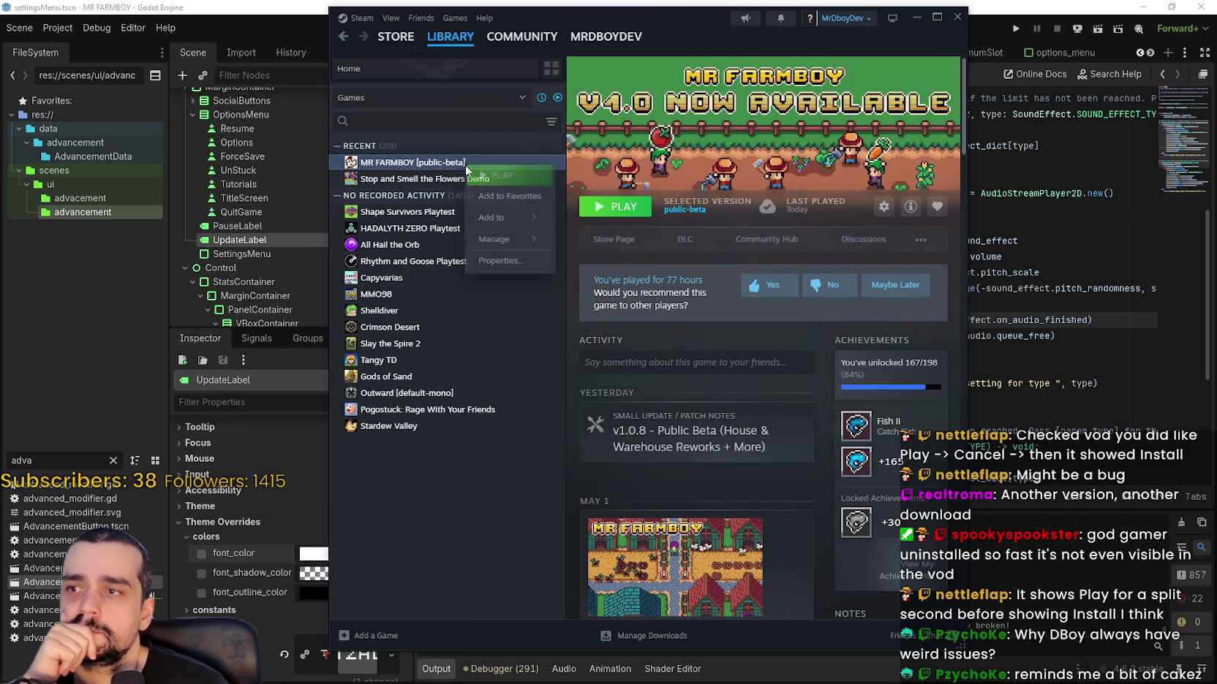
- Switch MR FARMBOY to the Default Public Version and start its update
left_click(502, 262)
left_click(443, 269)
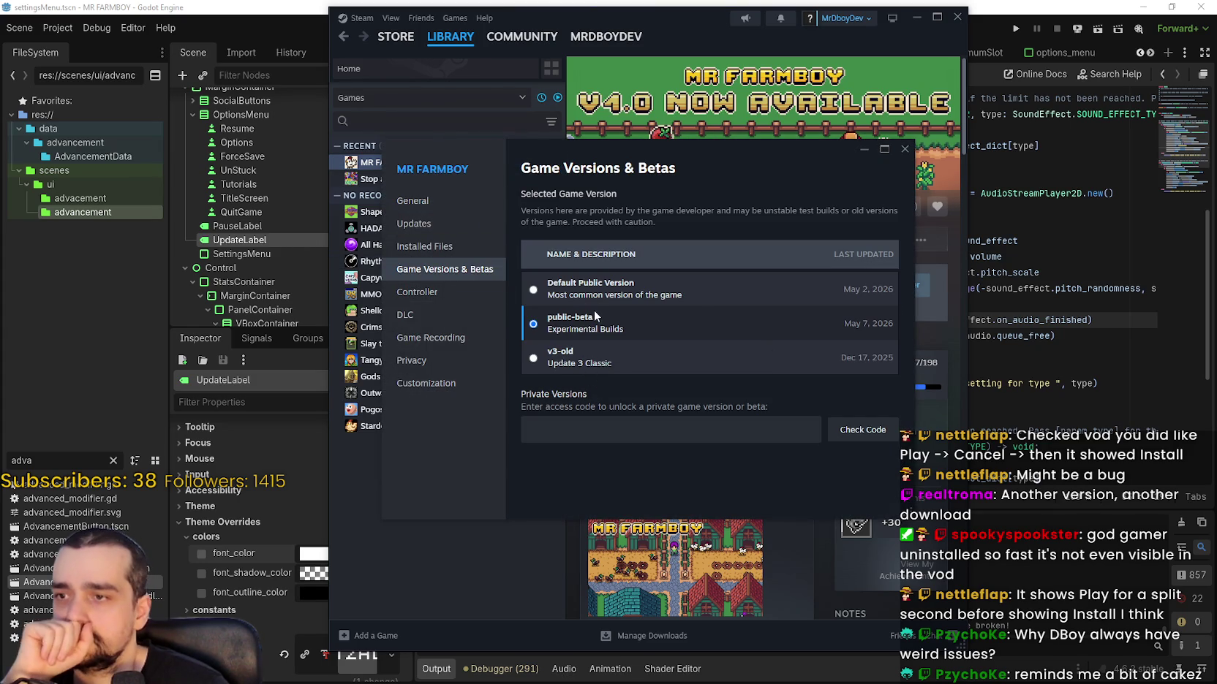
left_click(585, 293)
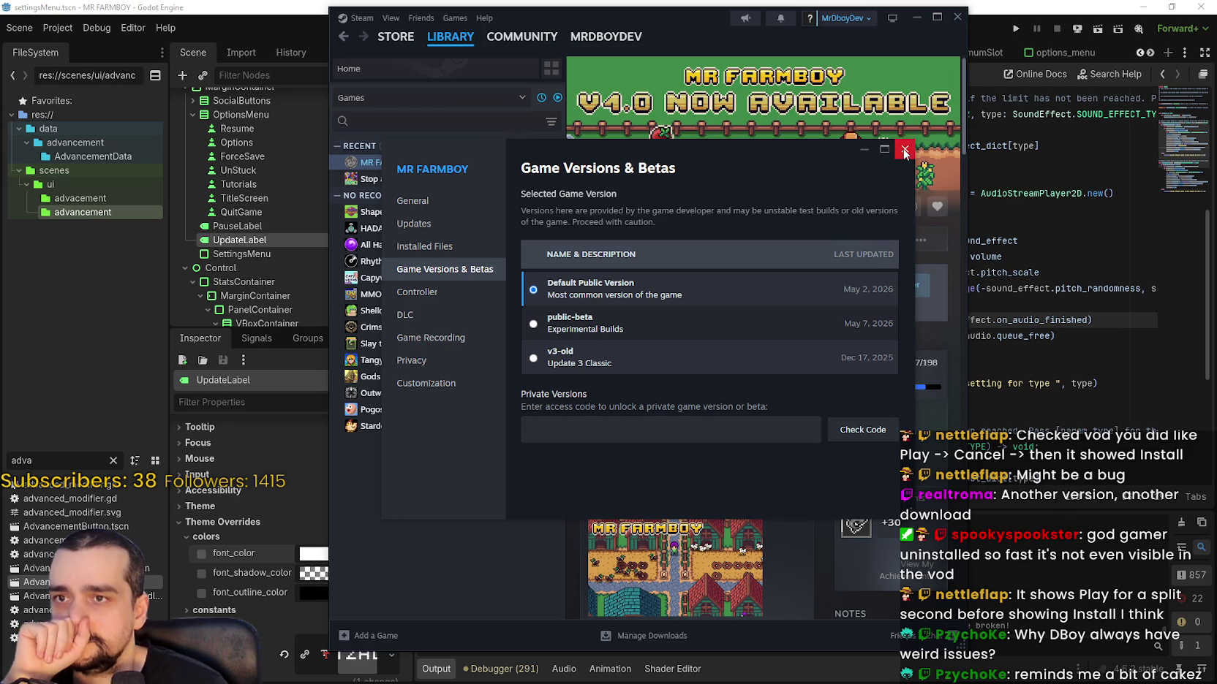
left_click(904, 149)
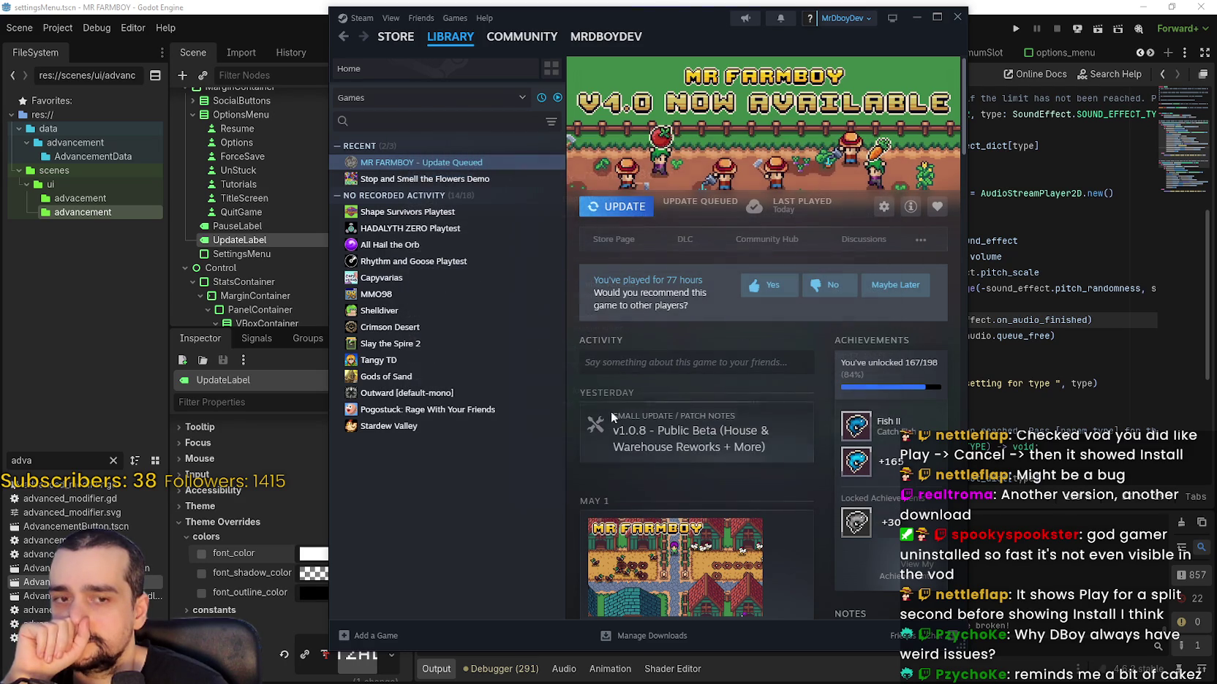
left_click(613, 208)
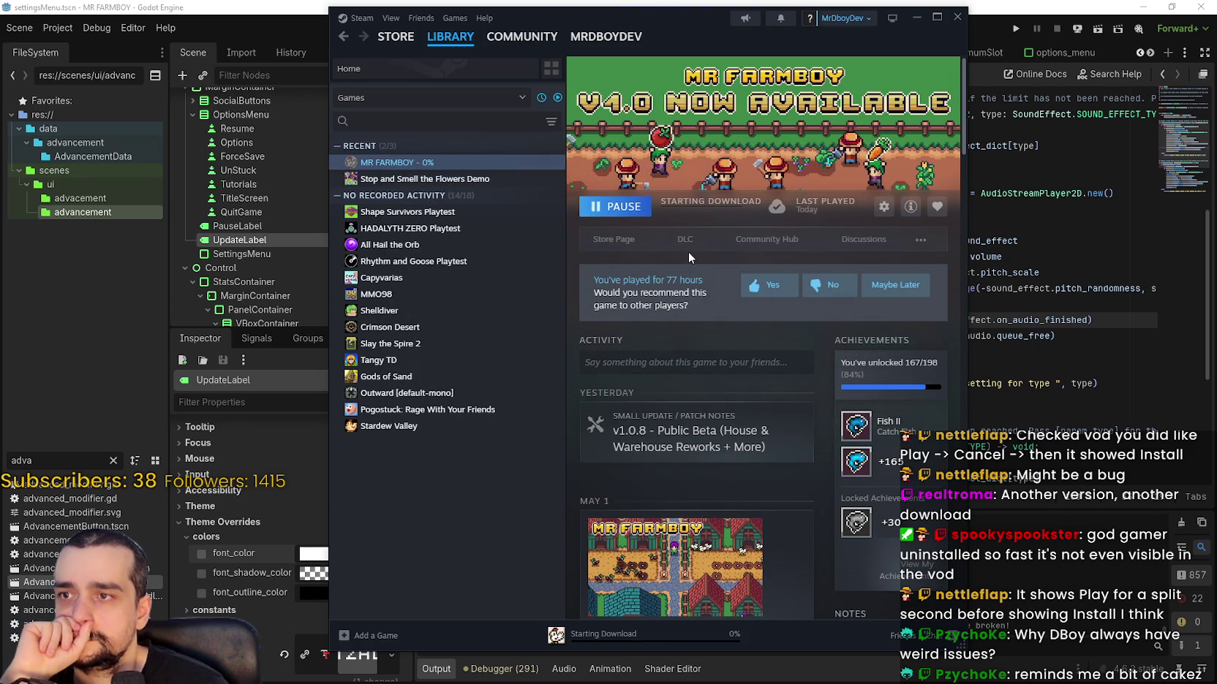
- Open the Installed Files section of MR FARMBOY's properties
right_click(469, 163)
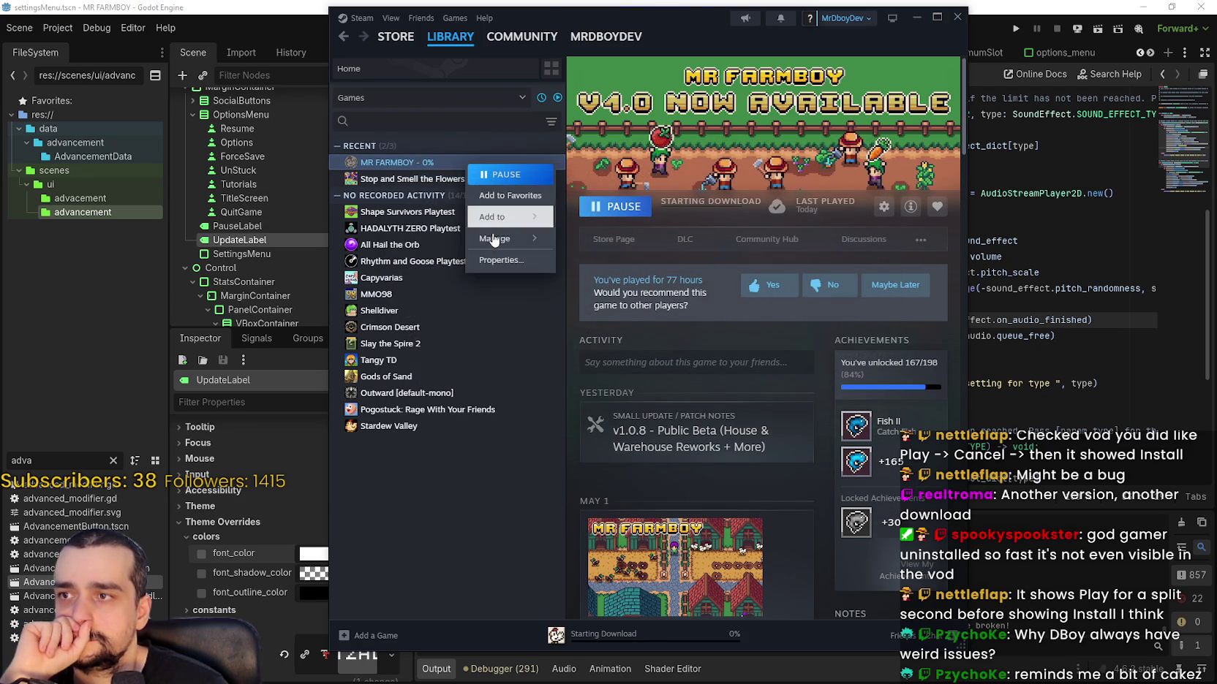
left_click(513, 261)
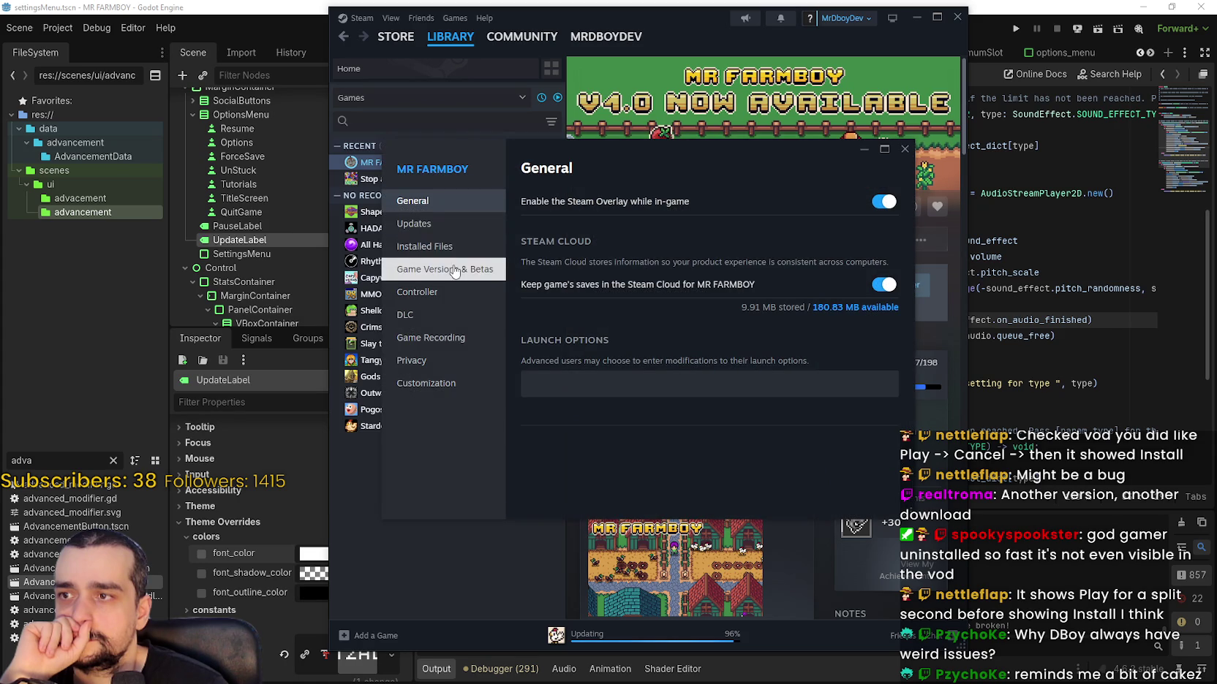
left_click(439, 247)
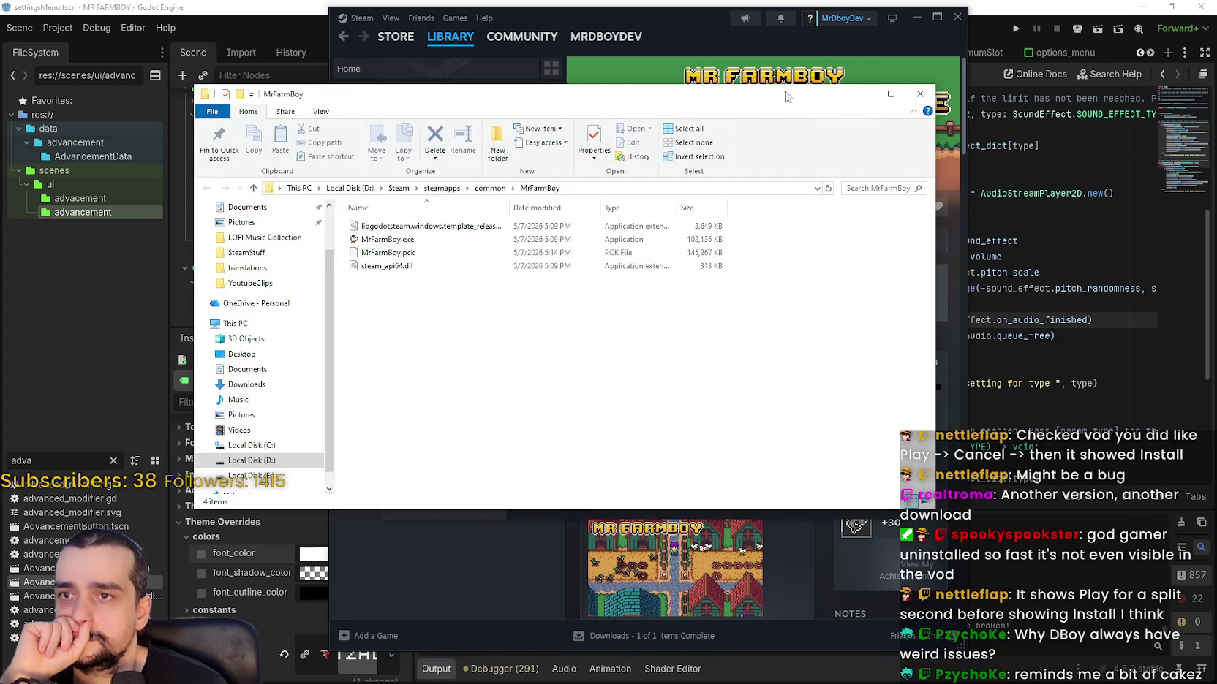
- Move the install folder window aside and close MR FARMBOY's Installed Files properties
left_click_drag(787, 96, 1168, 223)
left_click(903, 151)
left_click(905, 150)
left_click_drag(731, 219, 1013, 131)
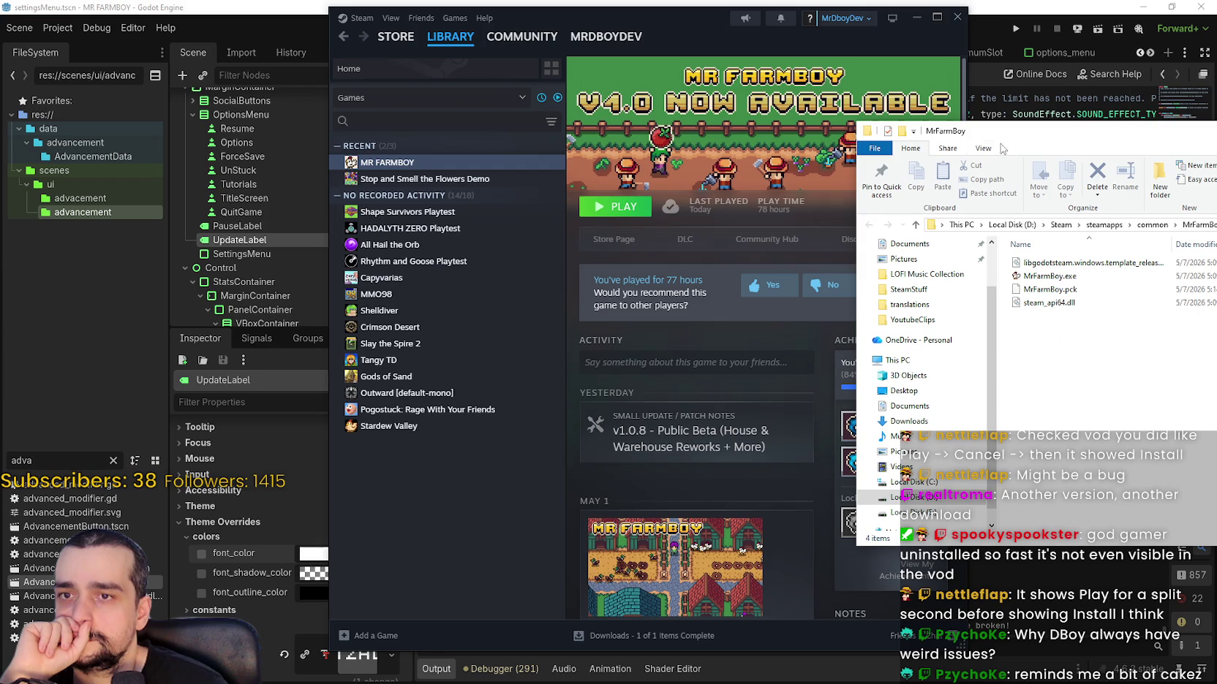
right_click(507, 167)
left_click(559, 269)
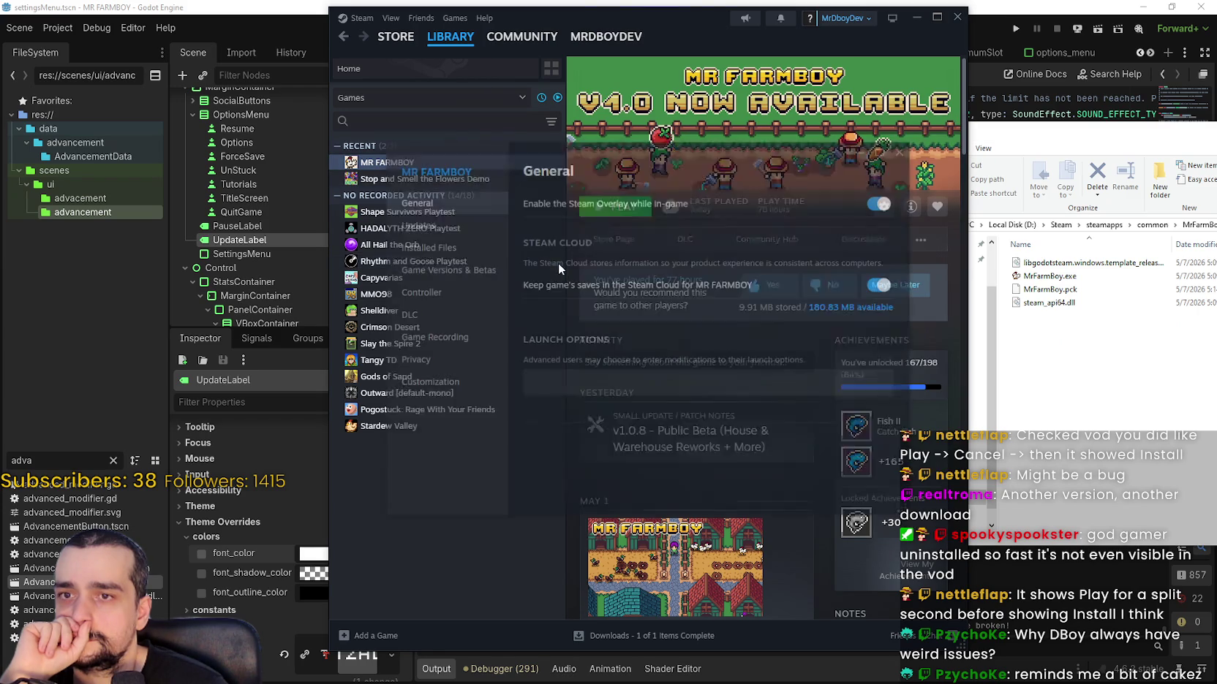
left_click(430, 249)
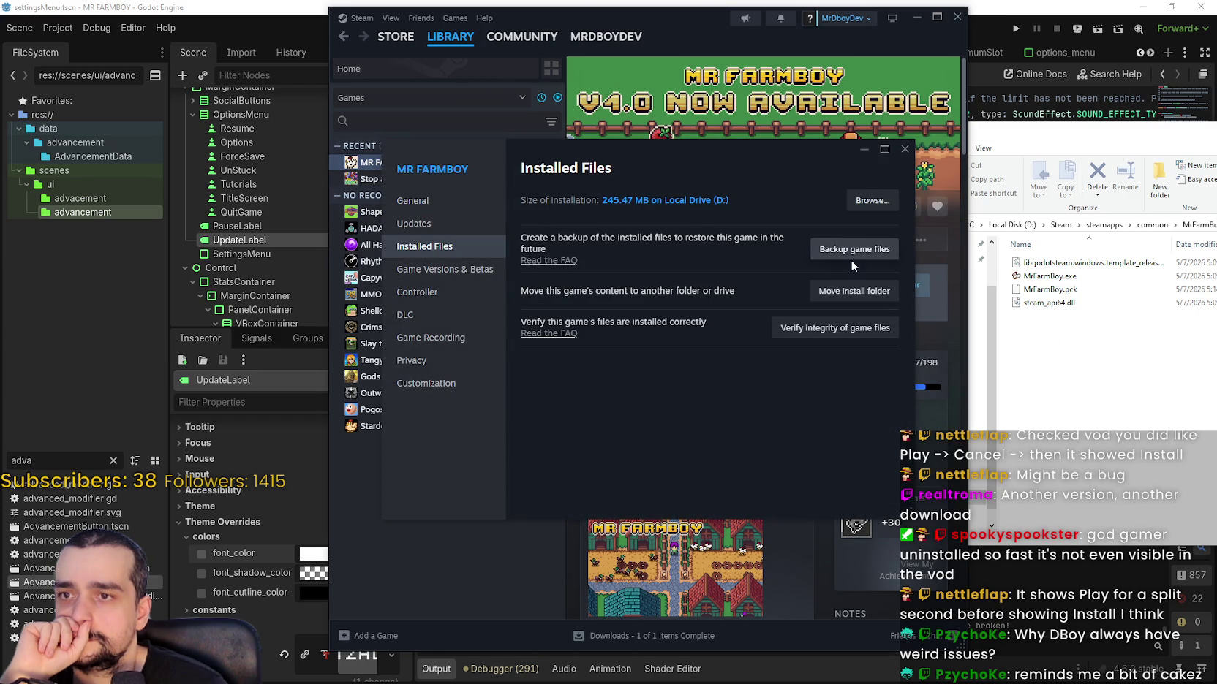
left_click(905, 149)
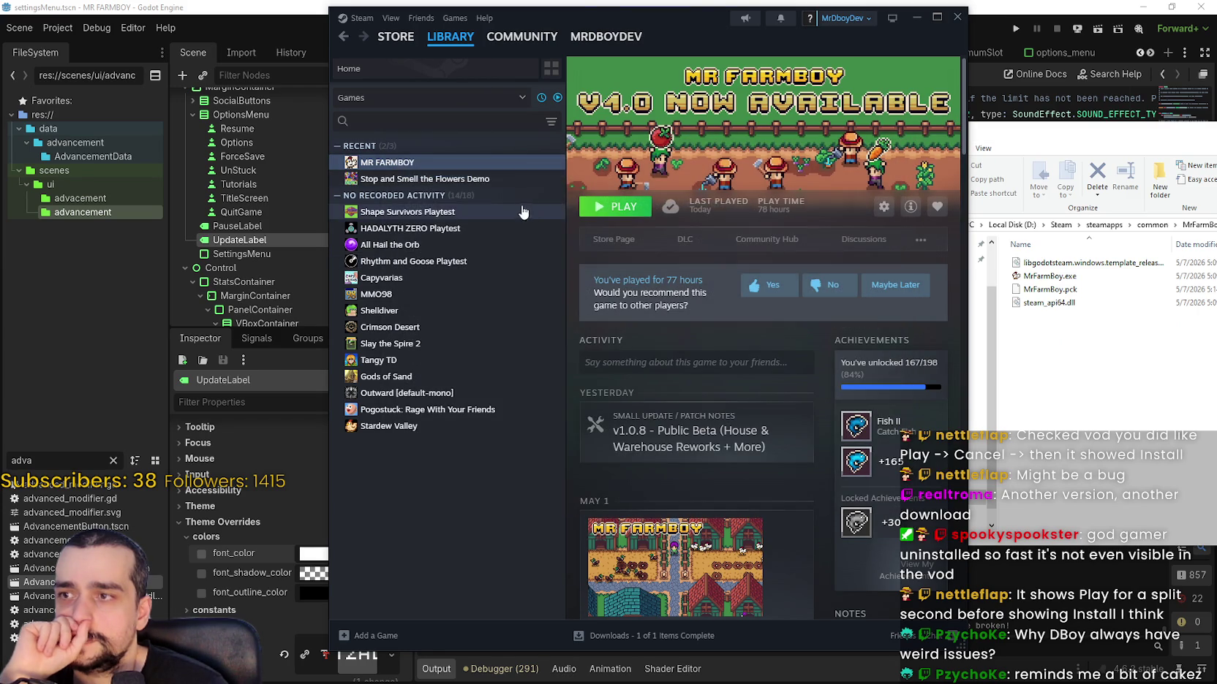
- Select the public-beta branch in Game Versions & Betas, close Properties, and launch the game
right_click(462, 167)
left_click(517, 260)
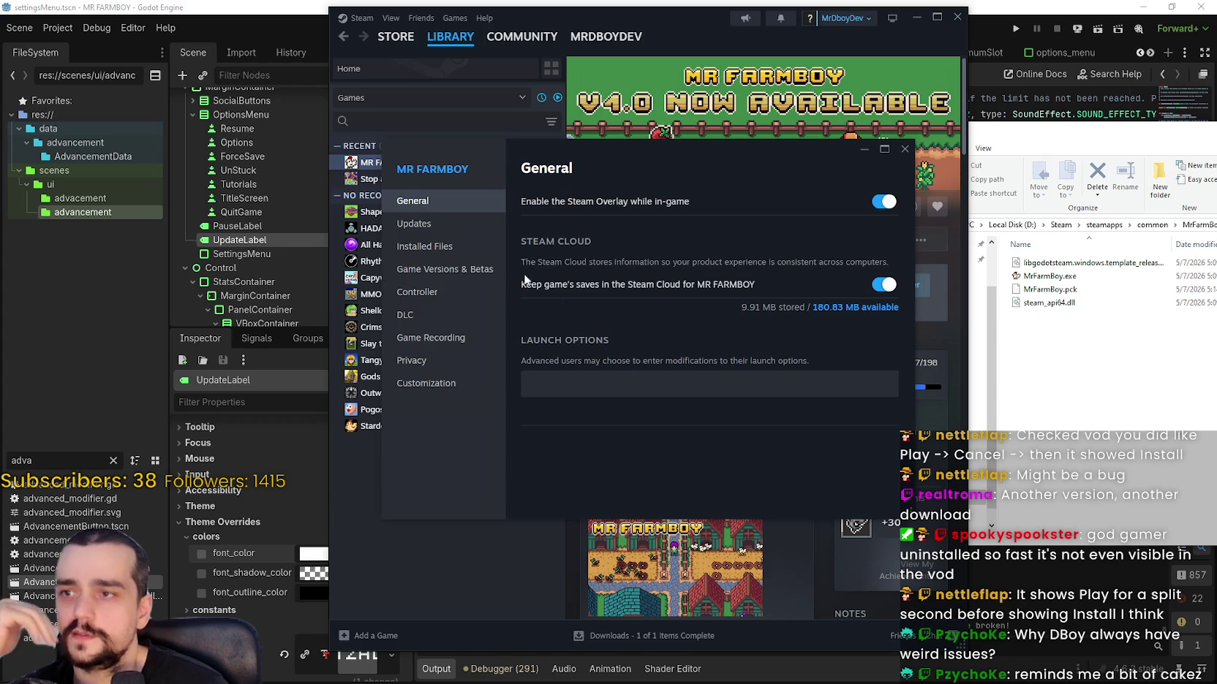
left_click(444, 269)
left_click(841, 323)
left_click(905, 149)
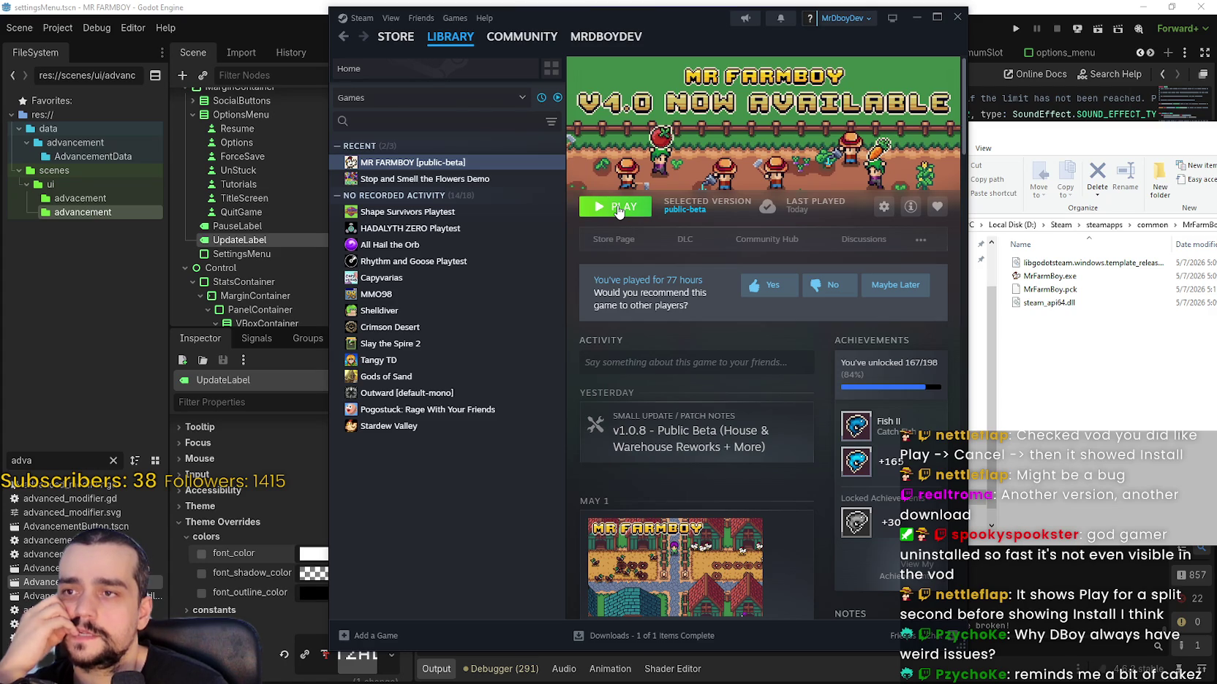
left_click(618, 210)
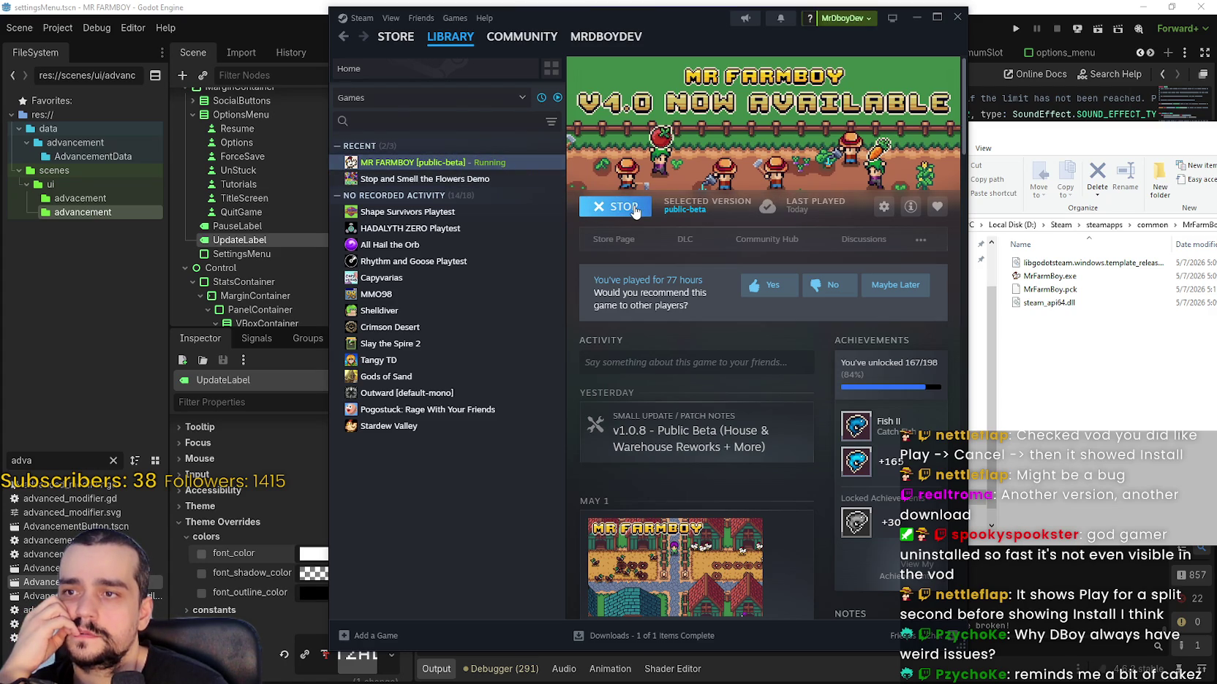
left_click(1126, 349)
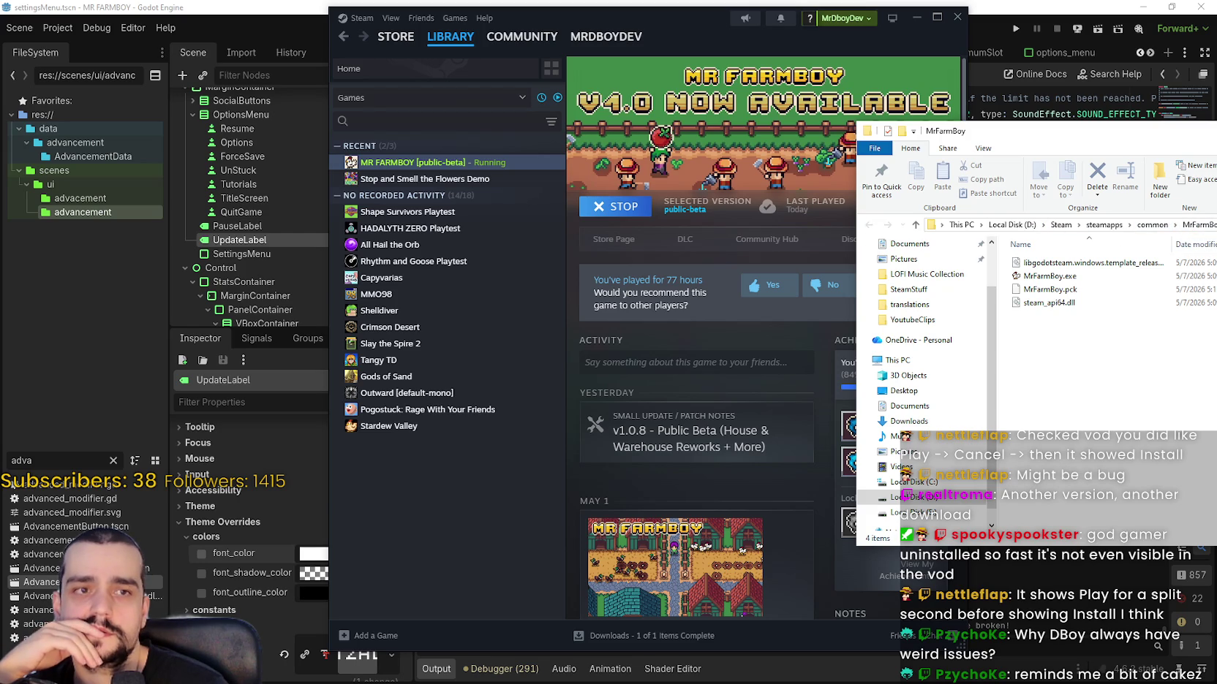
key("alt+F4")
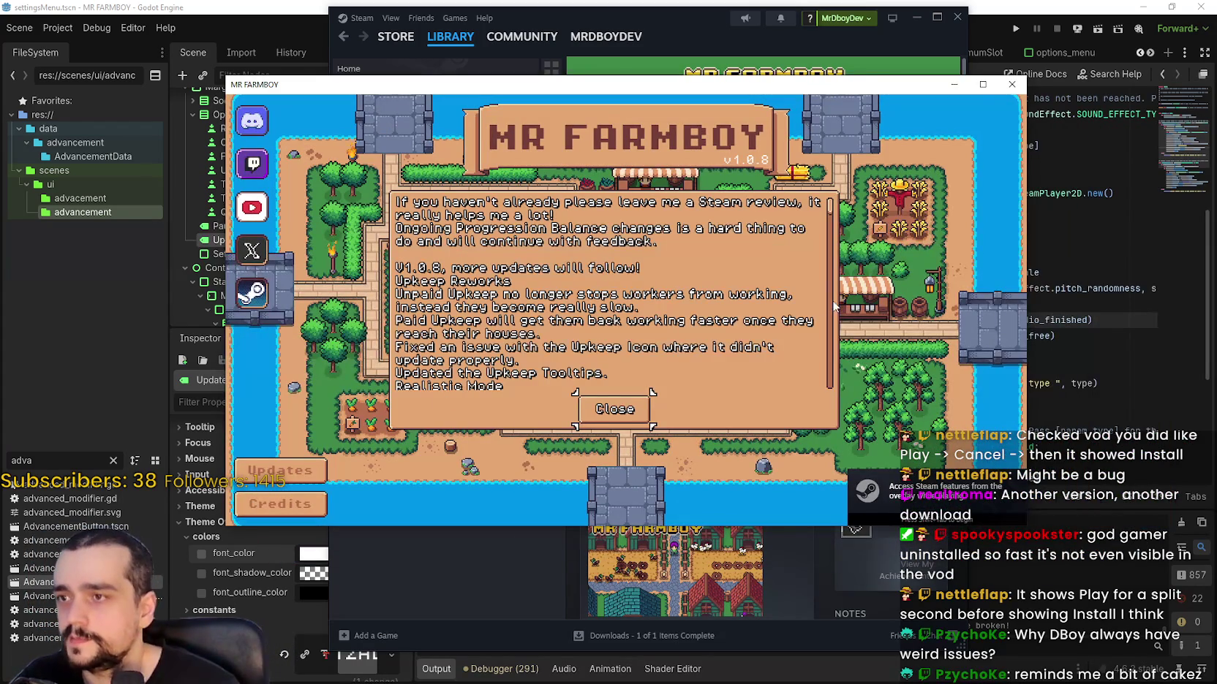
scroll(566, 348, "down", 10)
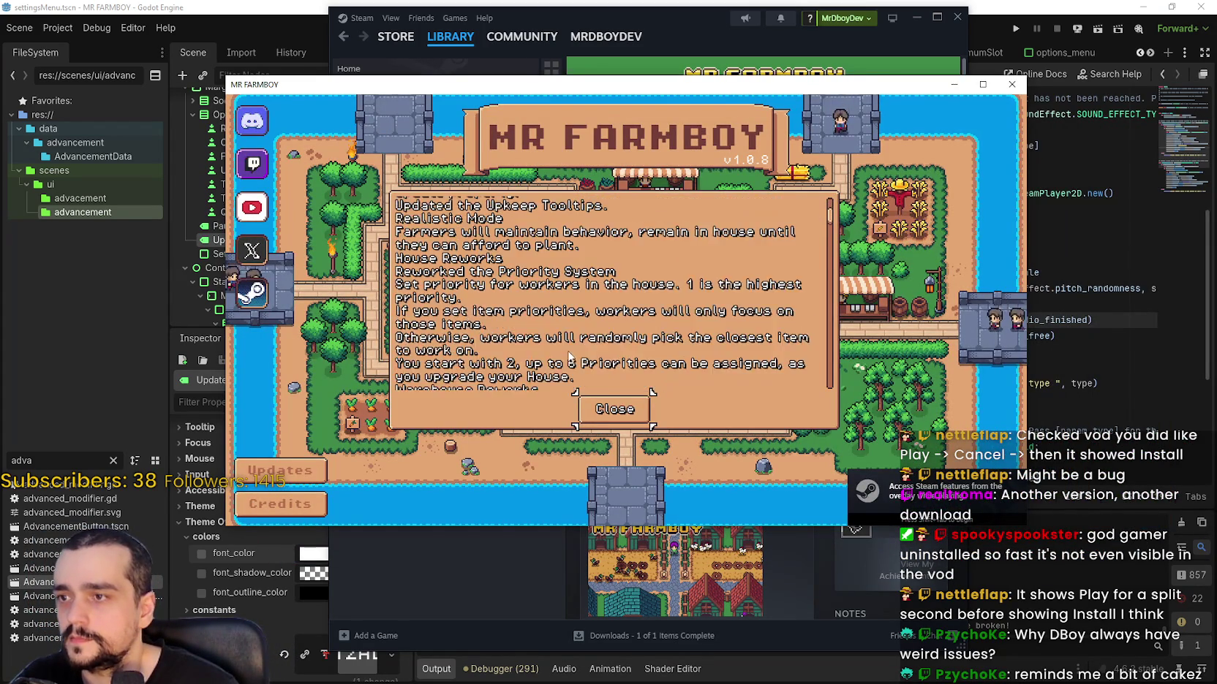
left_click(602, 411)
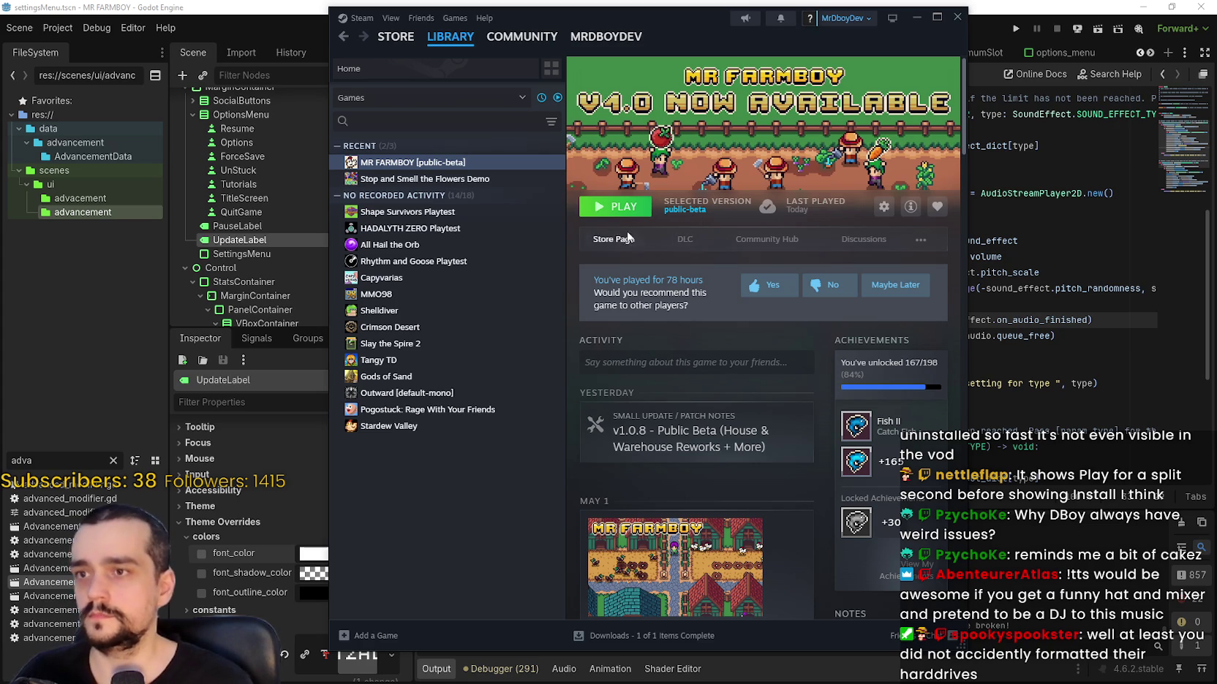
- Open the V1.0.8 draft for editing from the community hub's Event/Announcement Dashboard
left_click(774, 239)
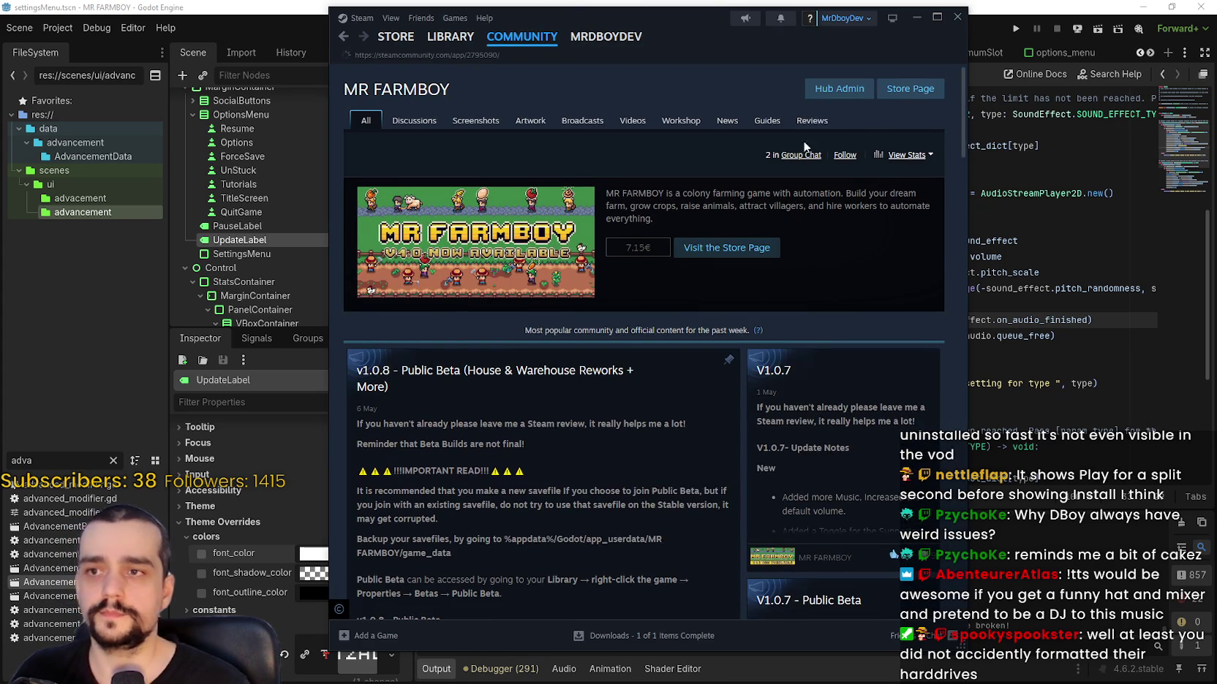
left_click(852, 92)
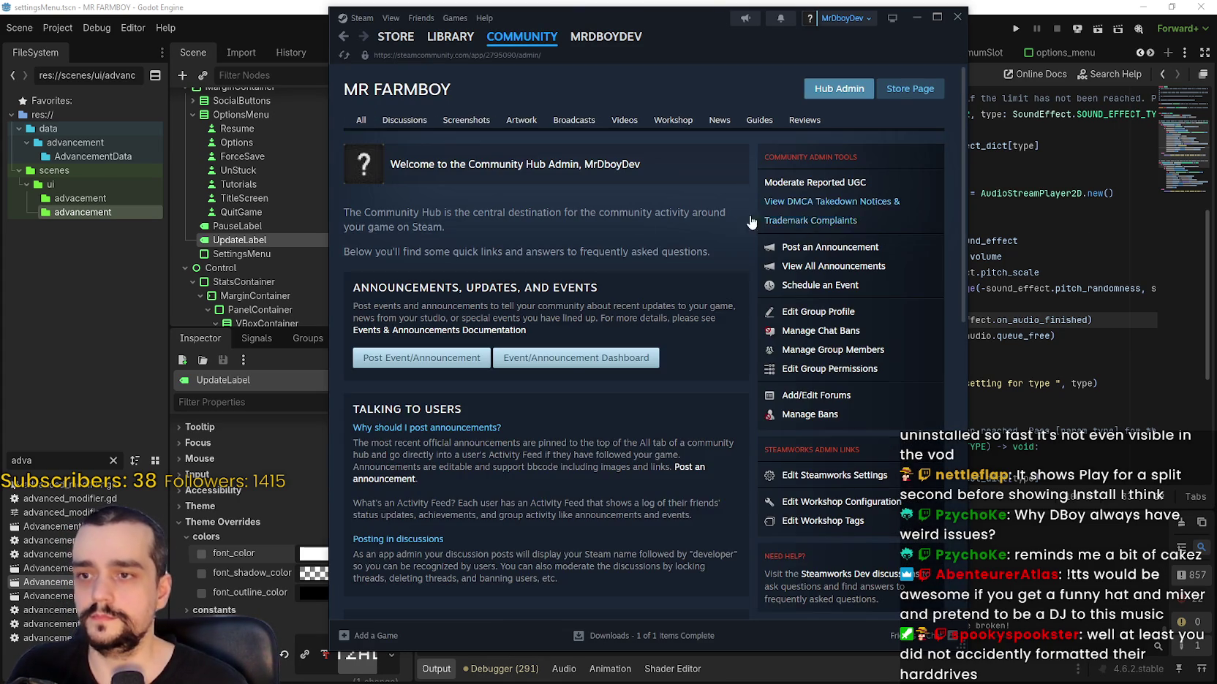
left_click(544, 360)
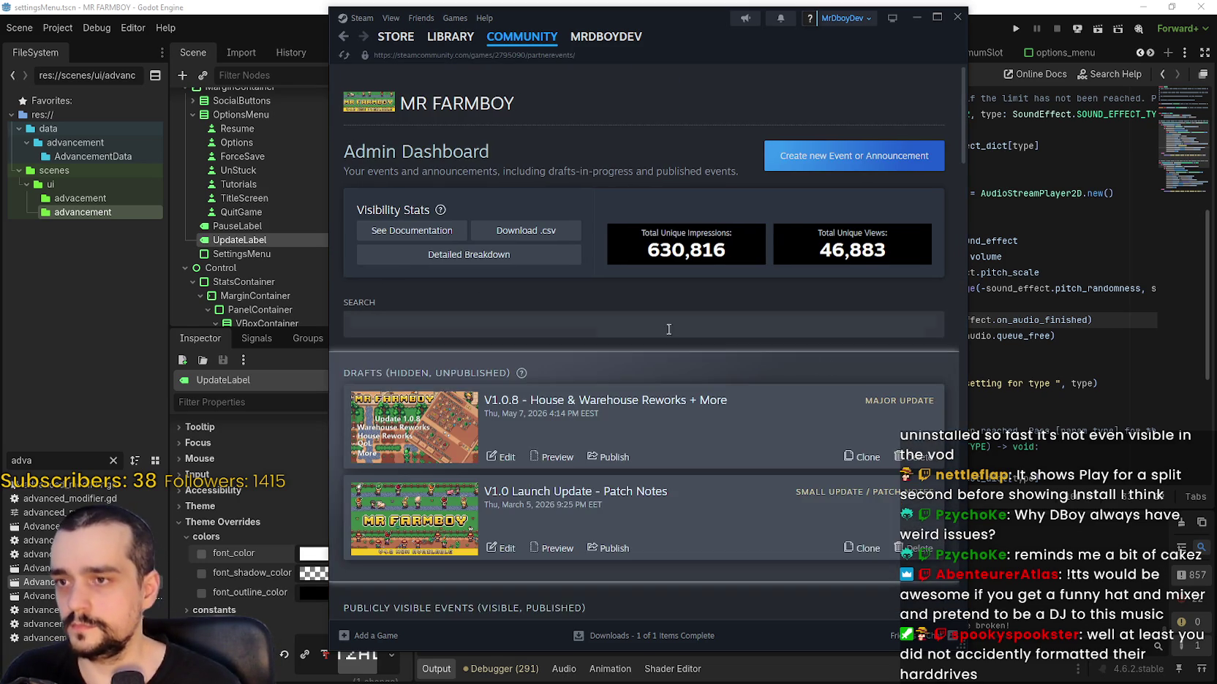
scroll(533, 345, "down", 3)
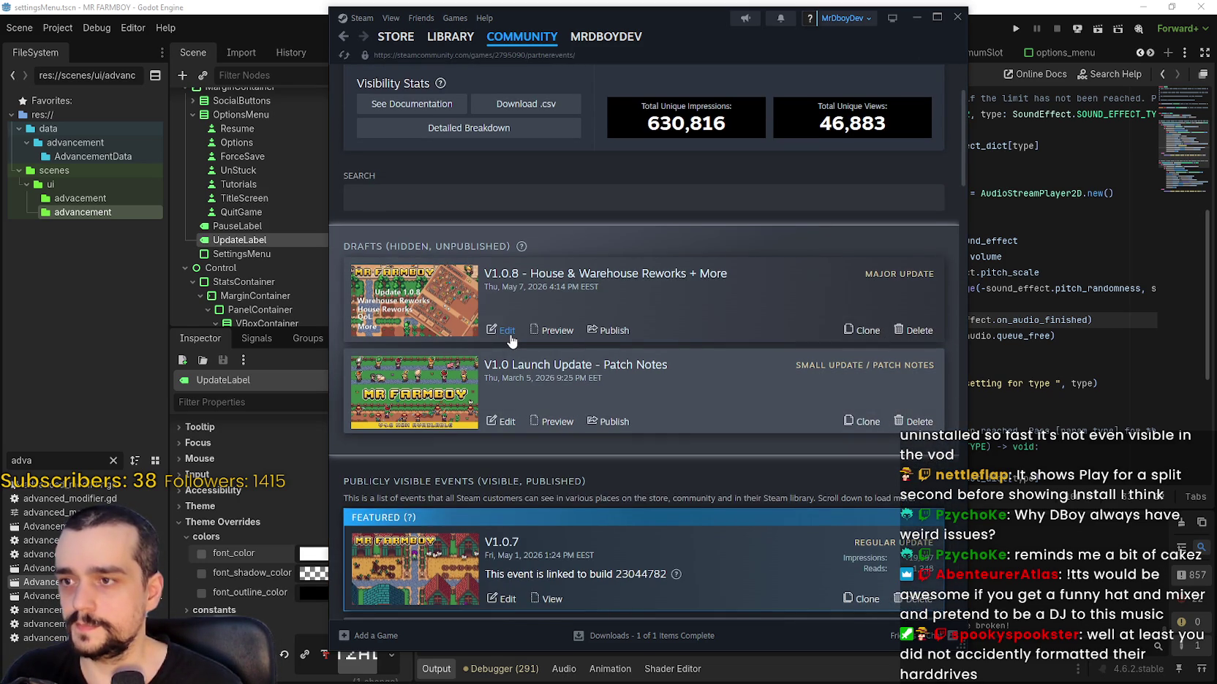
left_click(508, 333)
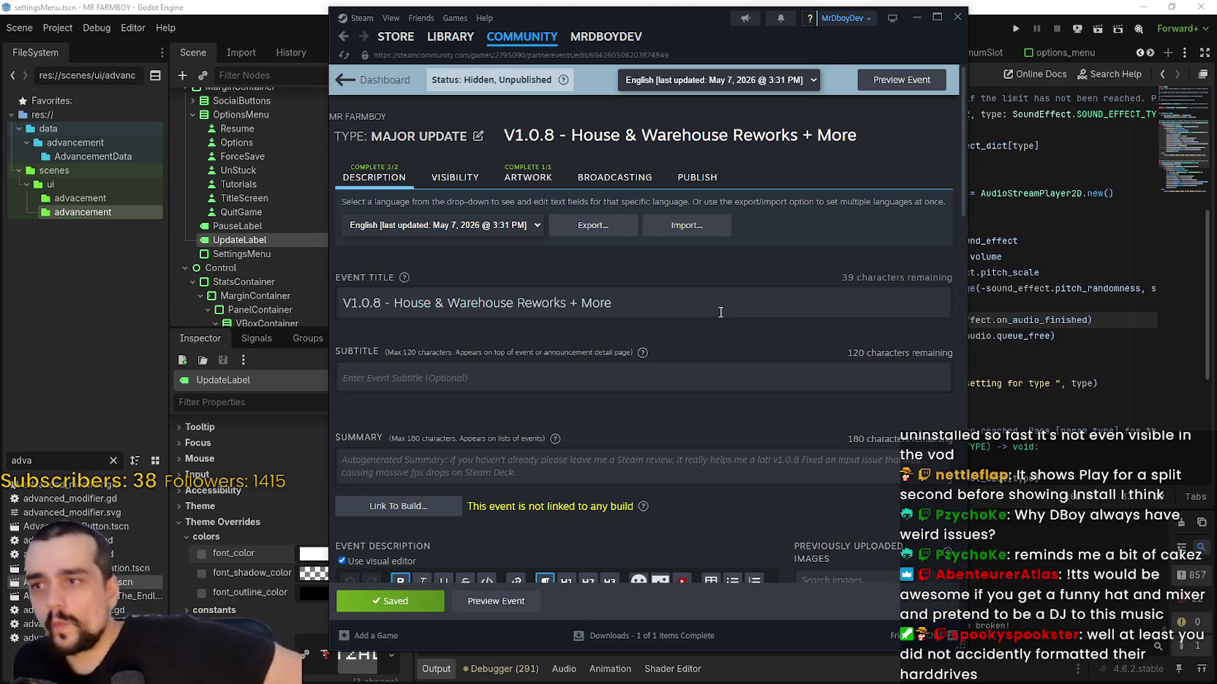
scroll(475, 410, "down", 1)
- Link the draft to Default Branch build 23129842 and open its Visibility settings
left_click(442, 442)
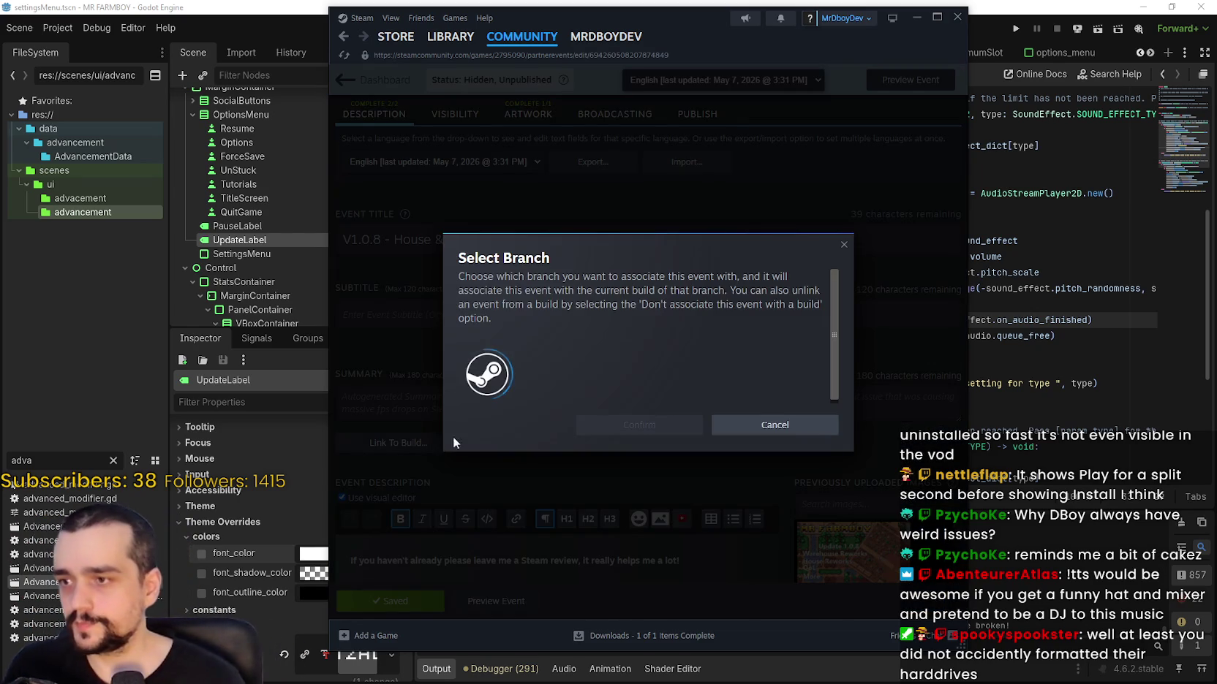
left_click(568, 365)
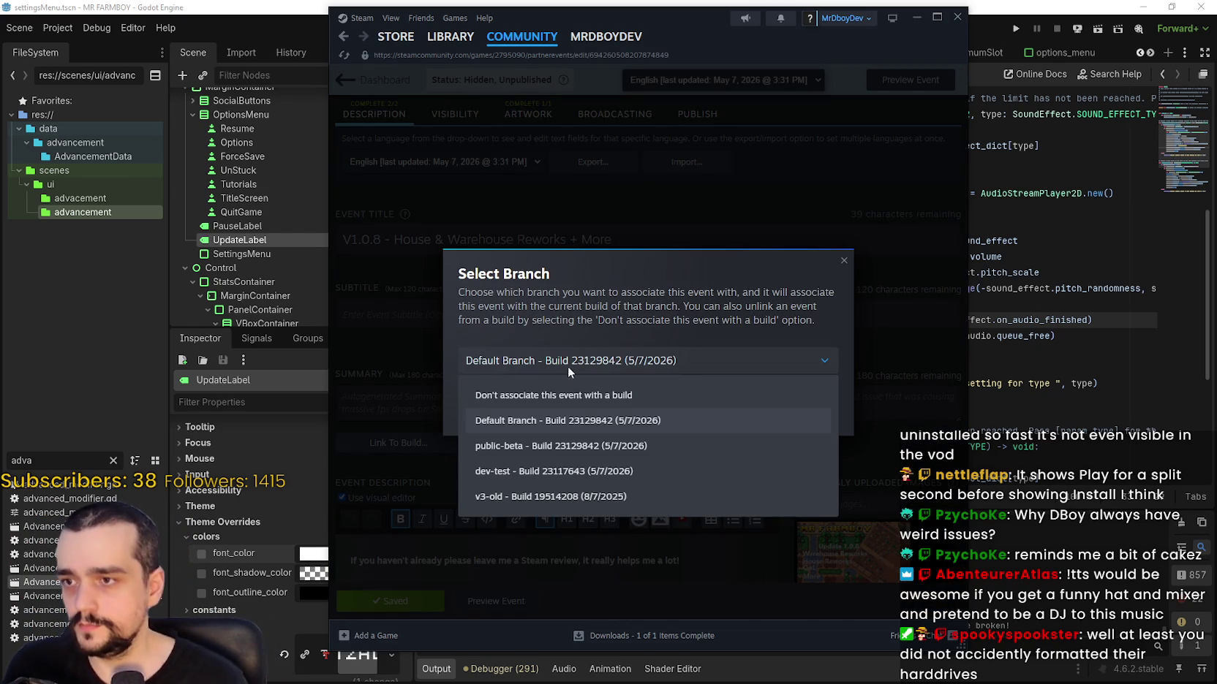
left_click(588, 421)
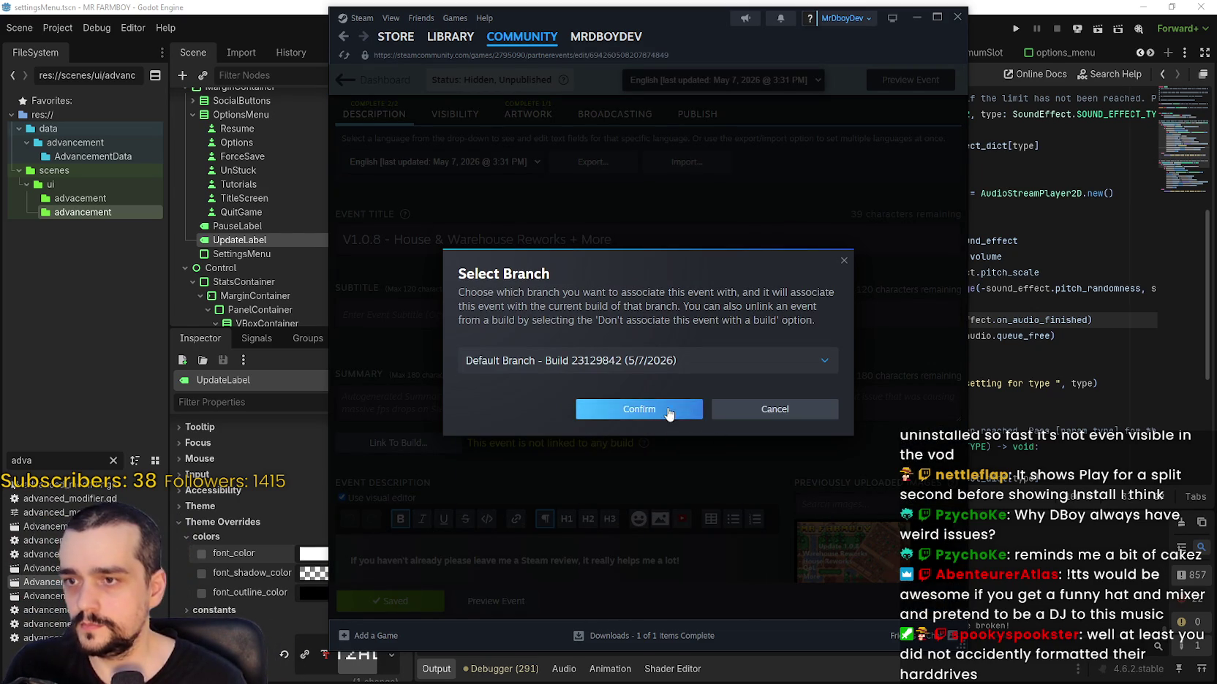
left_click(615, 408)
scroll(591, 423, "down", 3)
scroll(591, 422, "down", 2)
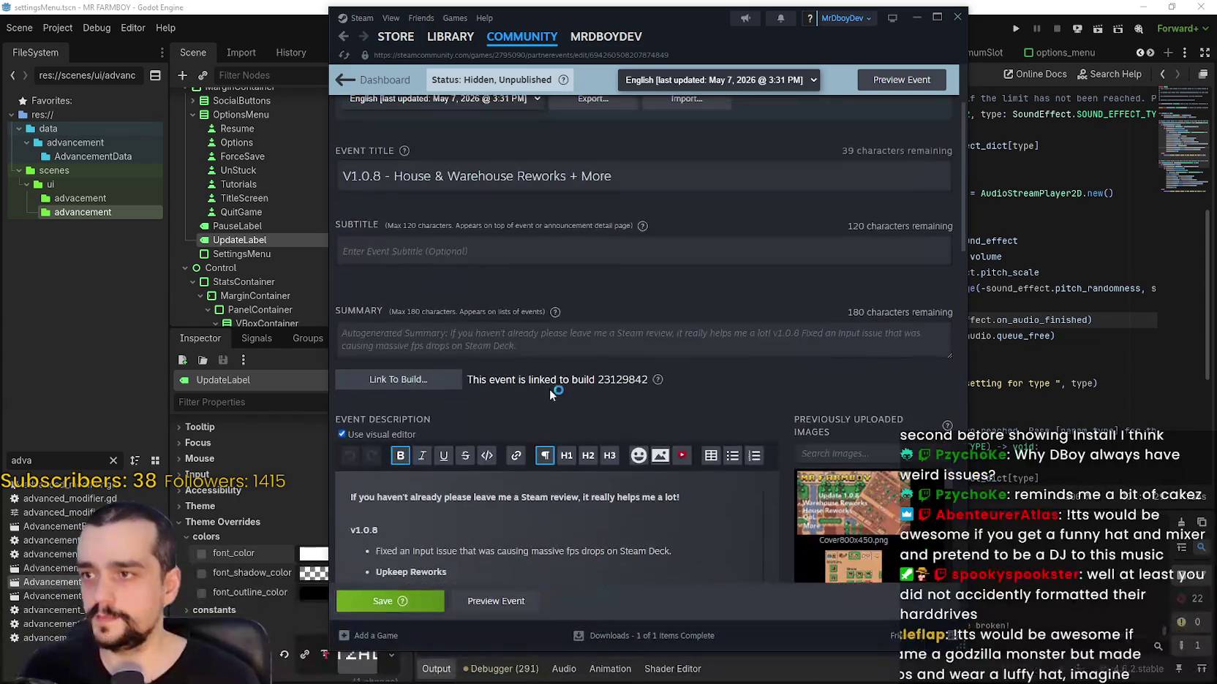
left_click(455, 114)
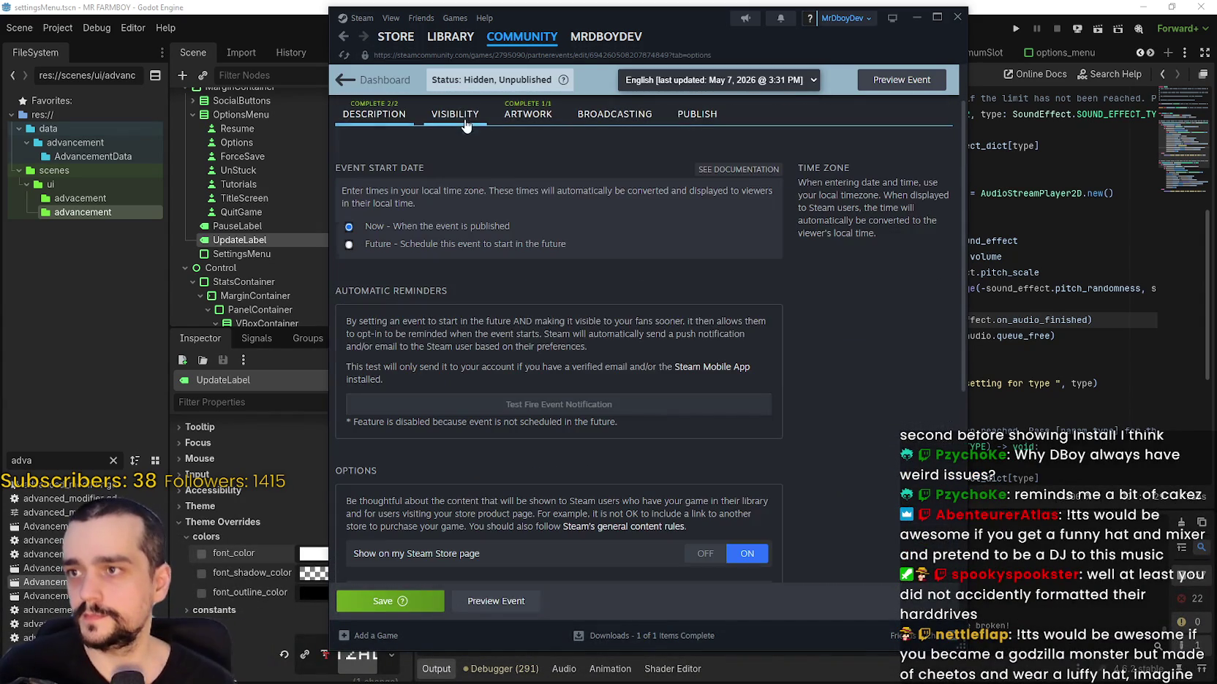
- Feature the V1.0.8 event on the library game page and save the changes
scroll(856, 403, "down", 5)
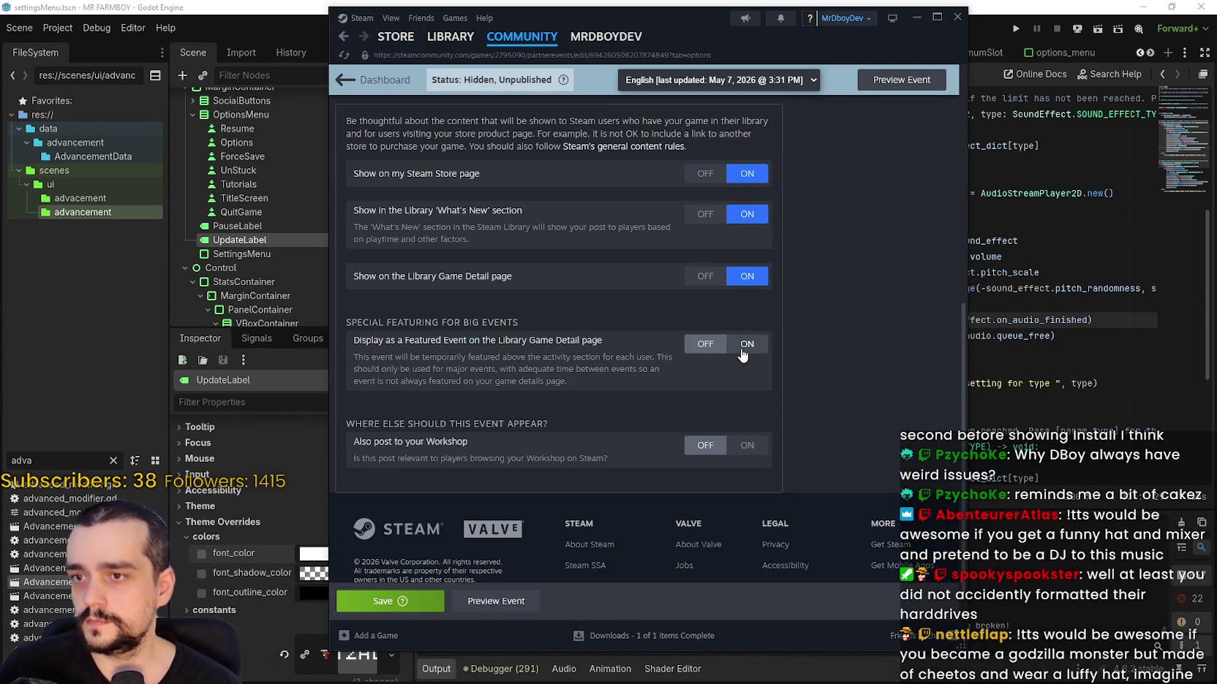
left_click(745, 345)
scroll(850, 417, "up", 3)
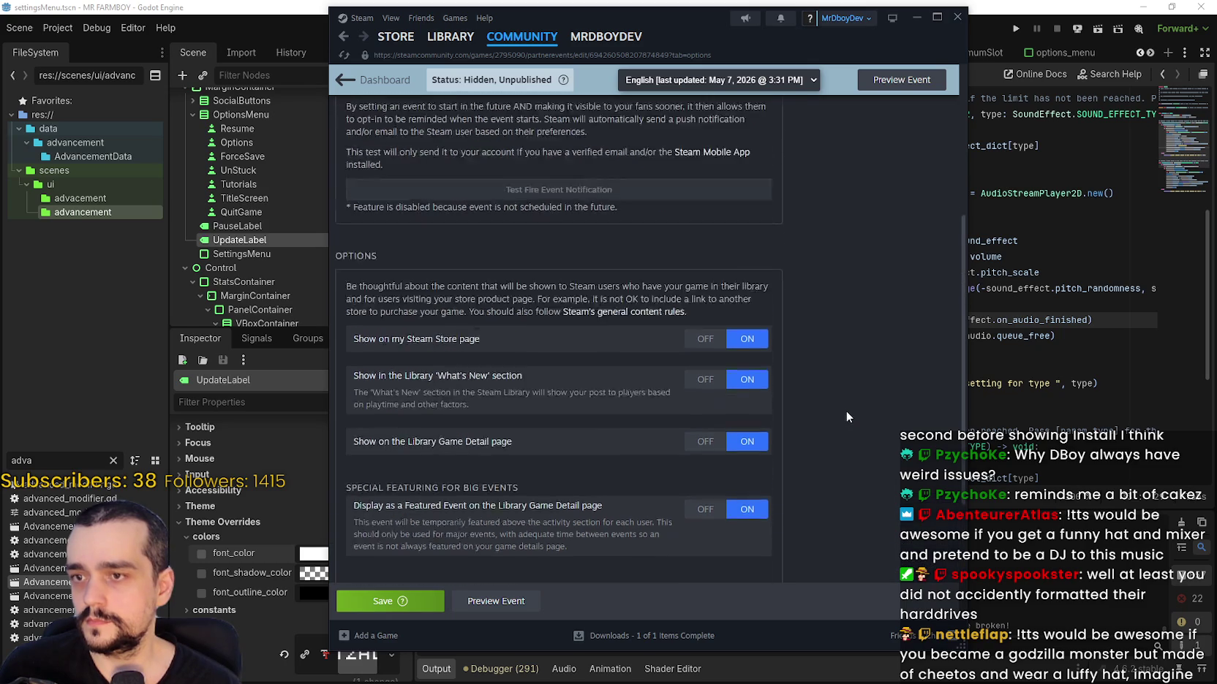
scroll(846, 405, "up", 3)
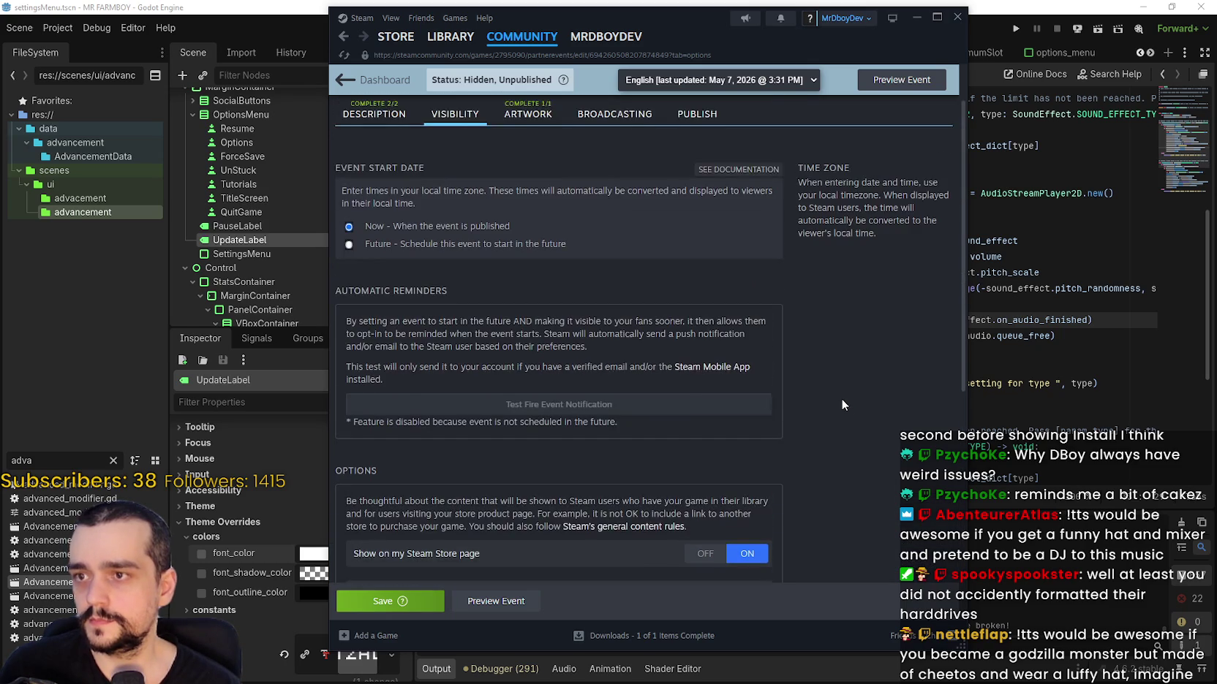
scroll(840, 398, "up", 3)
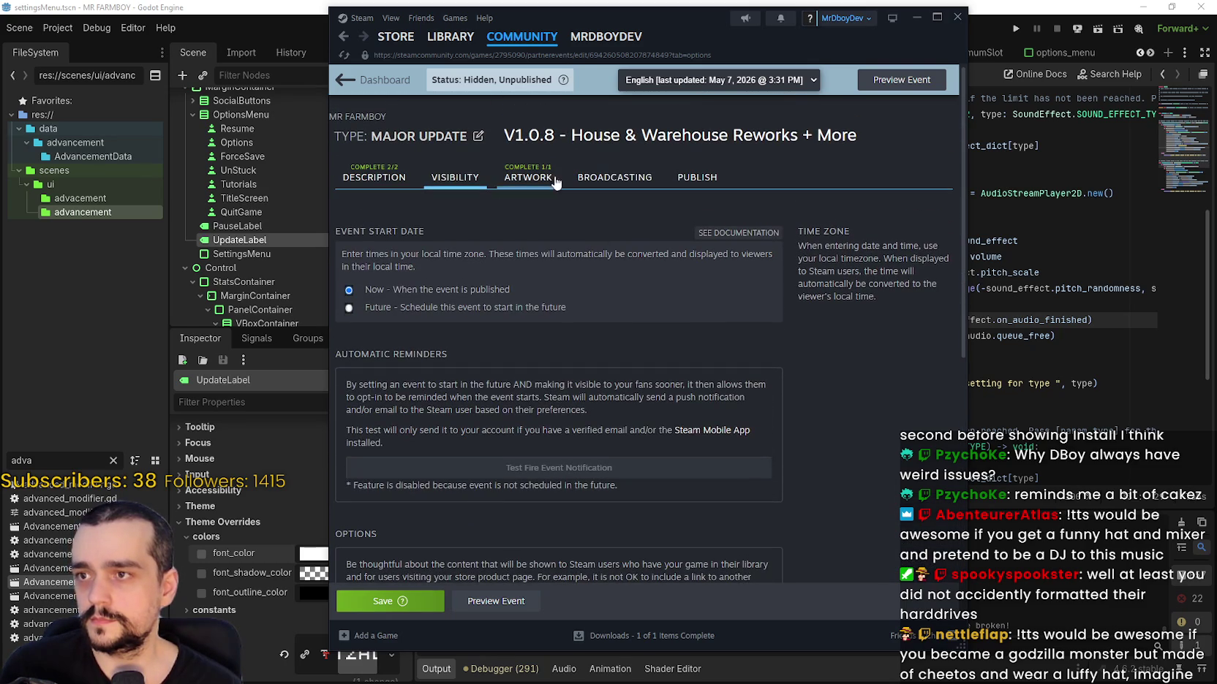
scroll(737, 343, "down", 2)
left_click(388, 601)
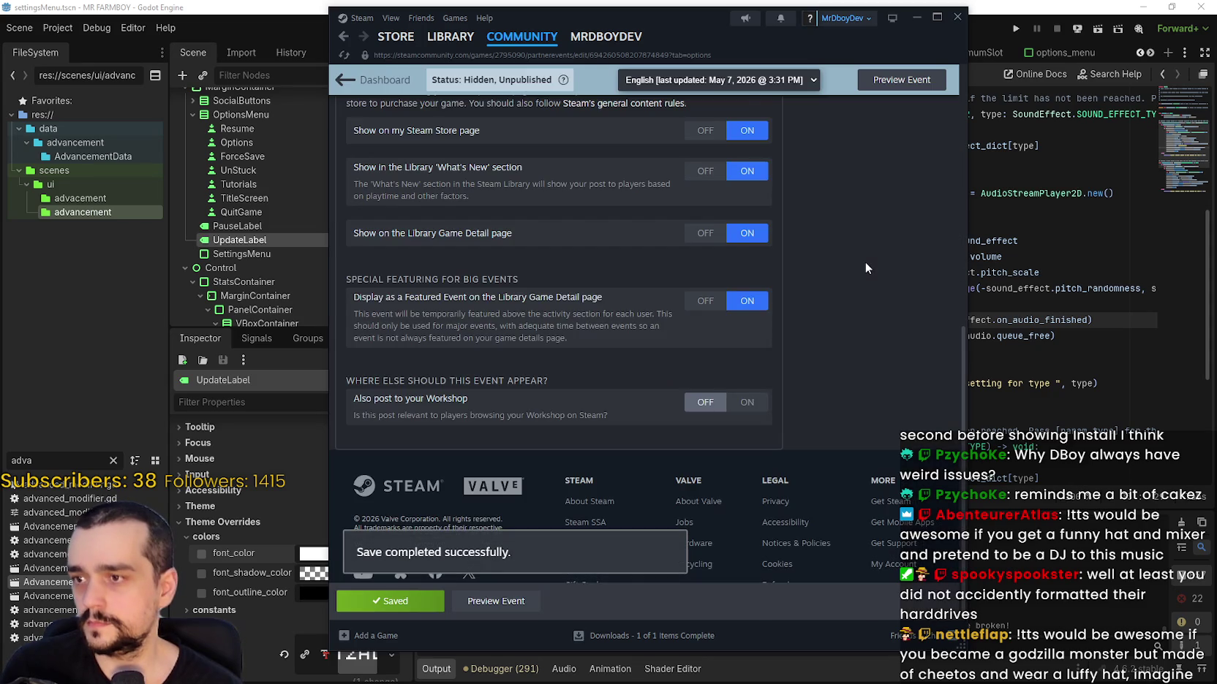
- Publish the V1.0.8 announcement from the Publish tab and view the live event page
scroll(837, 313, "up", 10)
left_click(614, 177)
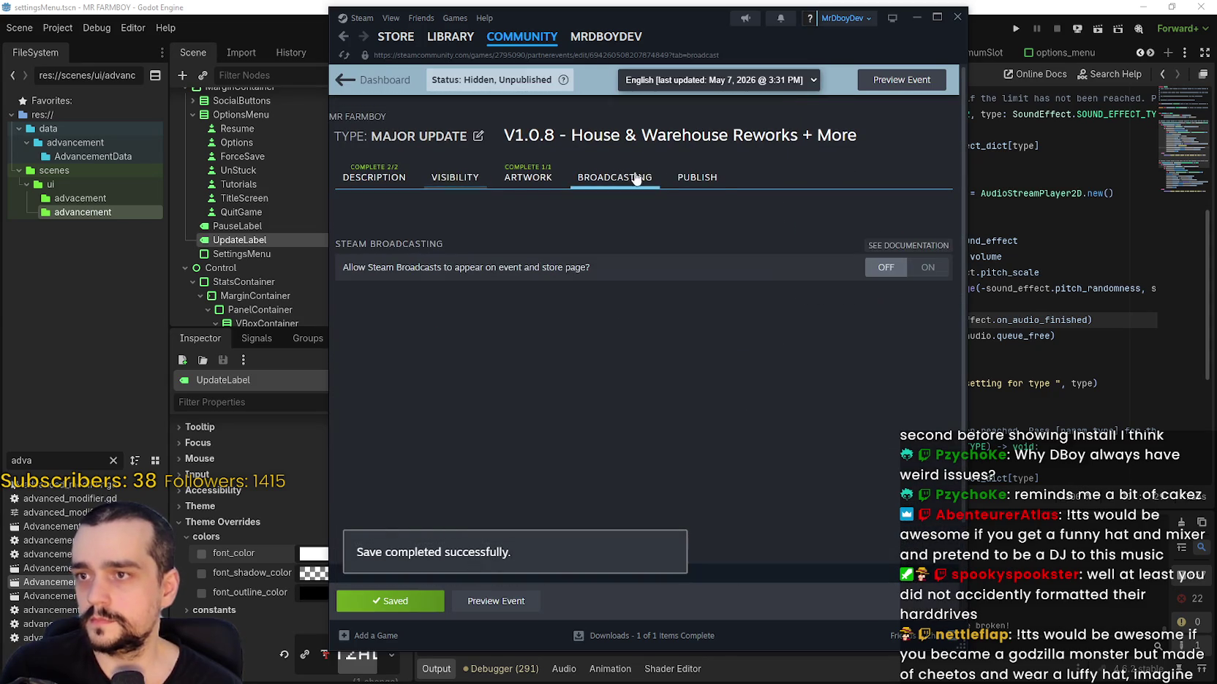
left_click(696, 177)
scroll(770, 395, "down", 2)
scroll(767, 379, "down", 3)
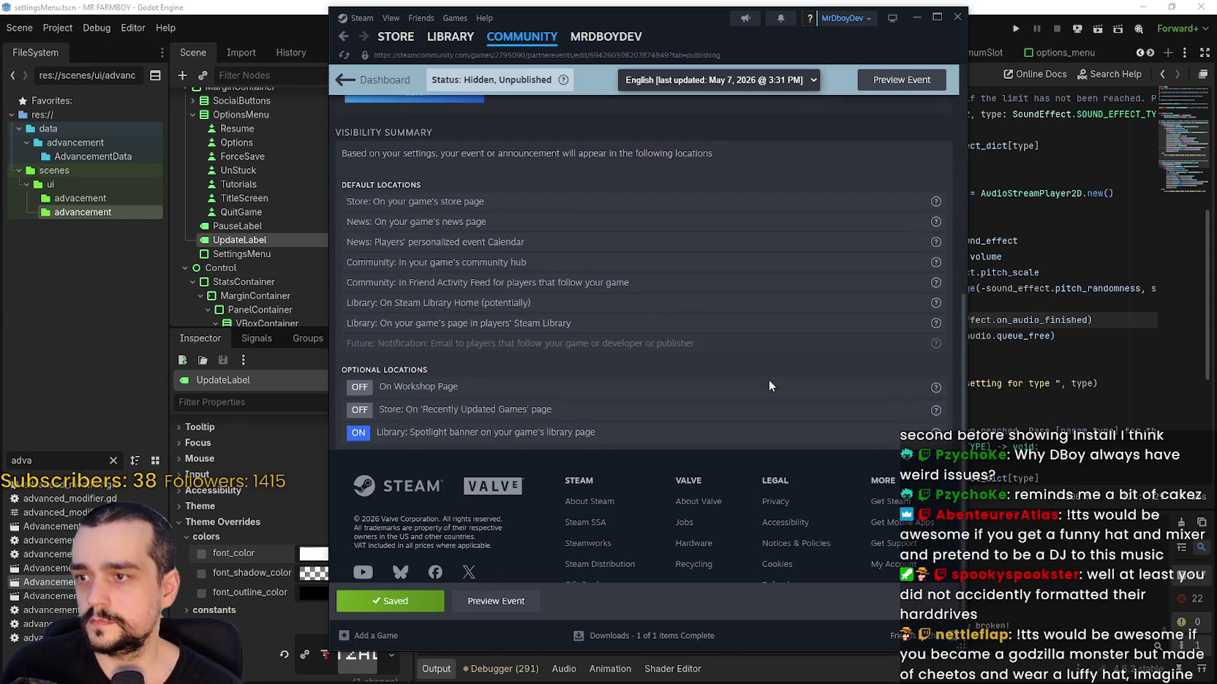
scroll(758, 409, "up", 3)
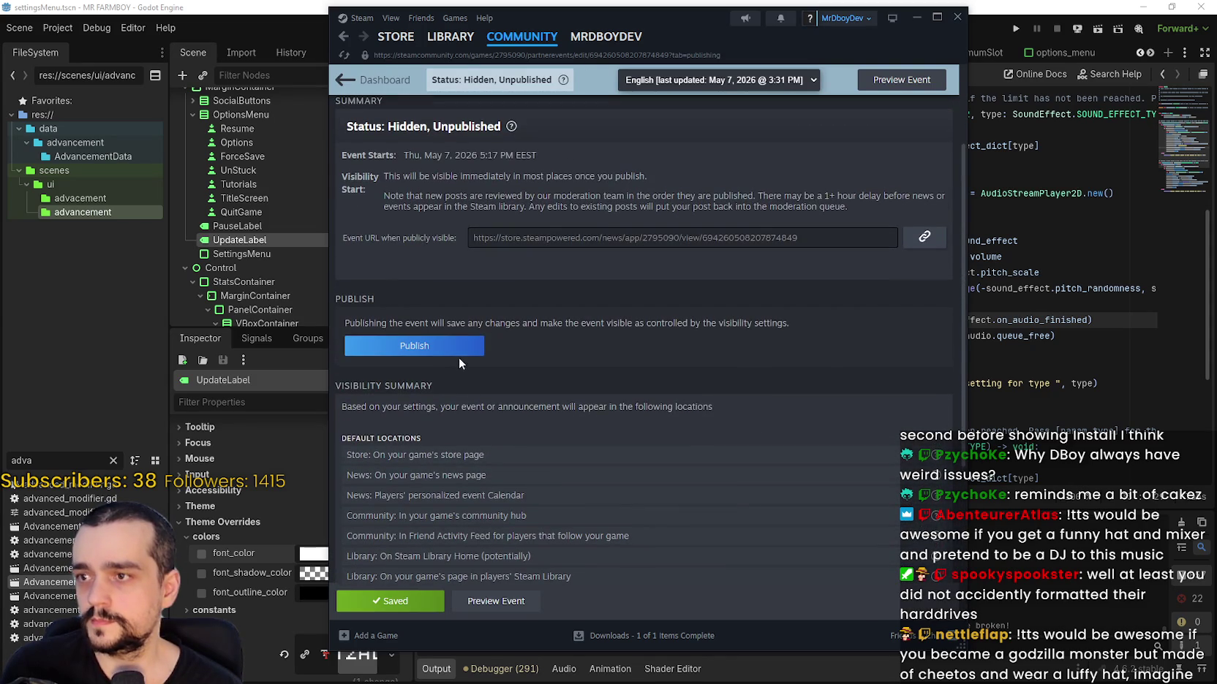
left_click(446, 347)
left_click(713, 415)
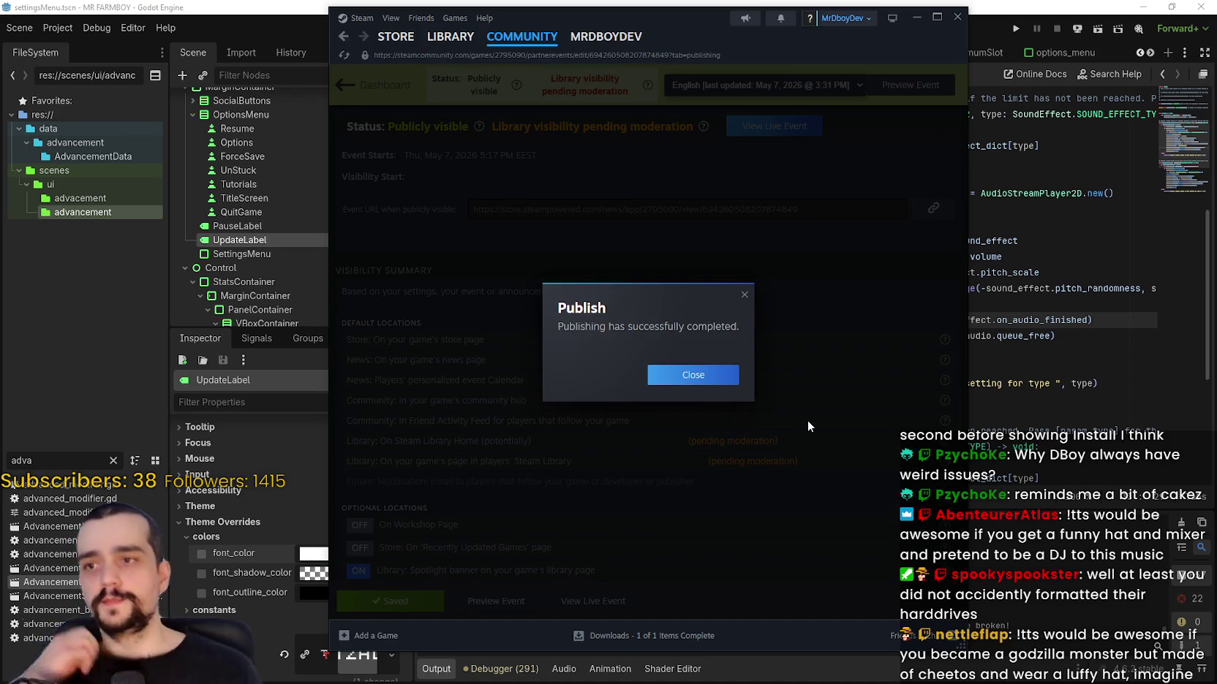
left_click(718, 378)
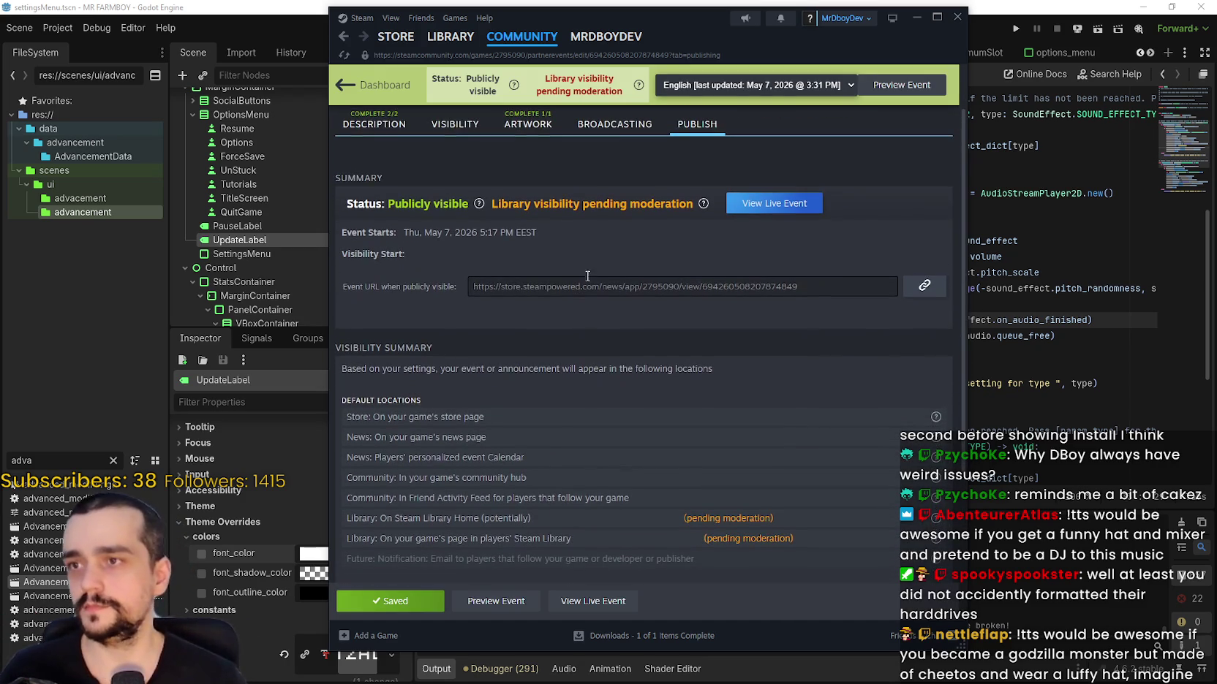
left_click(571, 603)
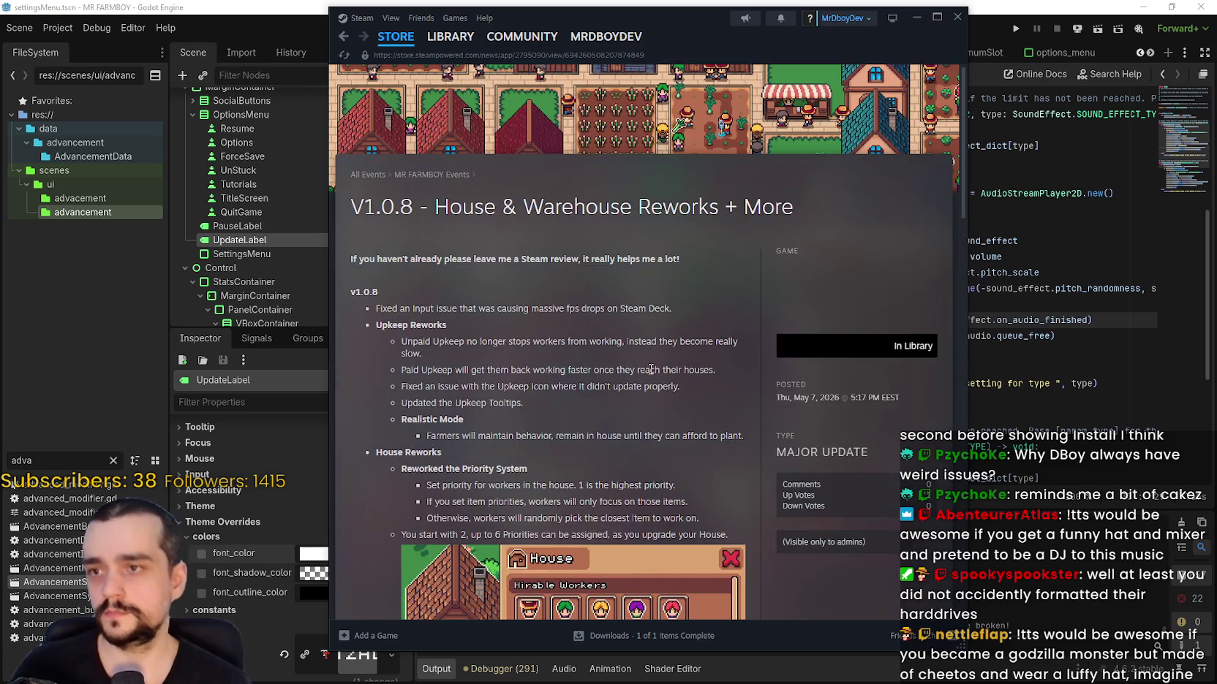
- Copy the public share link of the live V1.0.8 announcement
scroll(640, 384, "down", 5)
scroll(640, 386, "down", 15)
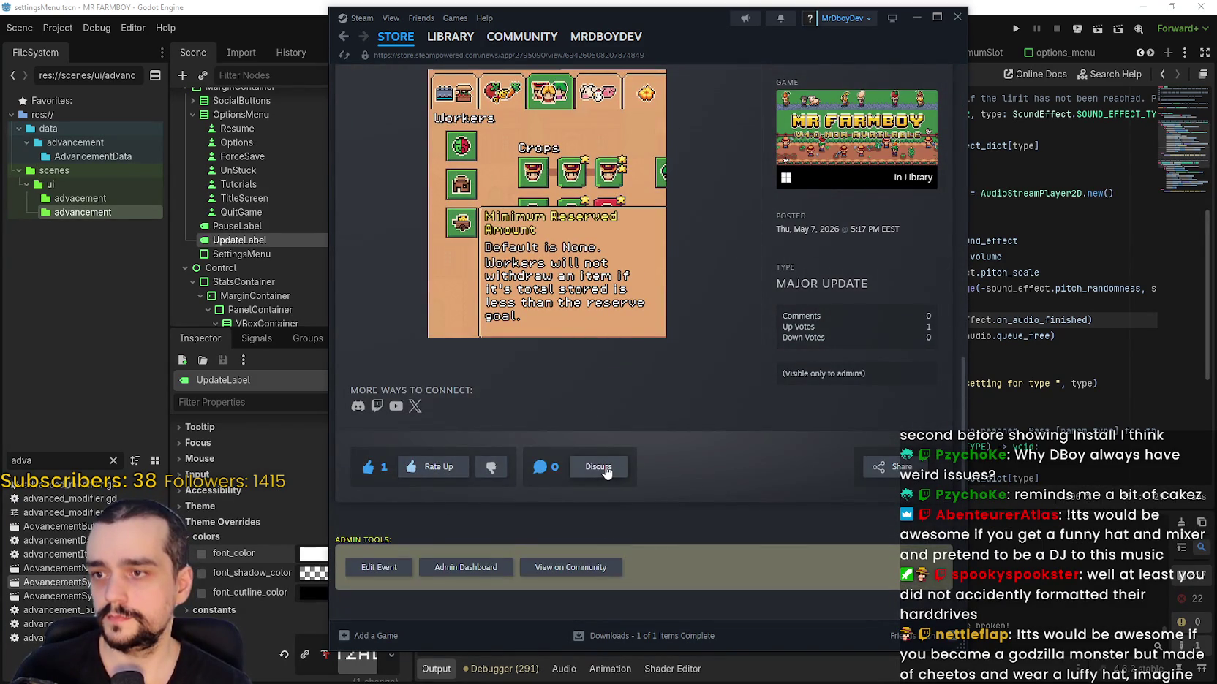
left_click(882, 466)
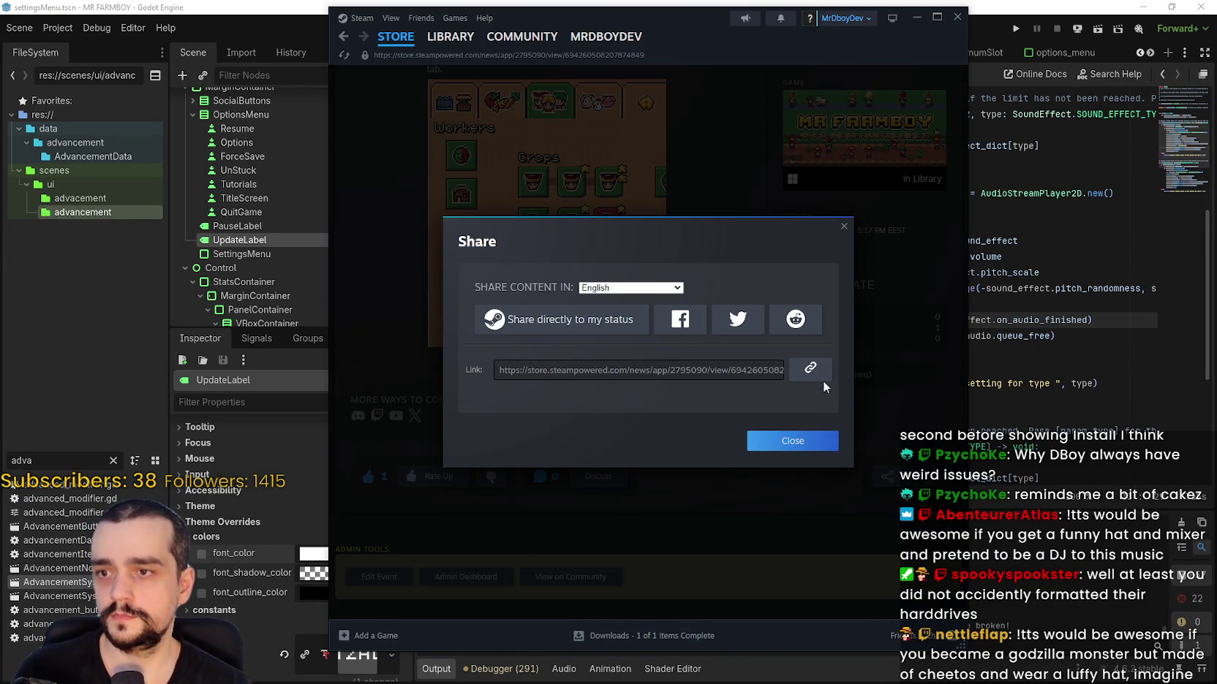
left_click(806, 441)
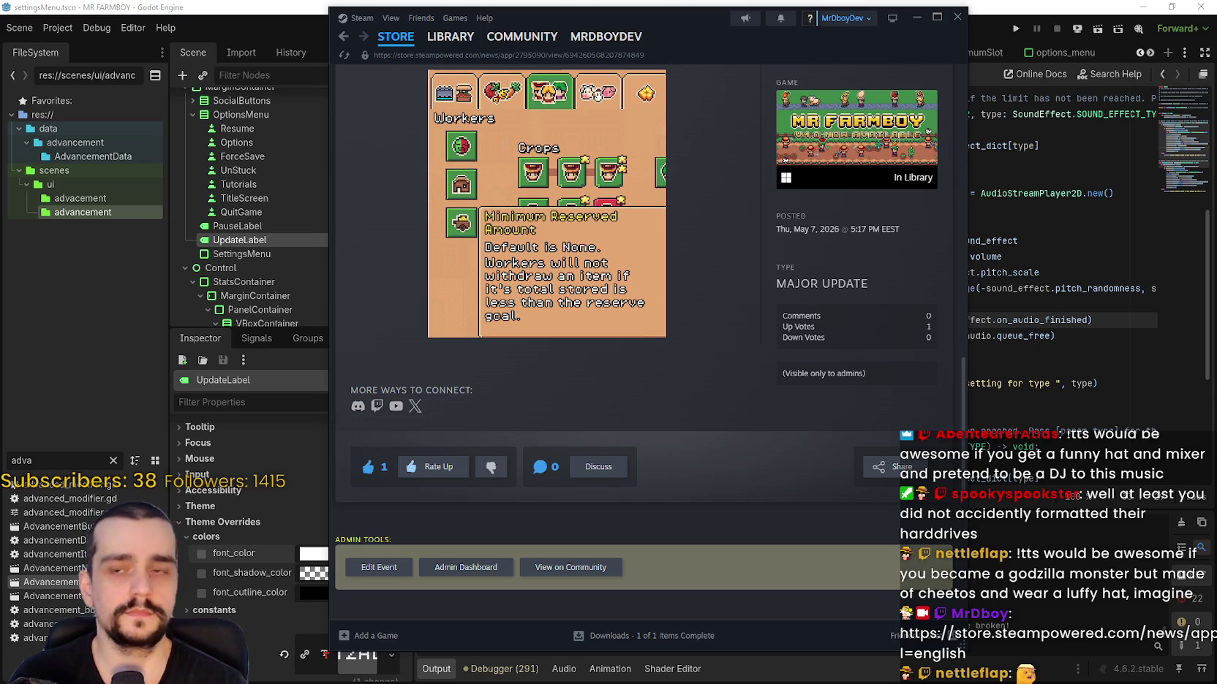
- Go back to MR FARMBOY's page in the Steam Library
scroll(859, 441, "up", 4)
scroll(930, 243, "up", 10)
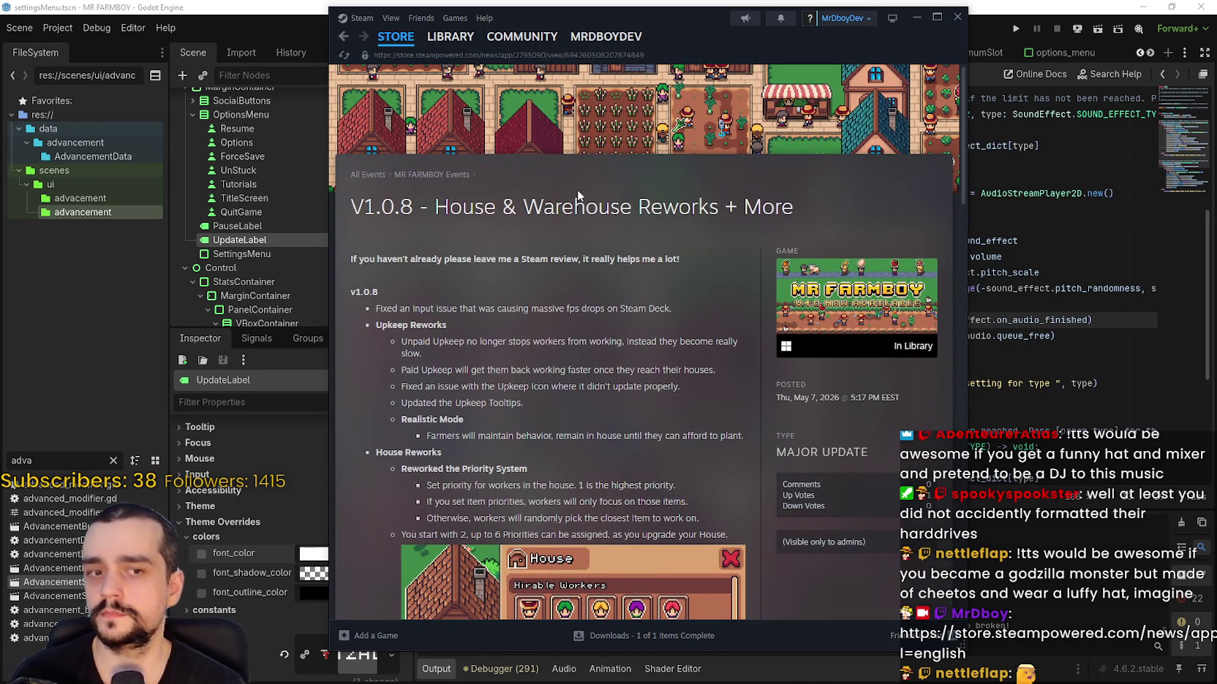
left_click(450, 36)
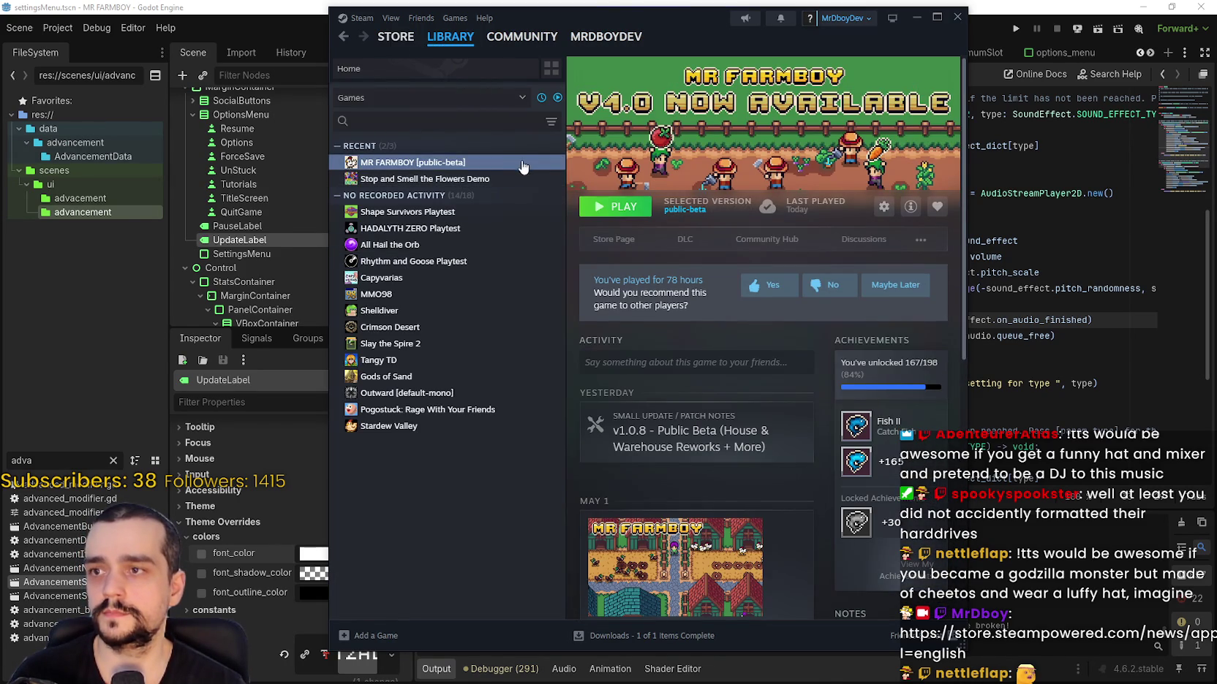
- Set MR FARMBOY's Game Versions & Betas to Default Public Version so it updates
right_click(528, 170)
left_click(715, 399)
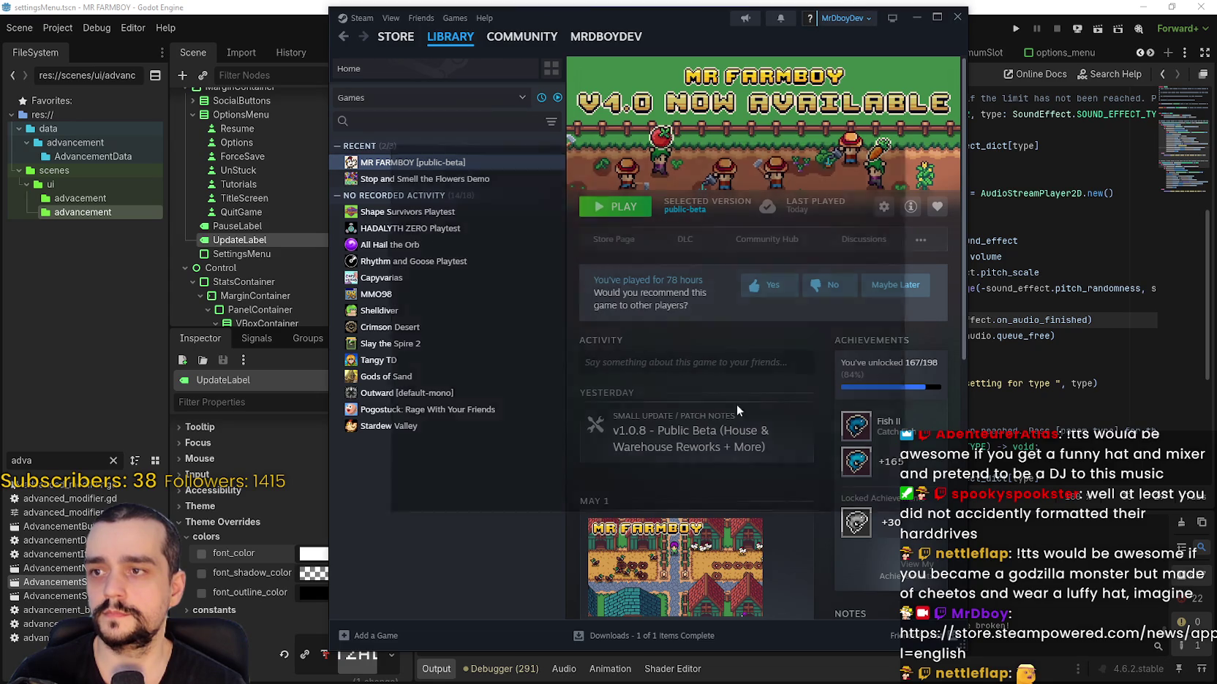
left_click(424, 246)
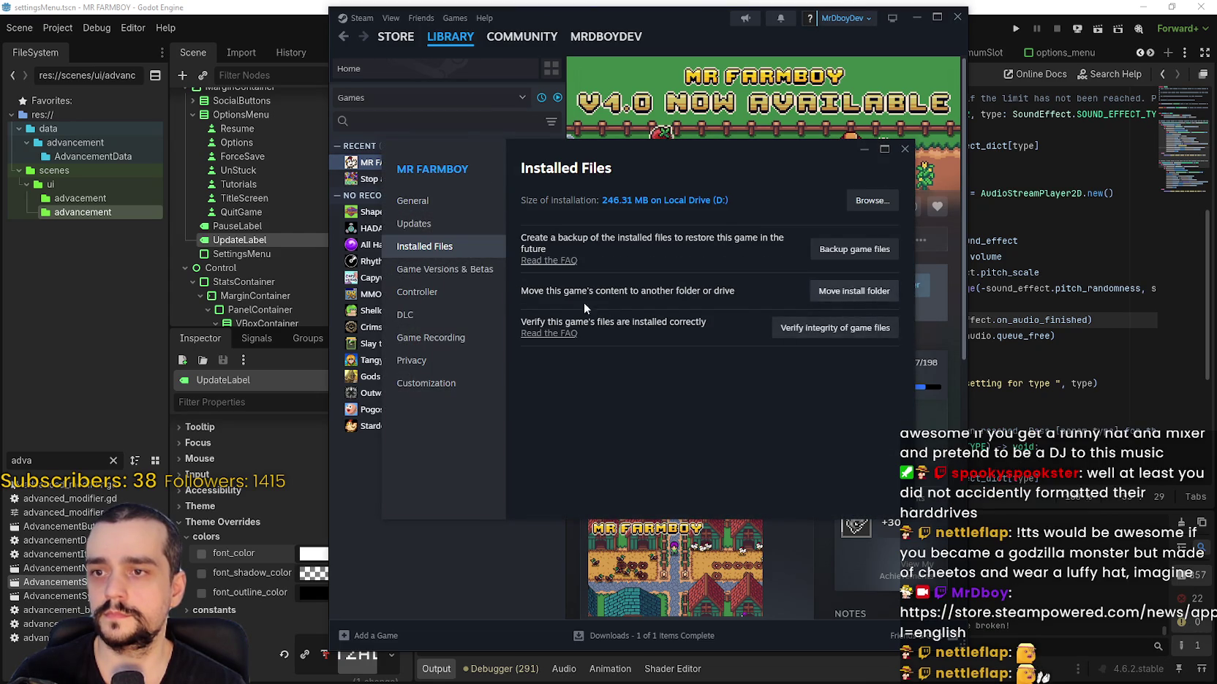
left_click(442, 269)
left_click(661, 296)
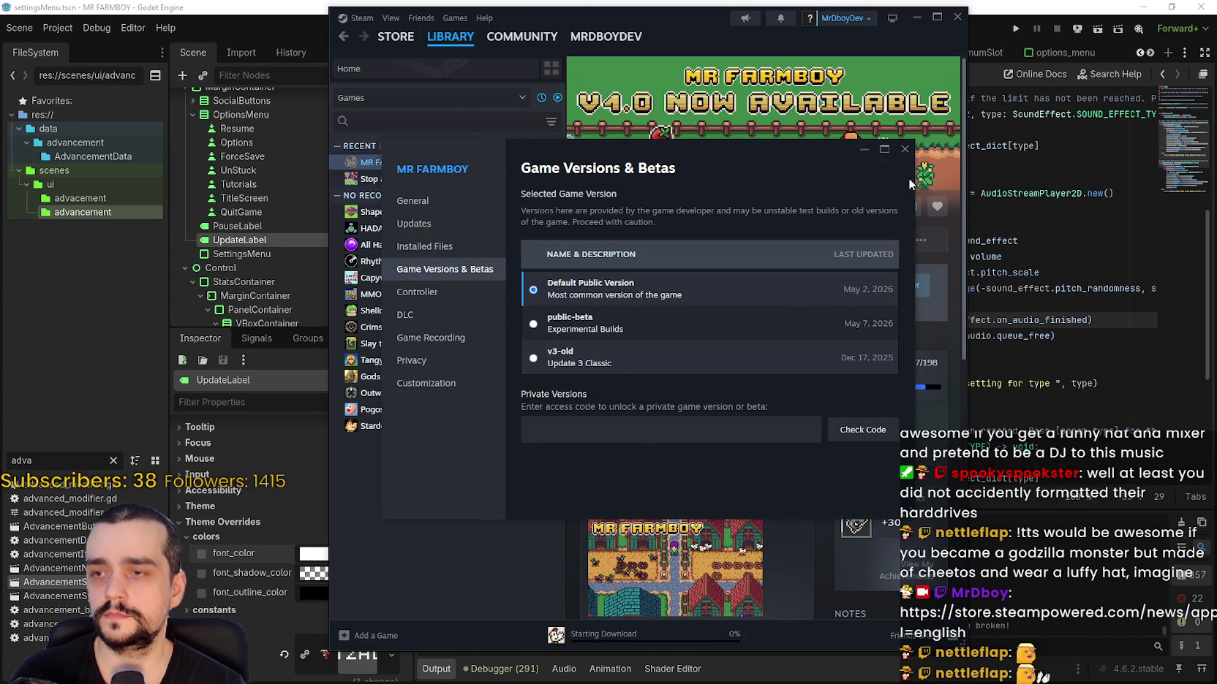
left_click(904, 149)
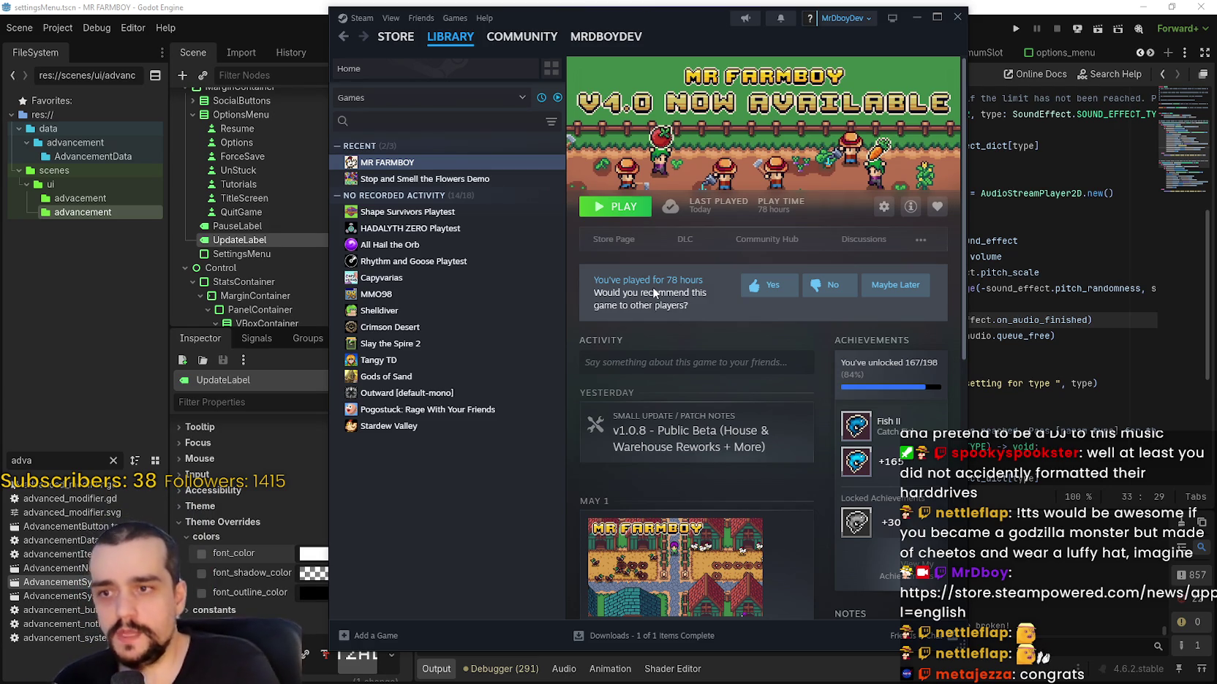
- Browse MR FARMBOY's news list, then return to Library Home with Recent Games
scroll(732, 421, "down", 10)
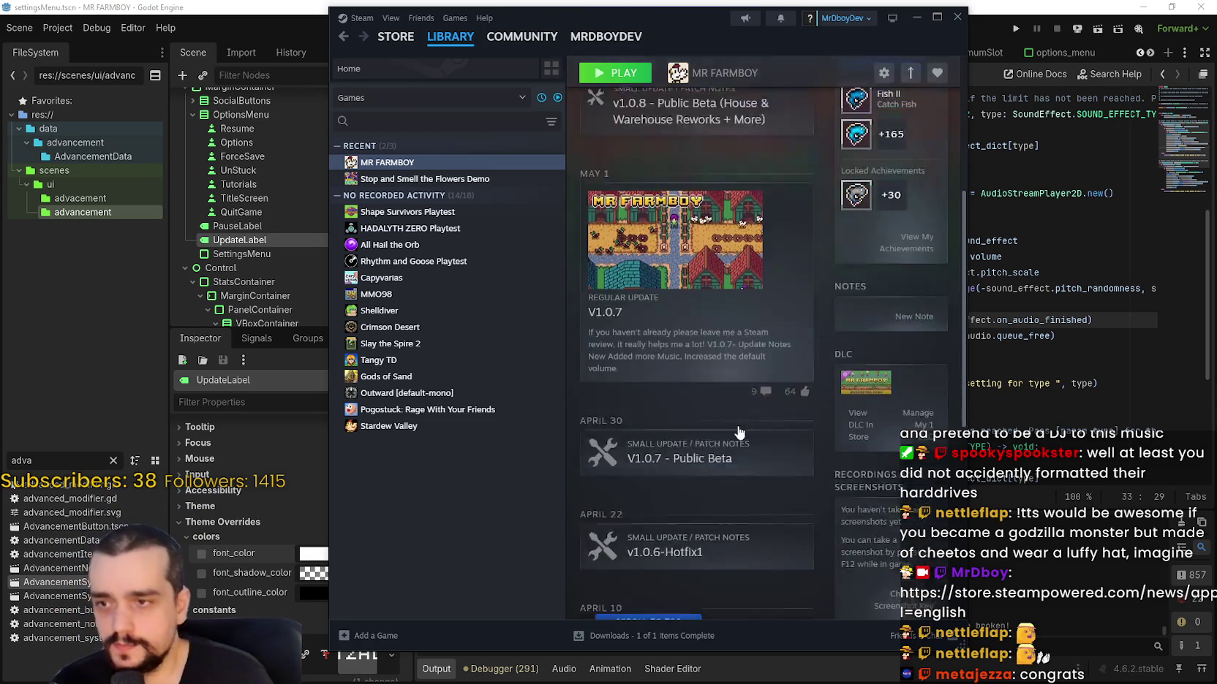
scroll(739, 433, "up", 2)
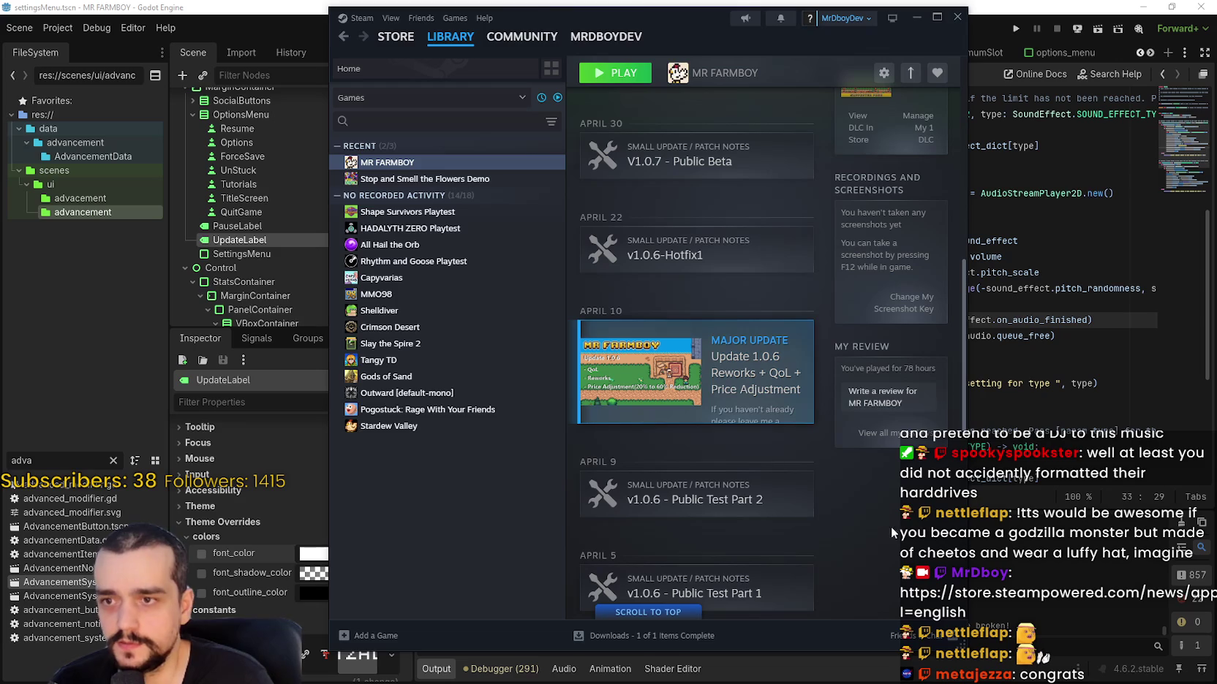
scroll(844, 486, "down", 10)
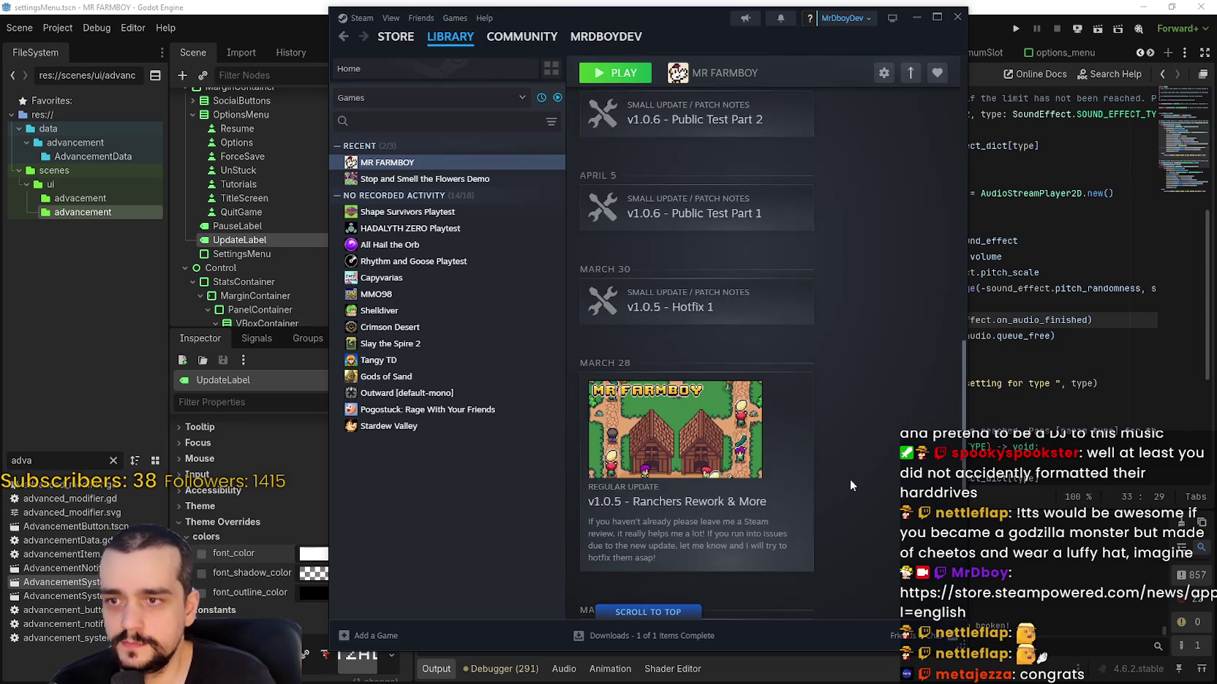
scroll(708, 327, "up", 7)
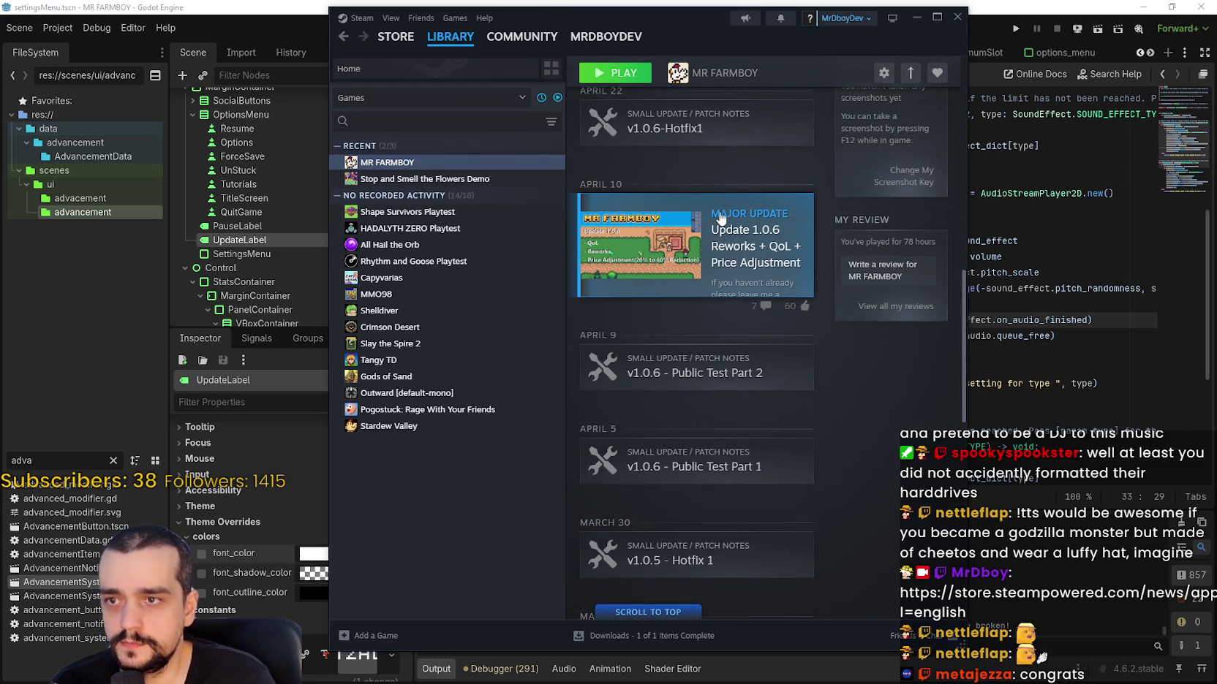
scroll(853, 431, "down", 5)
scroll(853, 430, "down", 4)
scroll(855, 426, "down", 4)
scroll(856, 424, "up", 10)
scroll(859, 431, "up", 8)
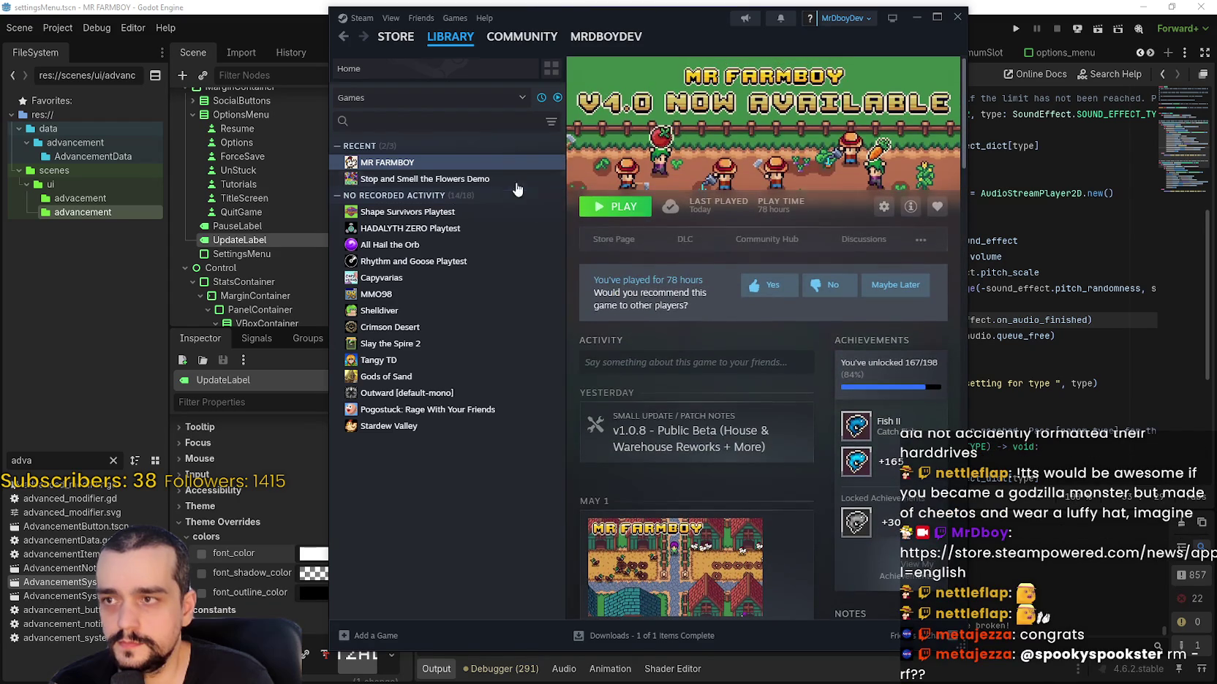
left_click(449, 37)
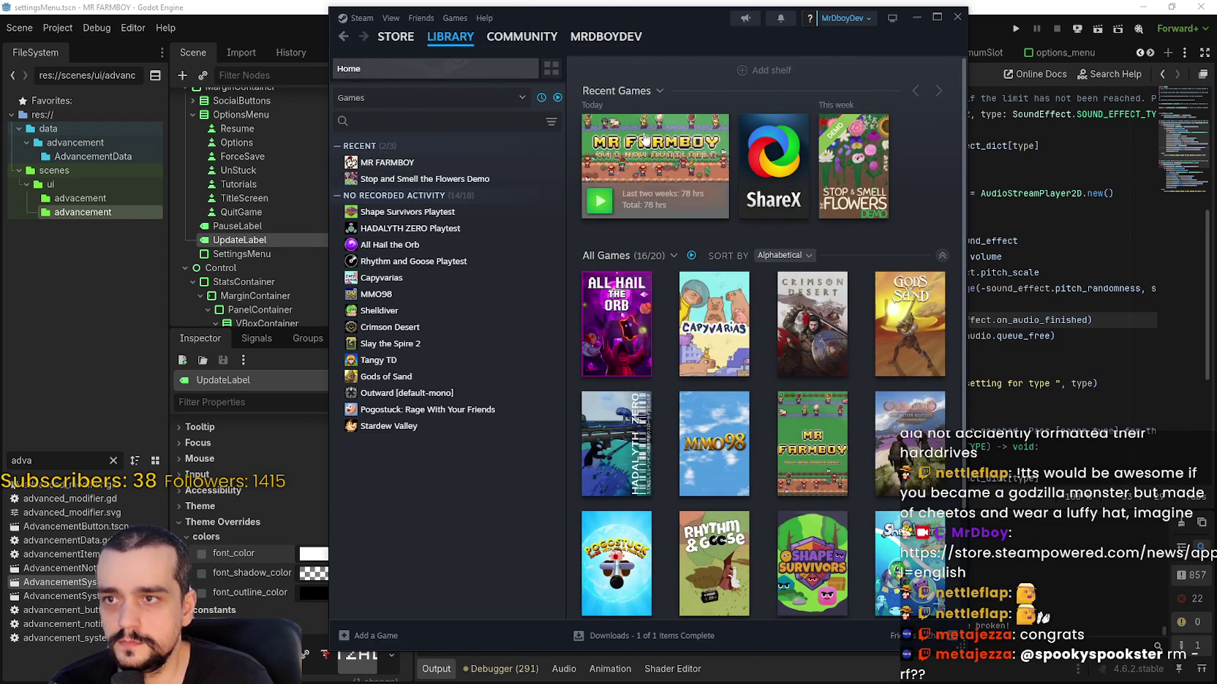
mouse_move(451, 36)
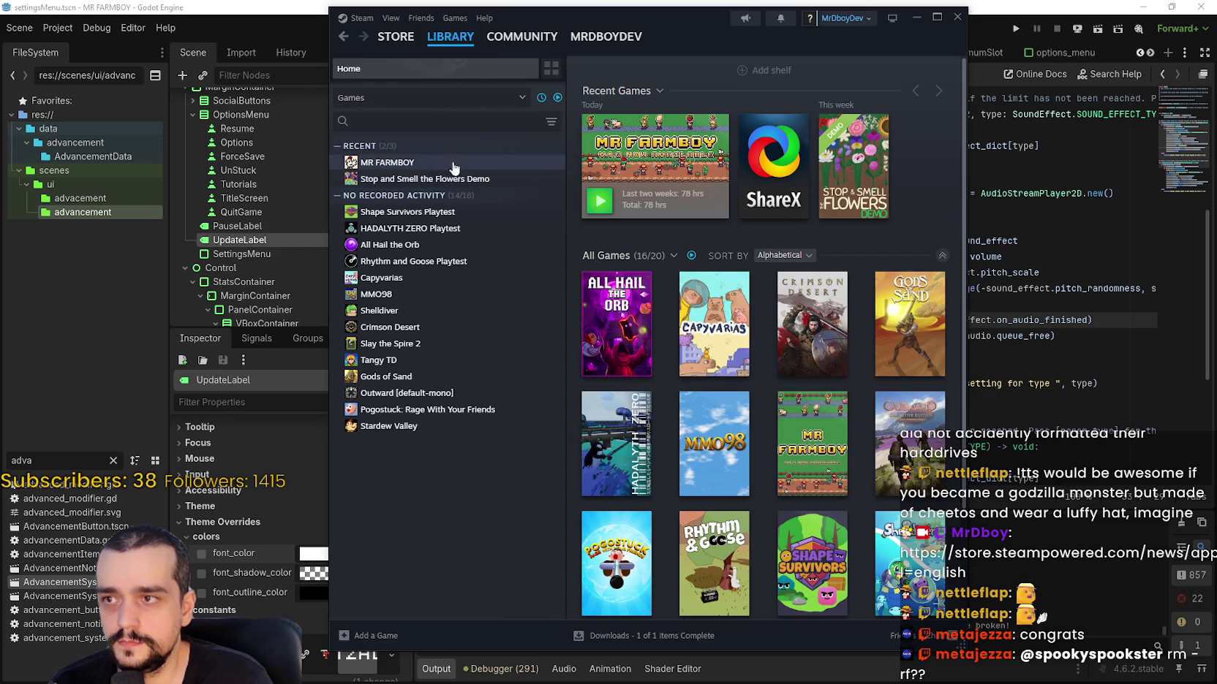
- Open MR FARMBOY's Community Hub from its library page to see the v1.0.8 and v1.0.7 posts
left_click(442, 164)
left_click(465, 46)
left_click(457, 163)
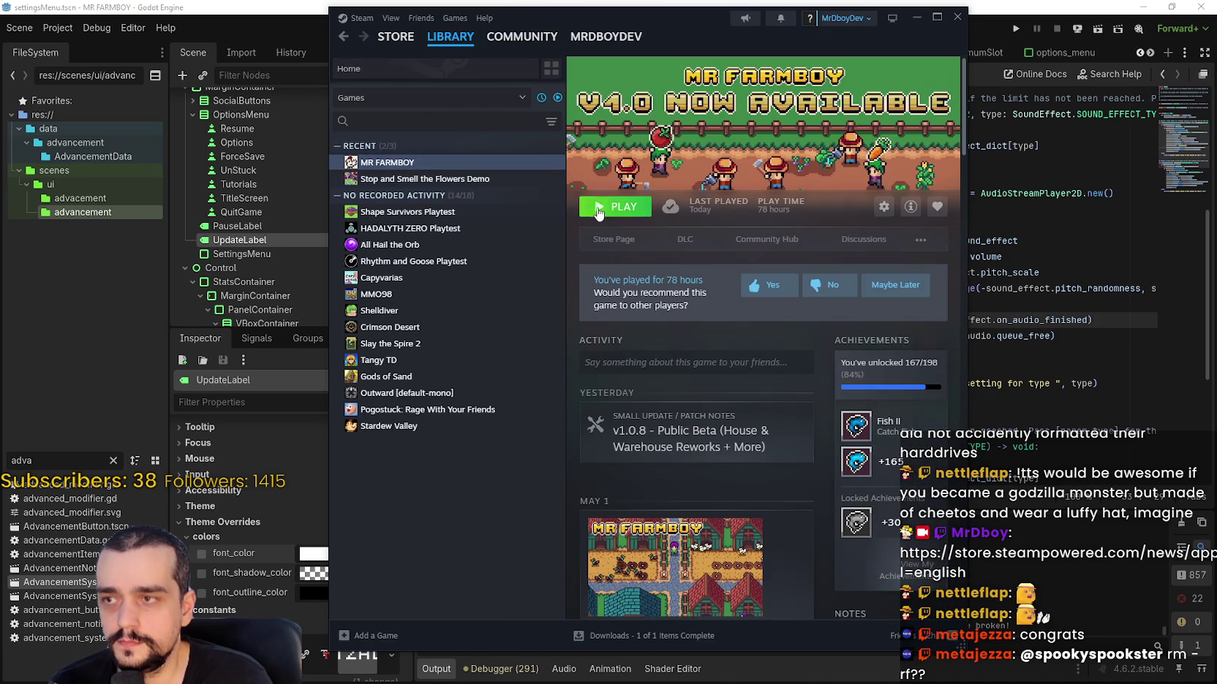
left_click(751, 241)
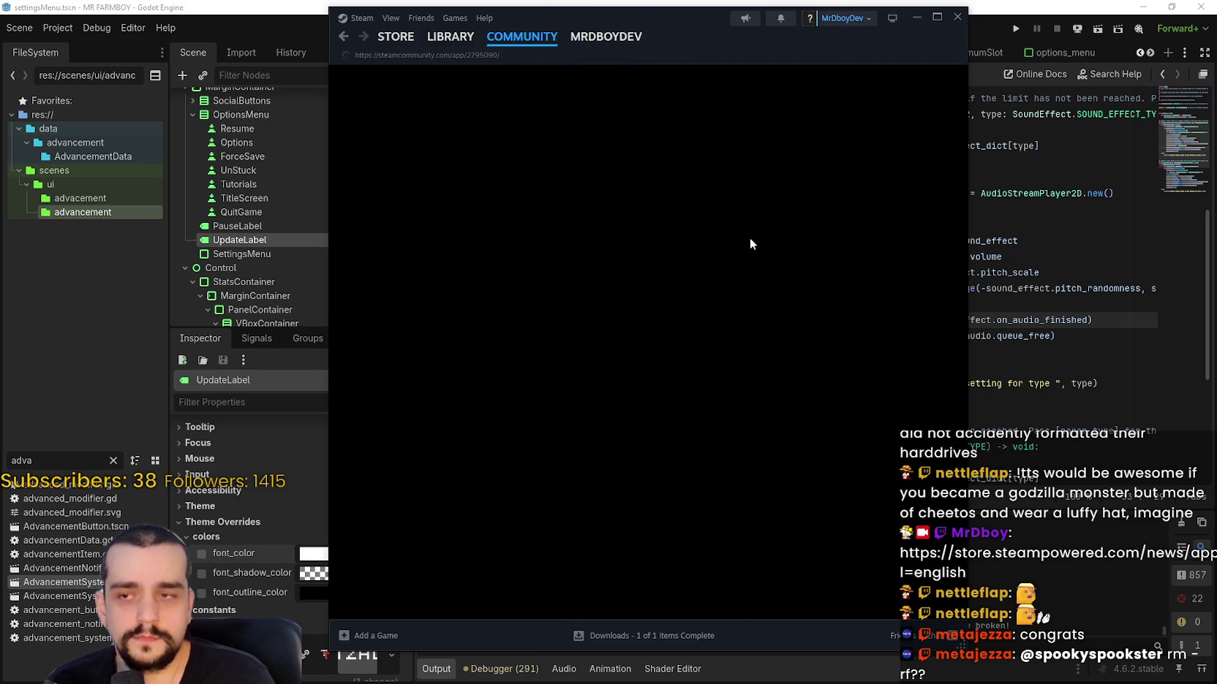
scroll(774, 484, "down", 8)
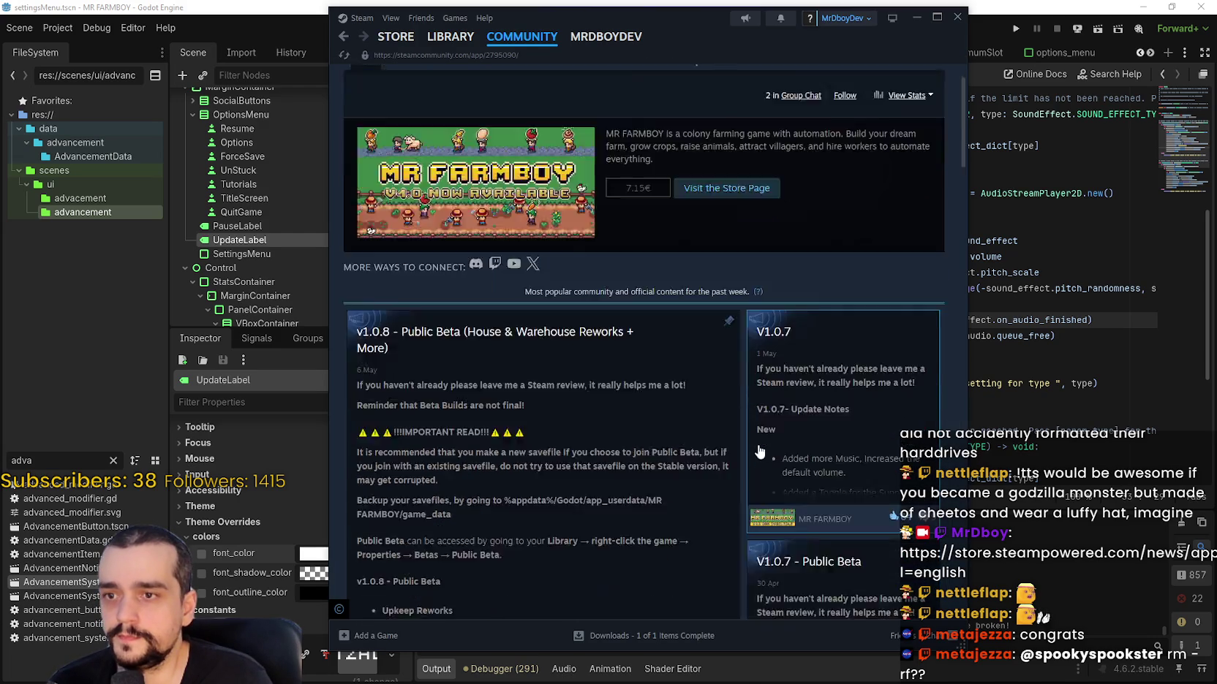
scroll(824, 506, "up", 10)
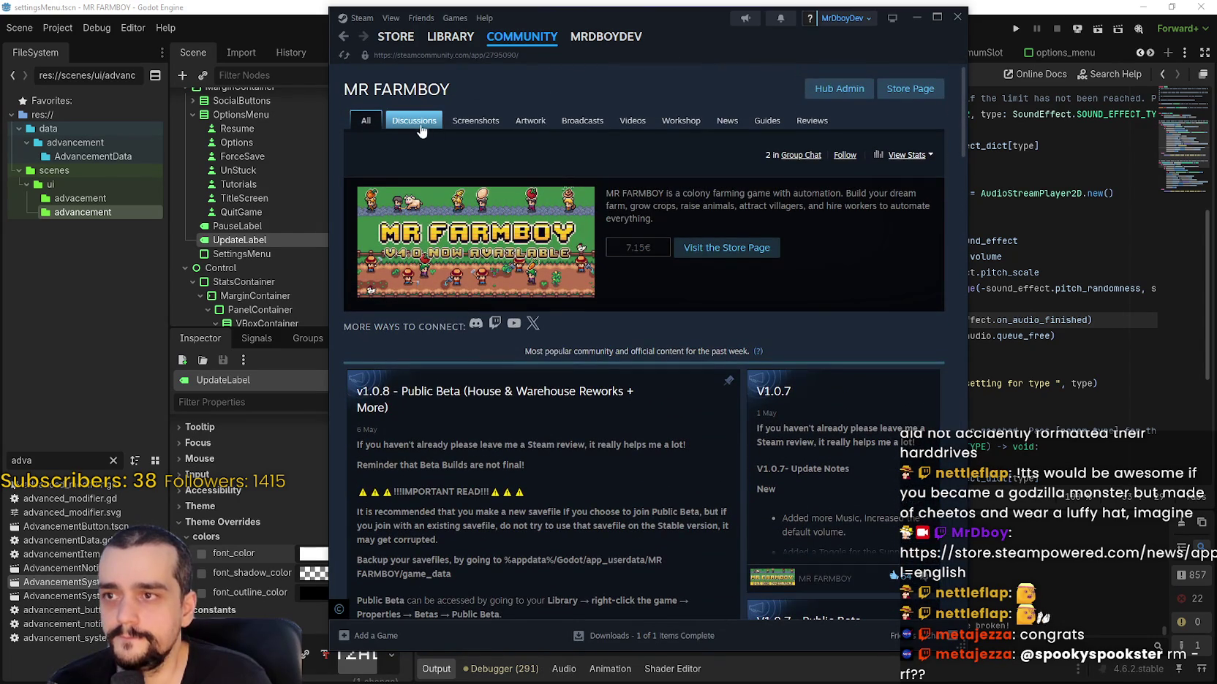
- Check the V1.0.8 topic in Events & Announcements, then go to Hub Admin
left_click(415, 121)
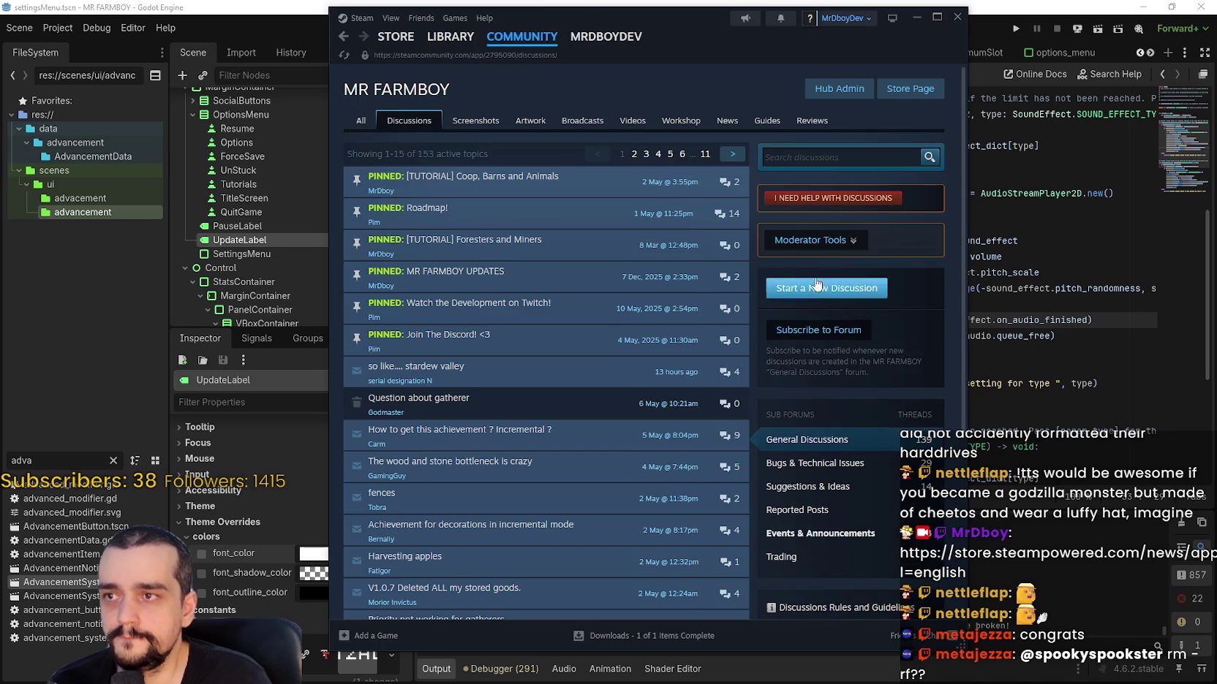
left_click(826, 544)
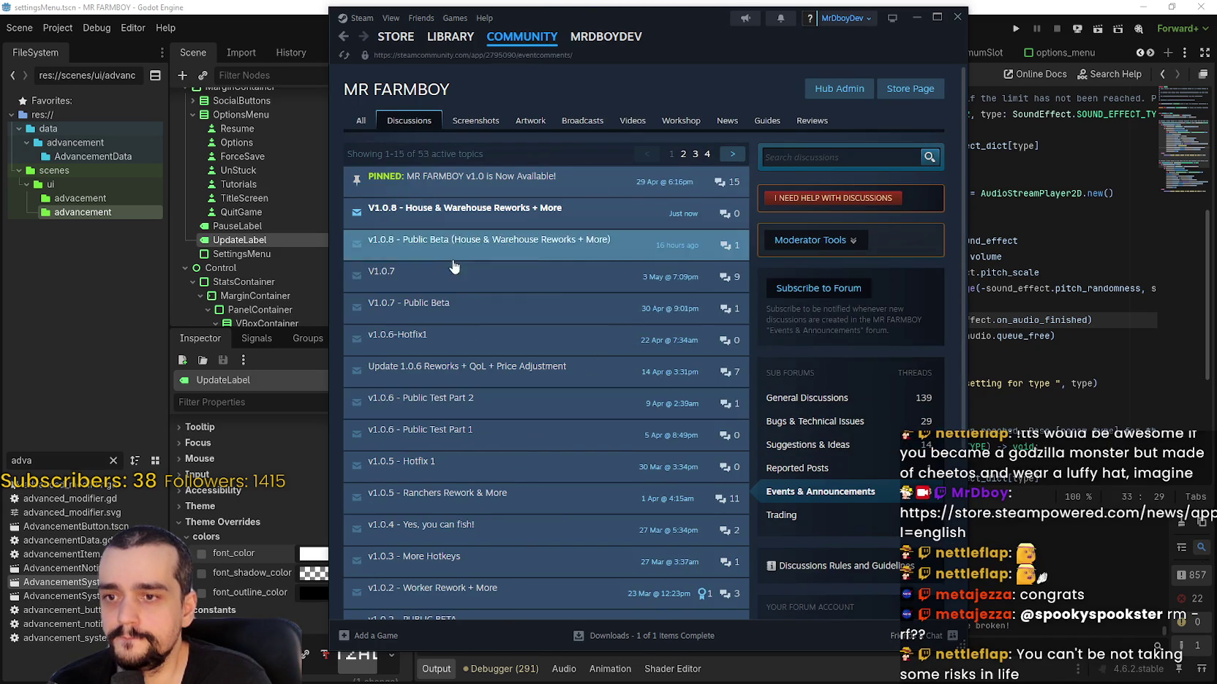
left_click(543, 221)
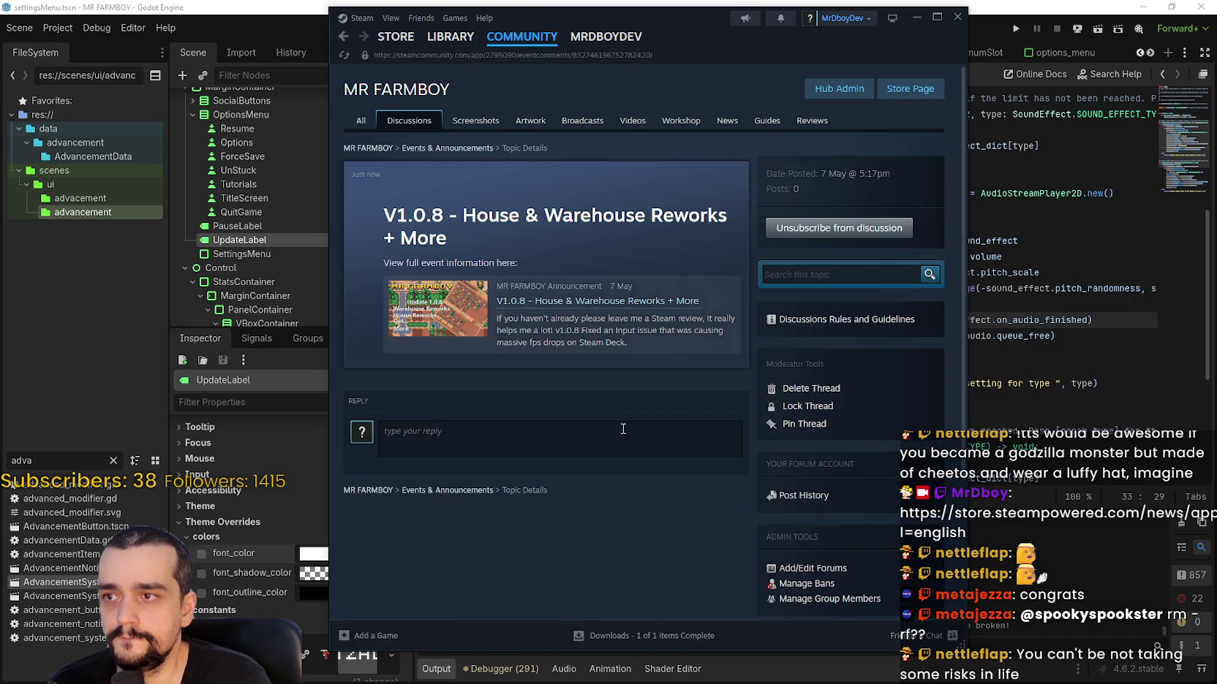
left_click(418, 328)
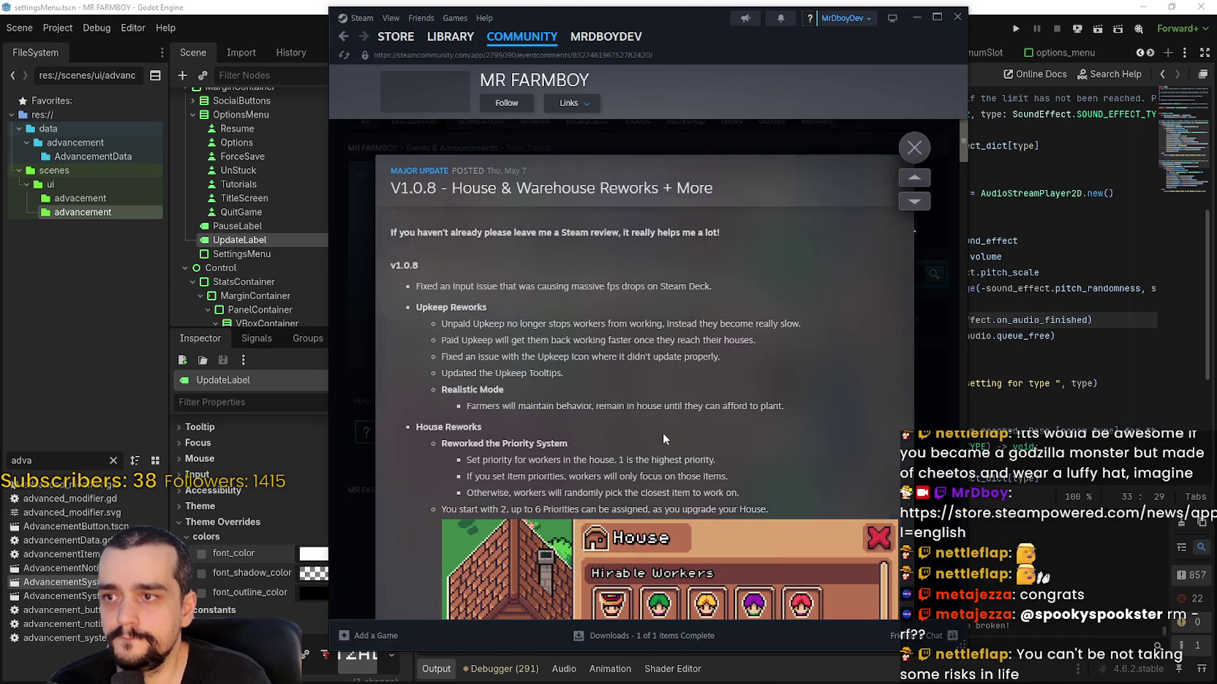
scroll(663, 428, "down", 5)
scroll(665, 427, "down", 5)
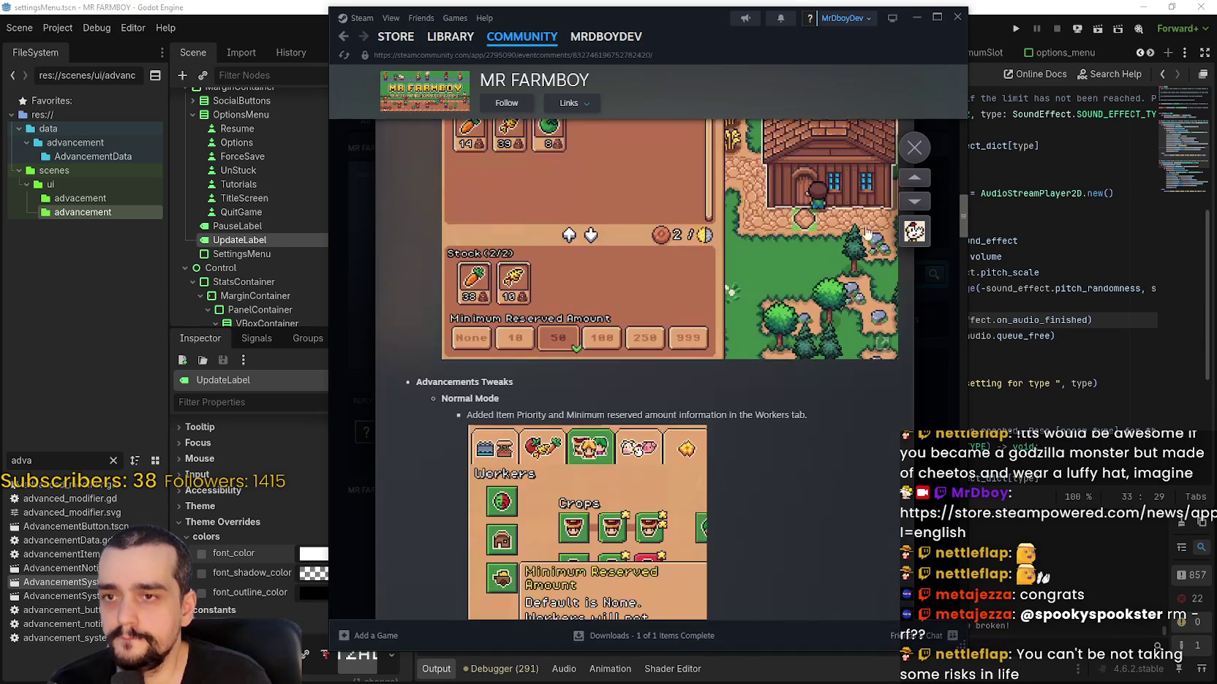
left_click(913, 155)
left_click(838, 89)
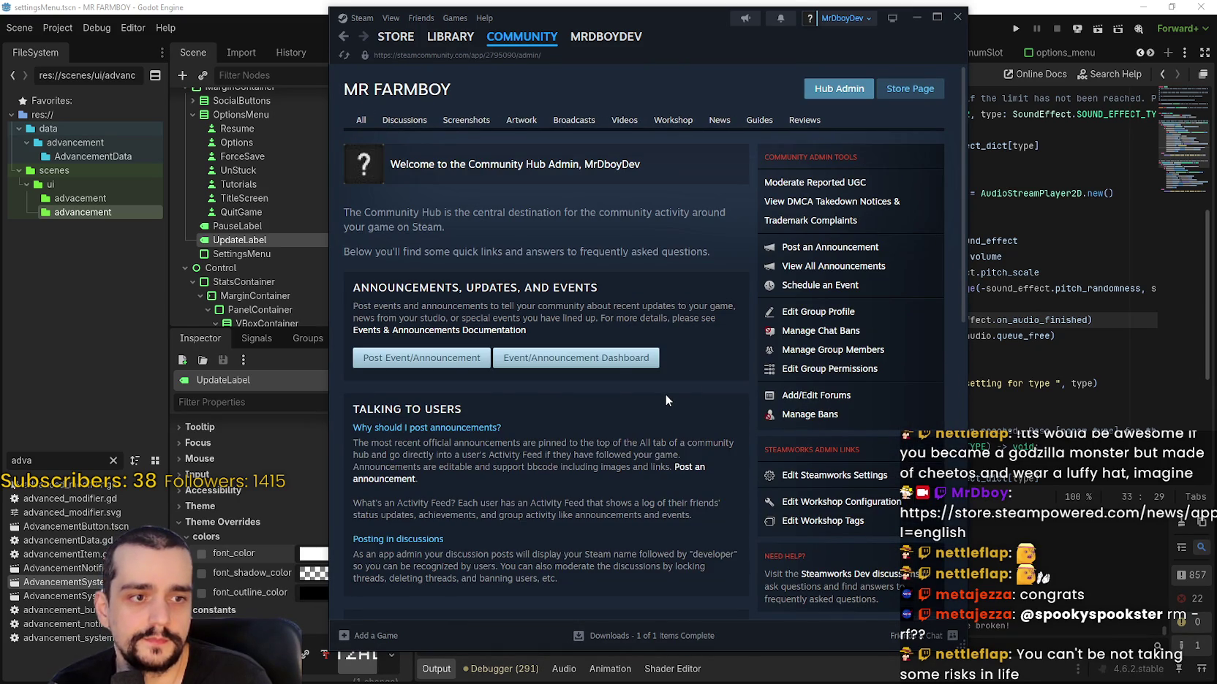
- Open the Event/Announcement Dashboard and scroll to the published events
scroll(531, 382, "down", 2)
scroll(567, 435, "up", 3)
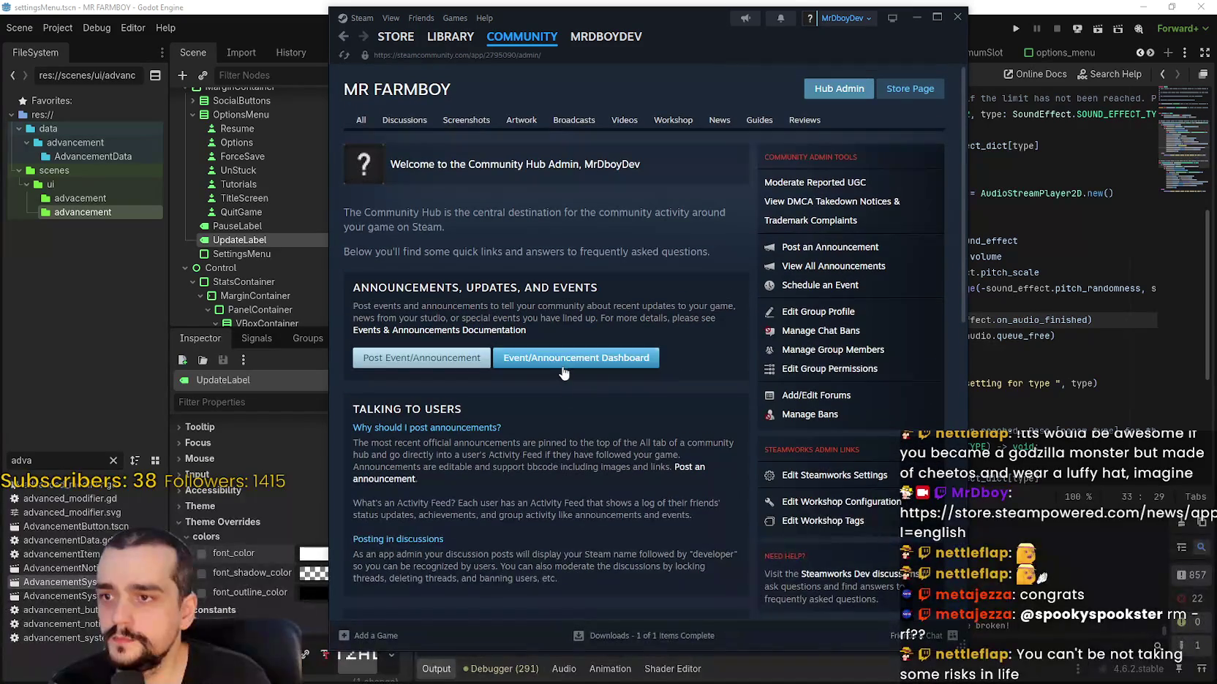
left_click(591, 374)
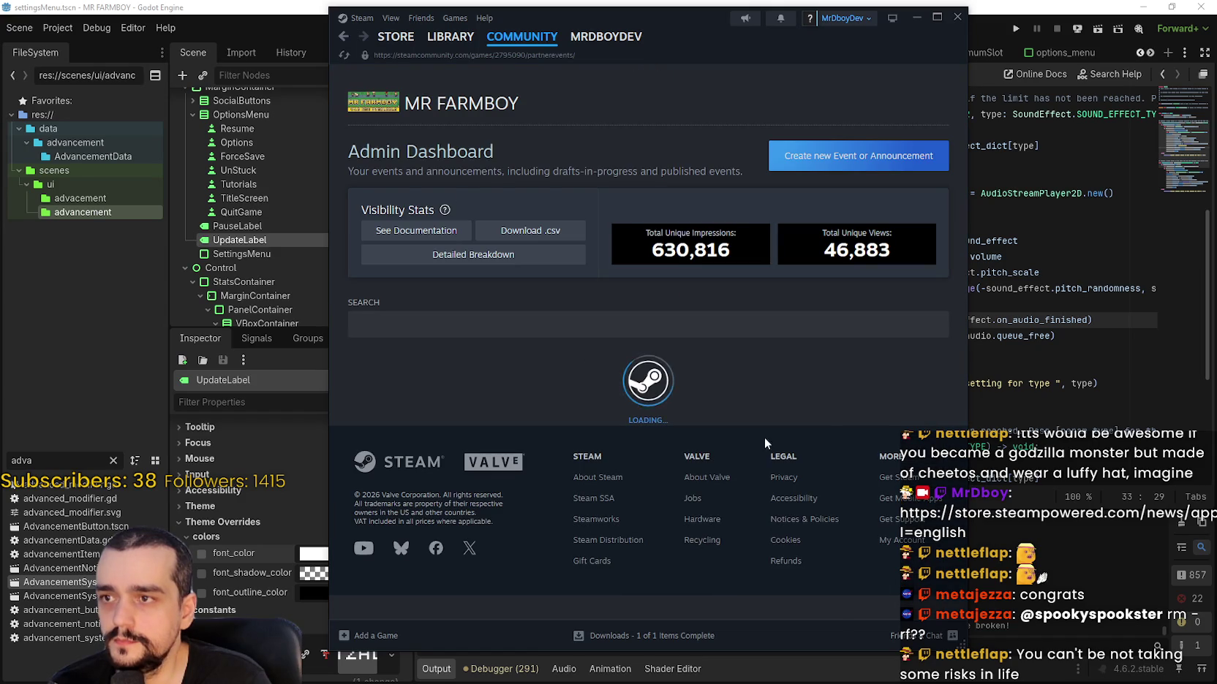
scroll(661, 465, "down", 3)
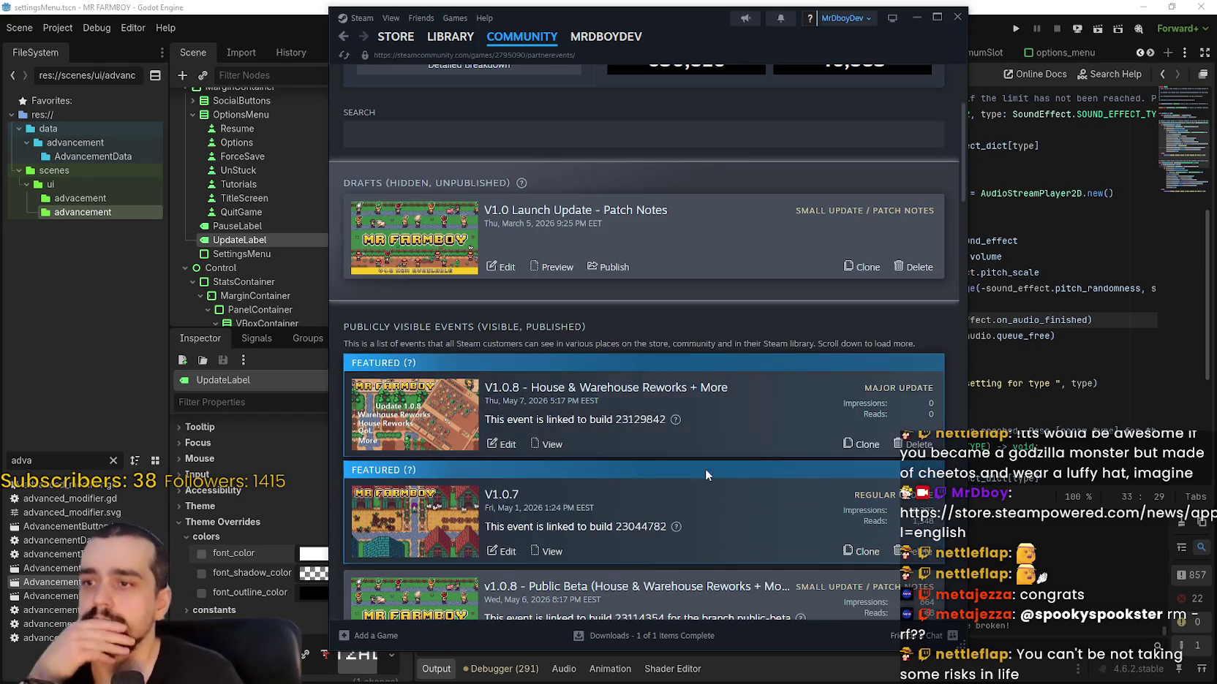
scroll(662, 465, "down", 4)
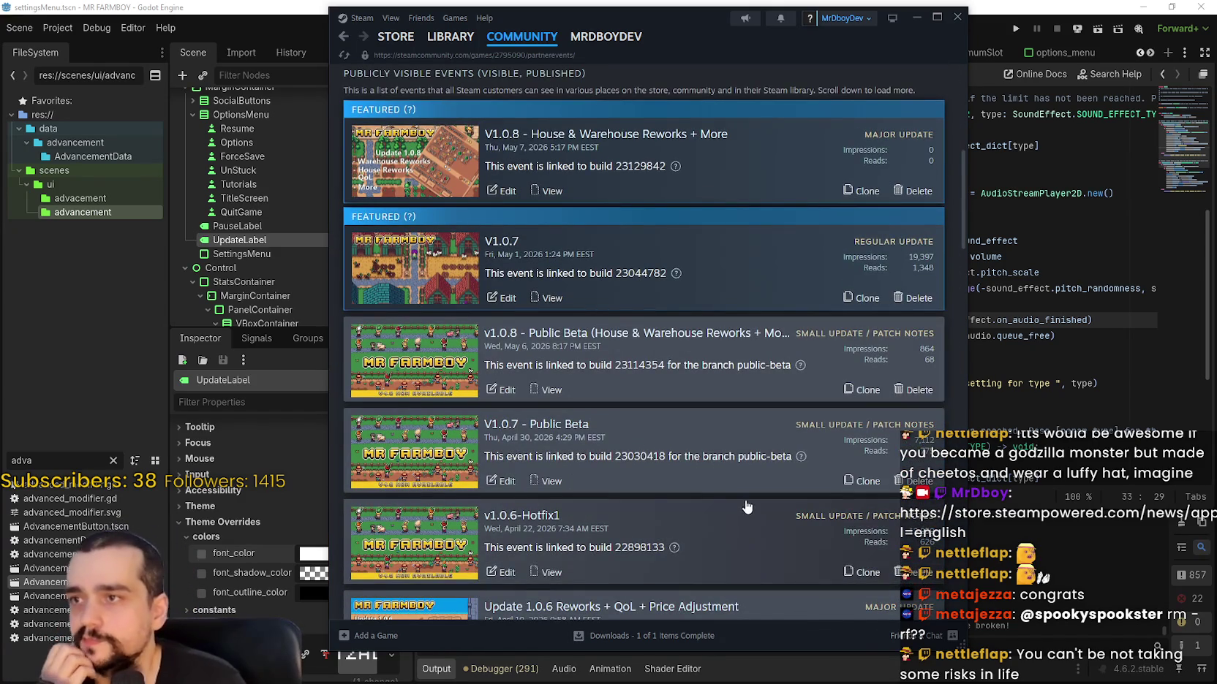
scroll(745, 507, "down", 4)
- Confirm V1.0.8 and V1.0.7 are featured, then view the V1.0.7 announcement page
mouse_move(963, 235)
left_mouse_down()
mouse_move(965, 585)
mouse_move(963, 158)
left_mouse_up()
scroll(963, 158, "down", 15)
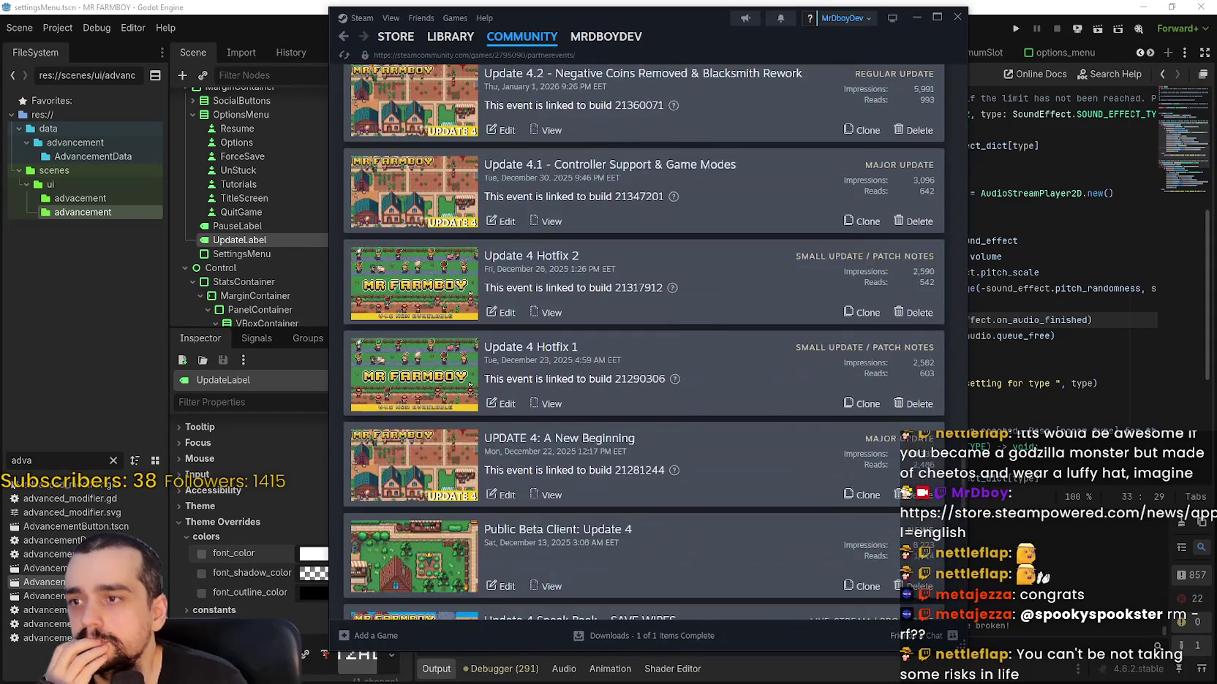
mouse_move(962, 488)
left_mouse_down()
mouse_move(971, 535)
mouse_move(980, 123)
left_mouse_up()
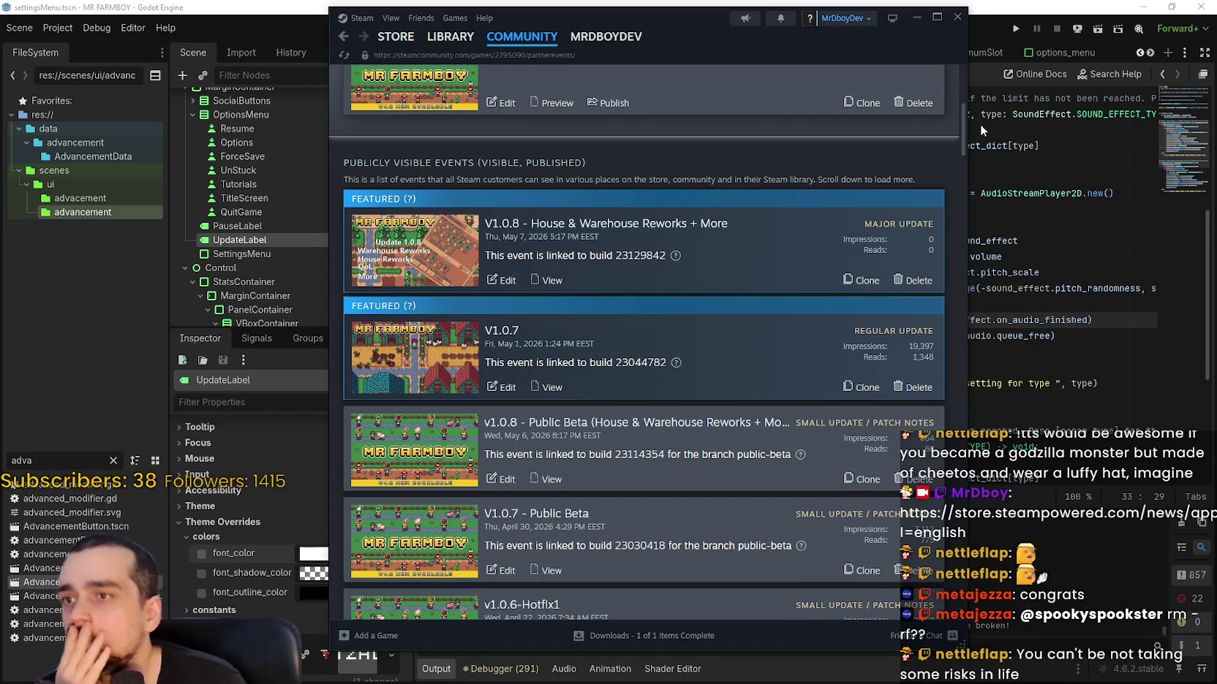
left_click_drag(979, 124, 980, 124)
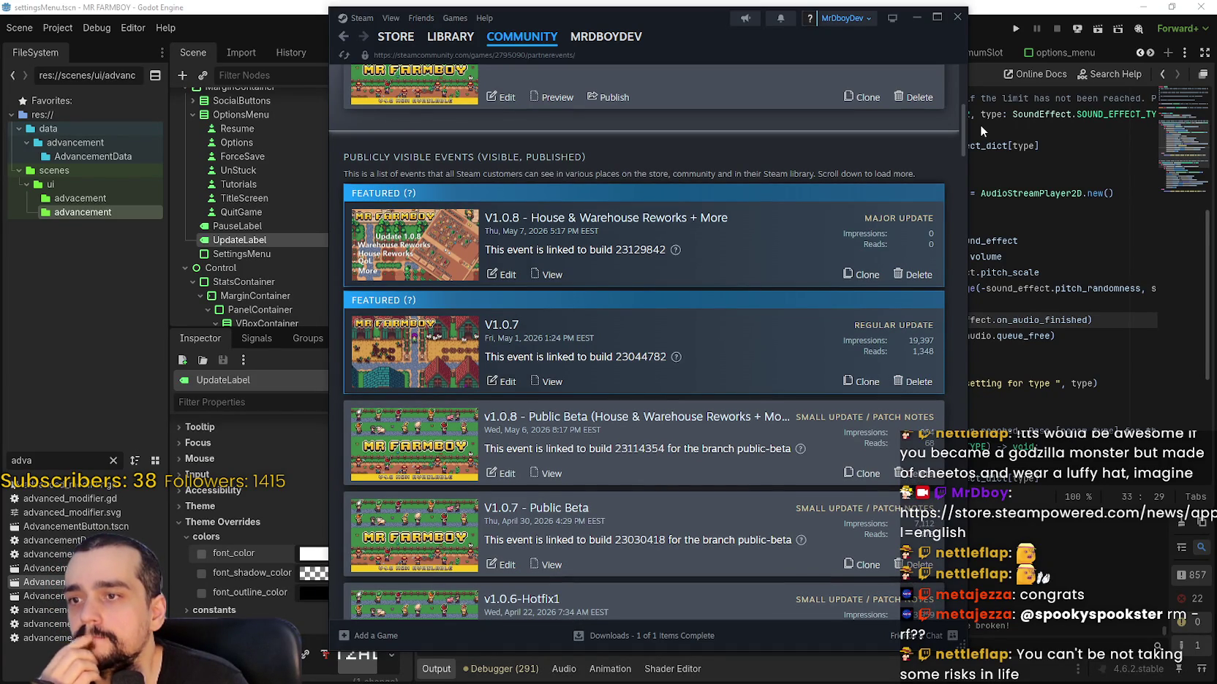
mouse_move(979, 124)
left_mouse_down()
mouse_move(1003, 288)
mouse_move(1017, 589)
mouse_move(993, 115)
left_mouse_up()
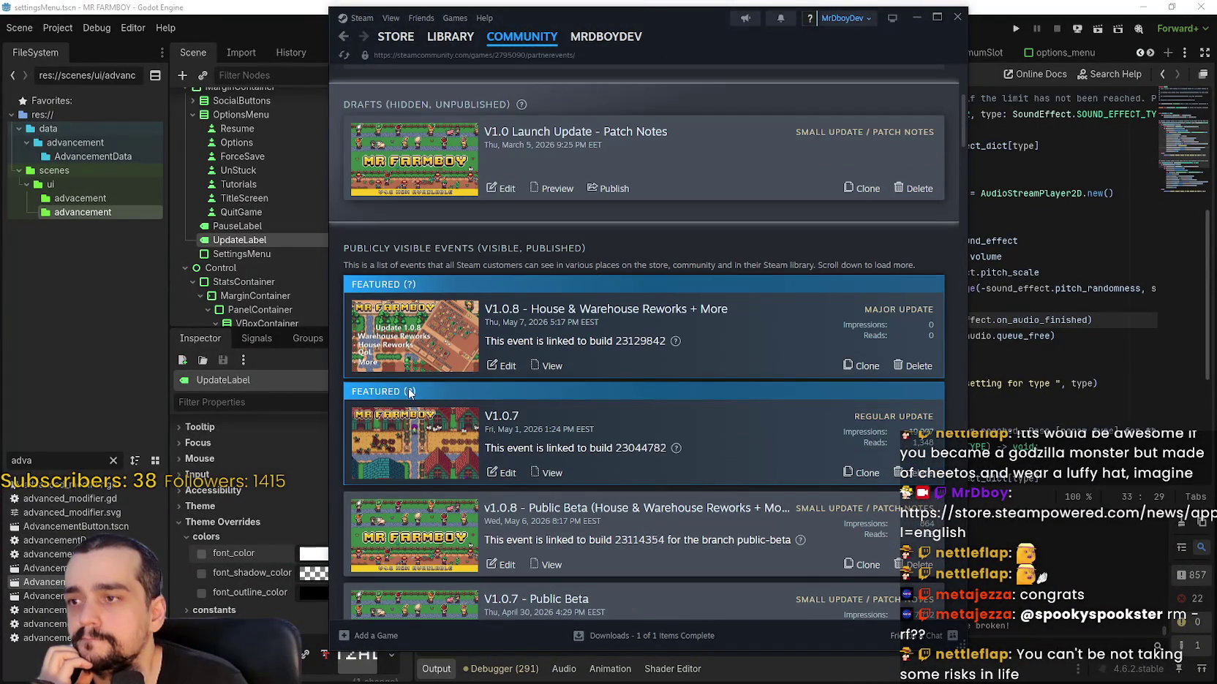
mouse_move(409, 392)
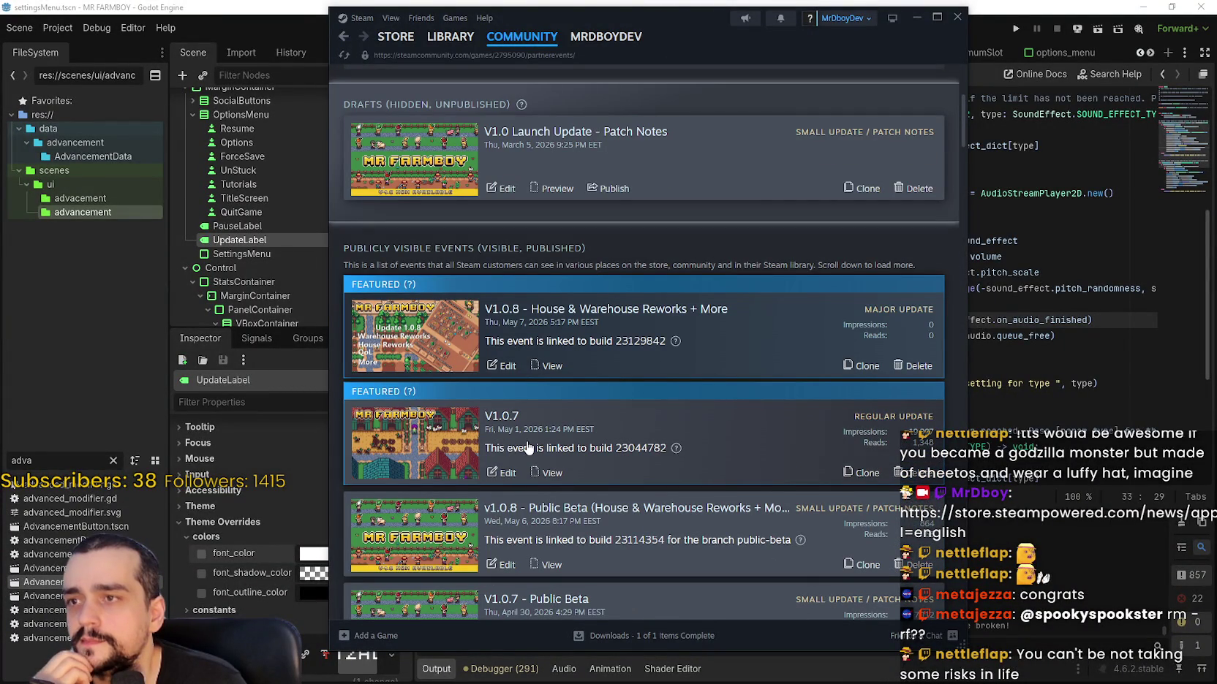
scroll(716, 454, "up", 1)
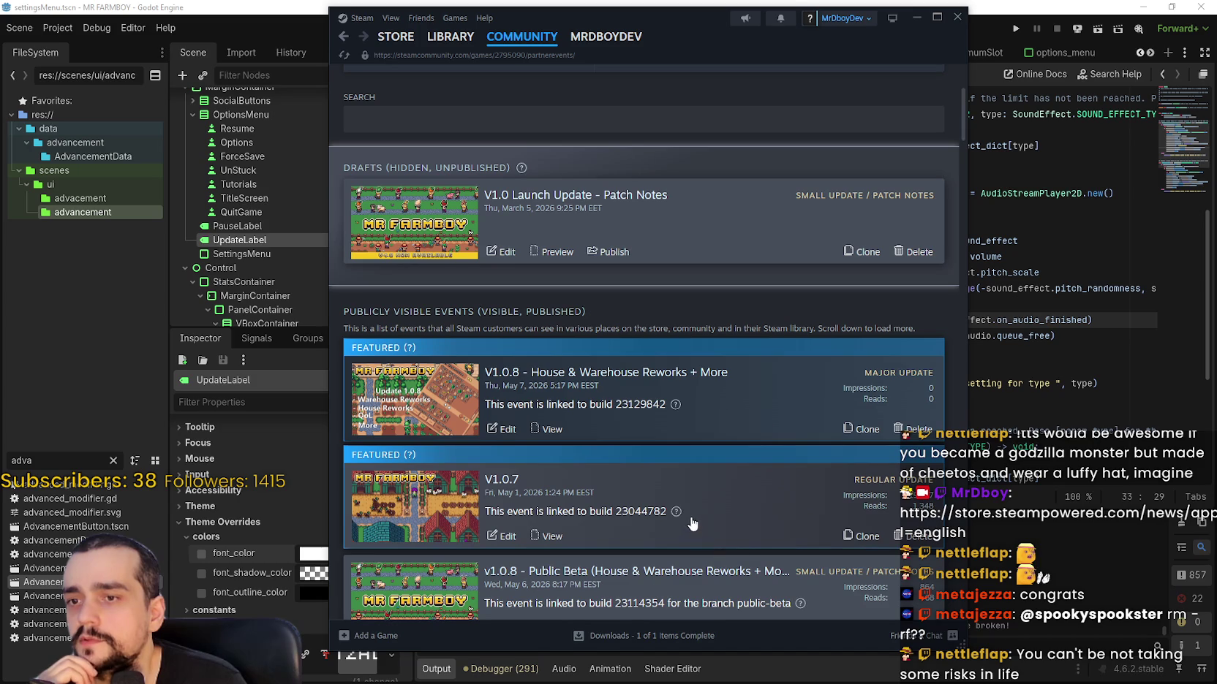
scroll(687, 516, "down", 1)
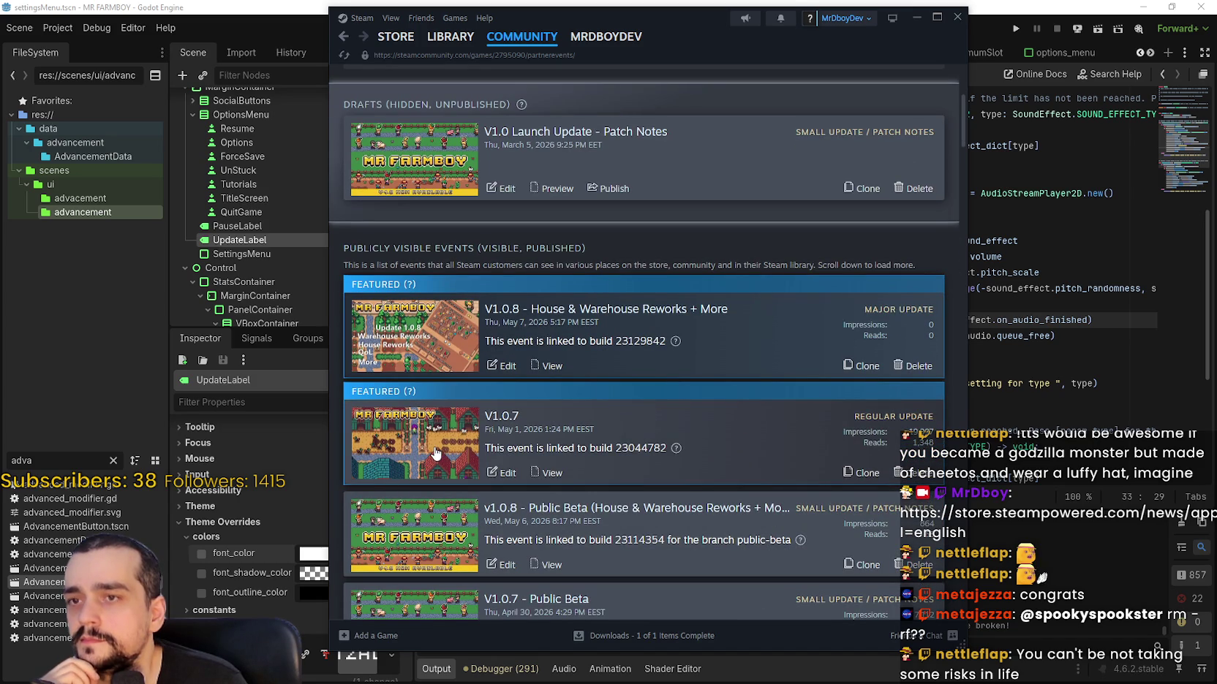
left_click(551, 474)
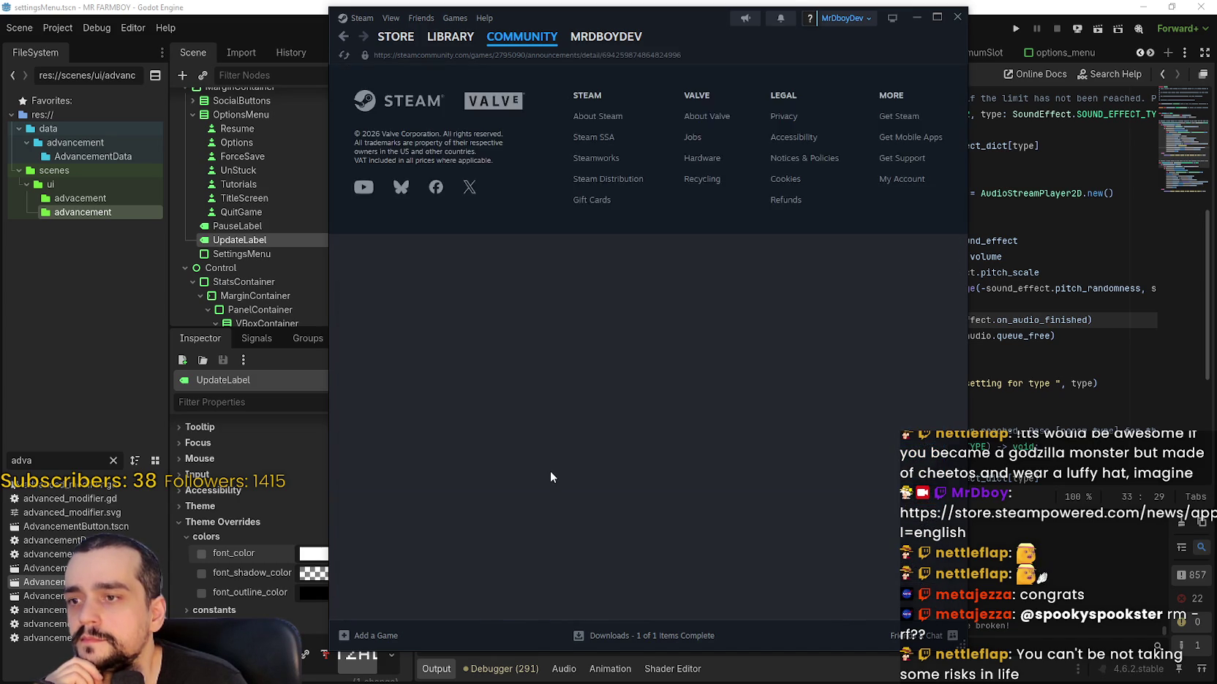
- Look over the V1.0.7 event page and go back to the events dashboard
scroll(690, 490, "down", 7)
scroll(667, 457, "down", 5)
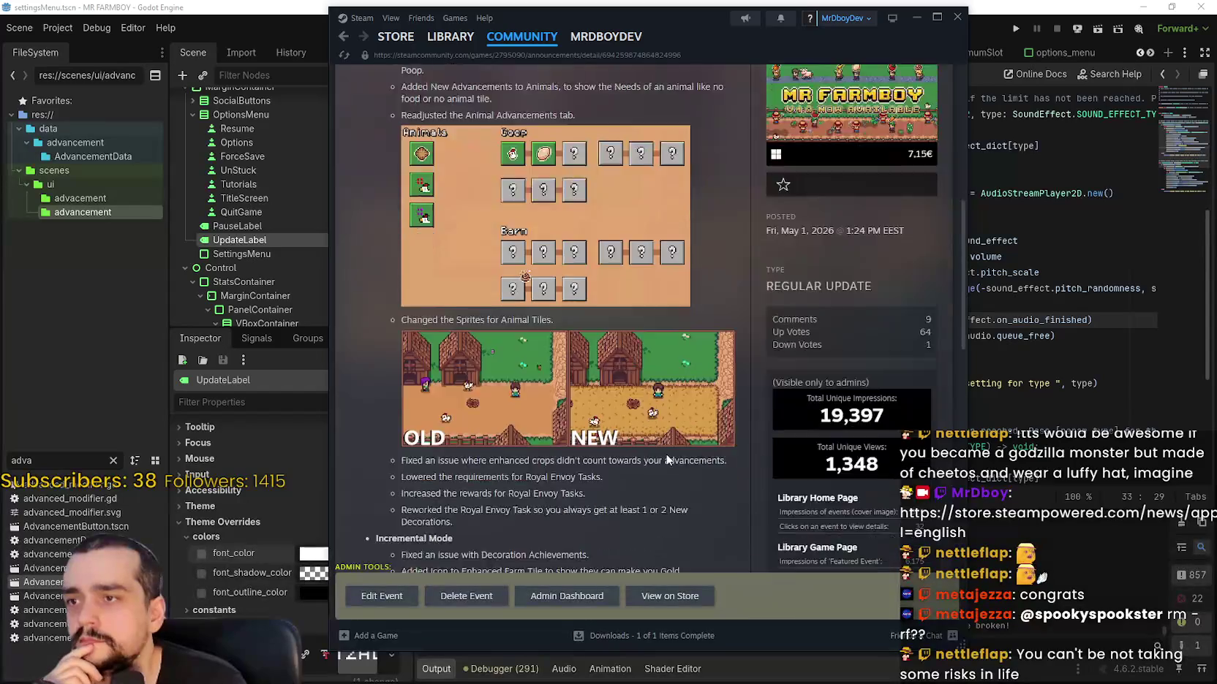
scroll(665, 453, "up", 8)
scroll(667, 458, "up", 4)
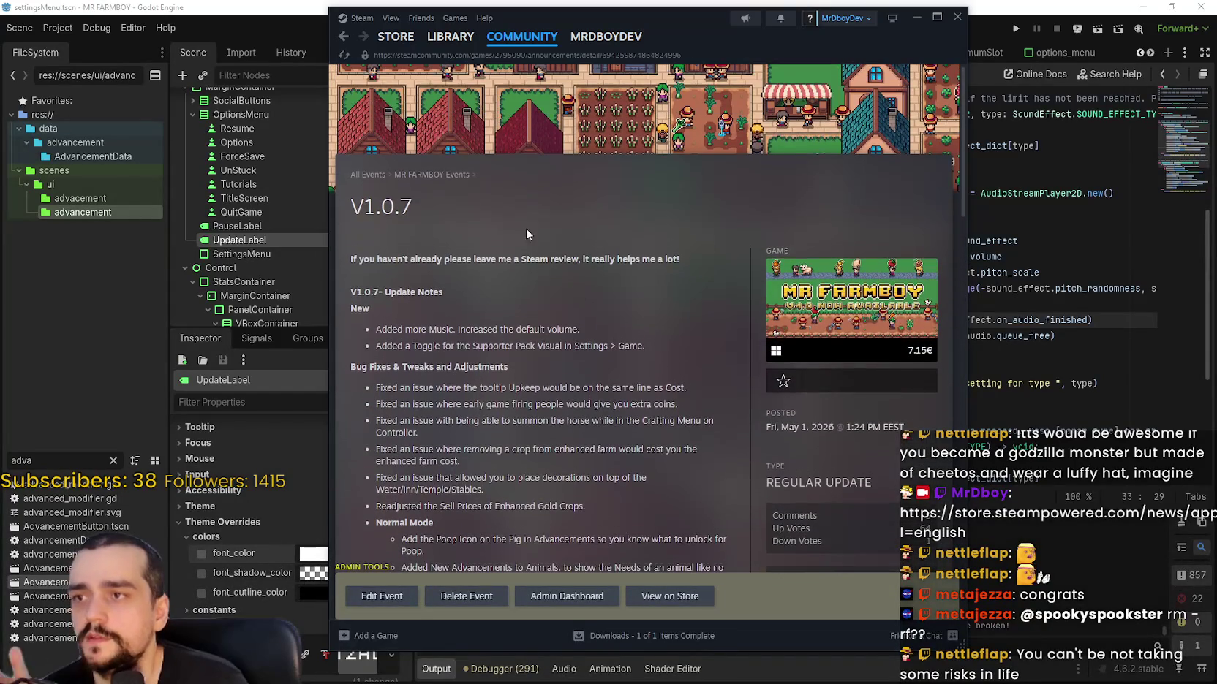
left_click(343, 40)
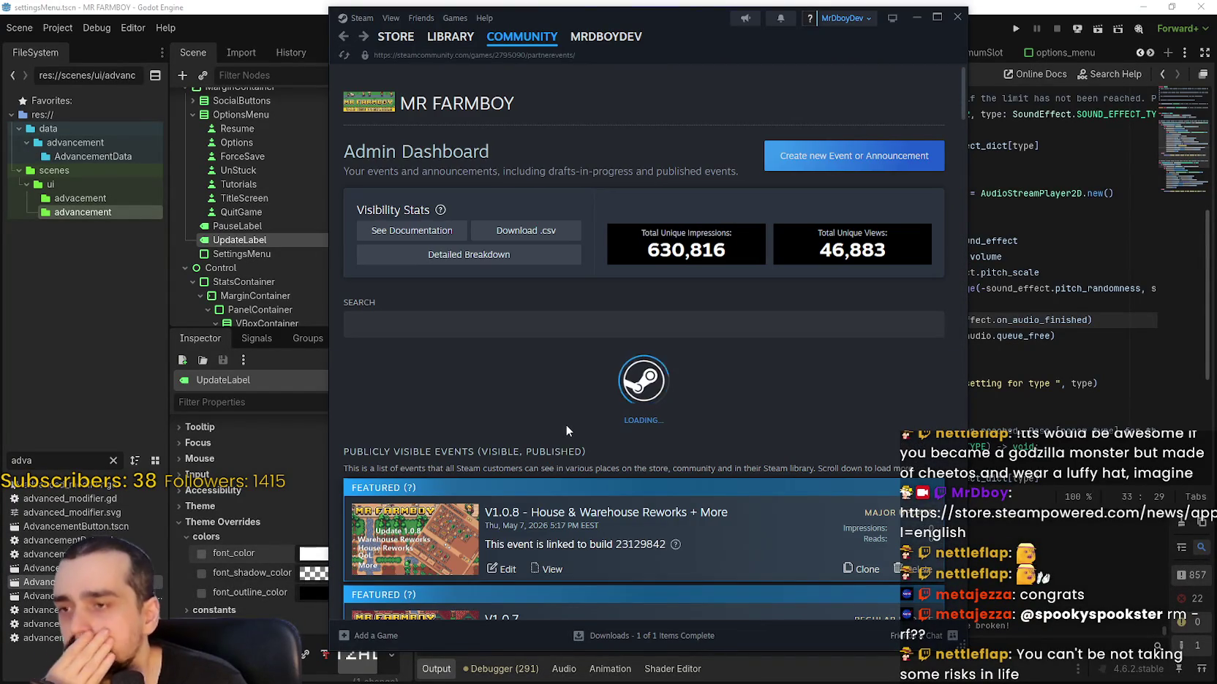
- Open the V1.0.8 House & Warehouse Reworks + More event in the editor
scroll(566, 424, "down", 6)
scroll(673, 378, "up", 4)
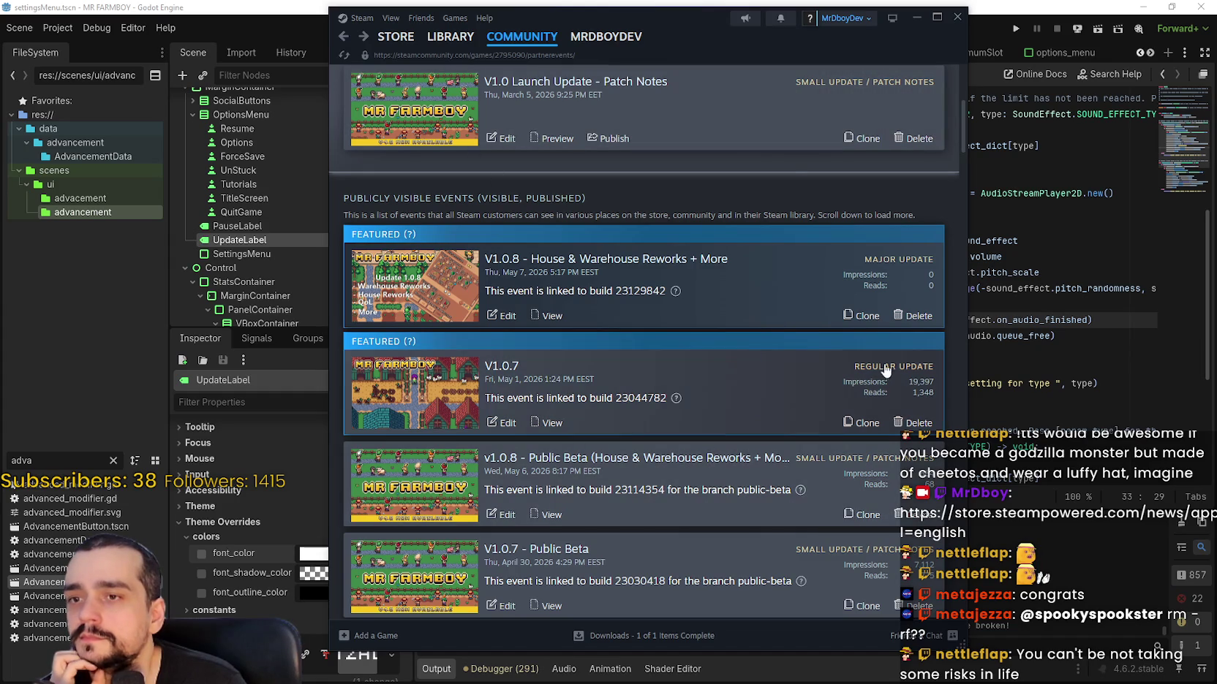
left_click(503, 315)
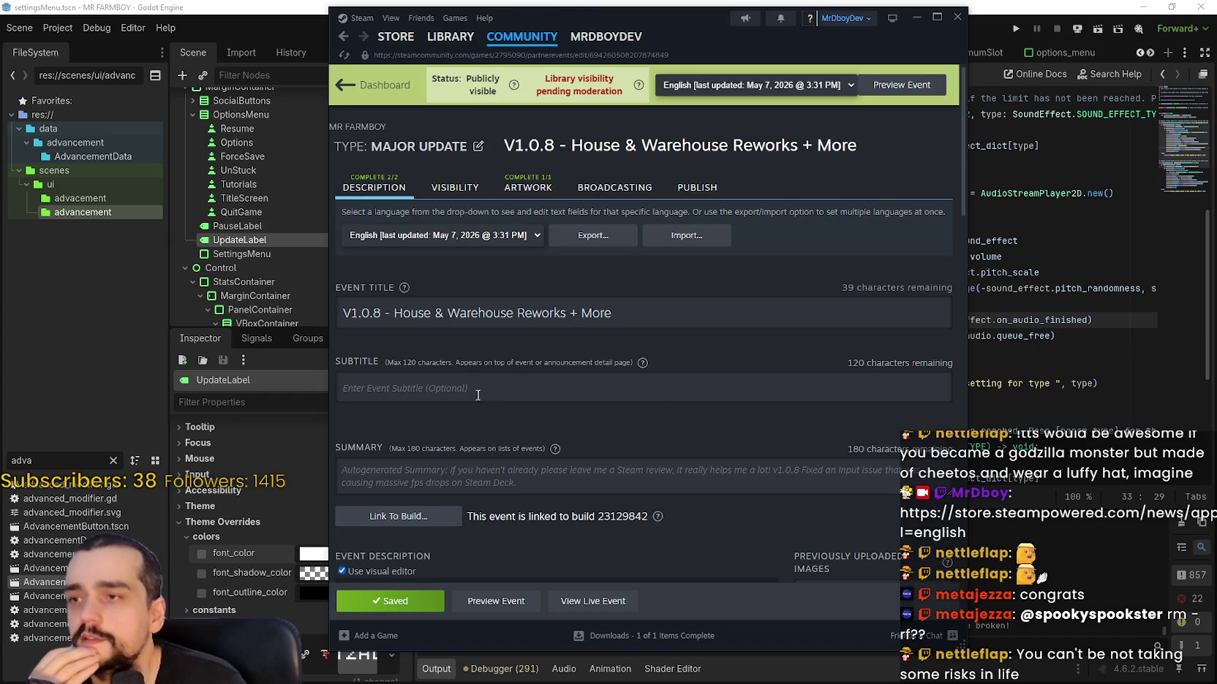
scroll(478, 394, "down", 10)
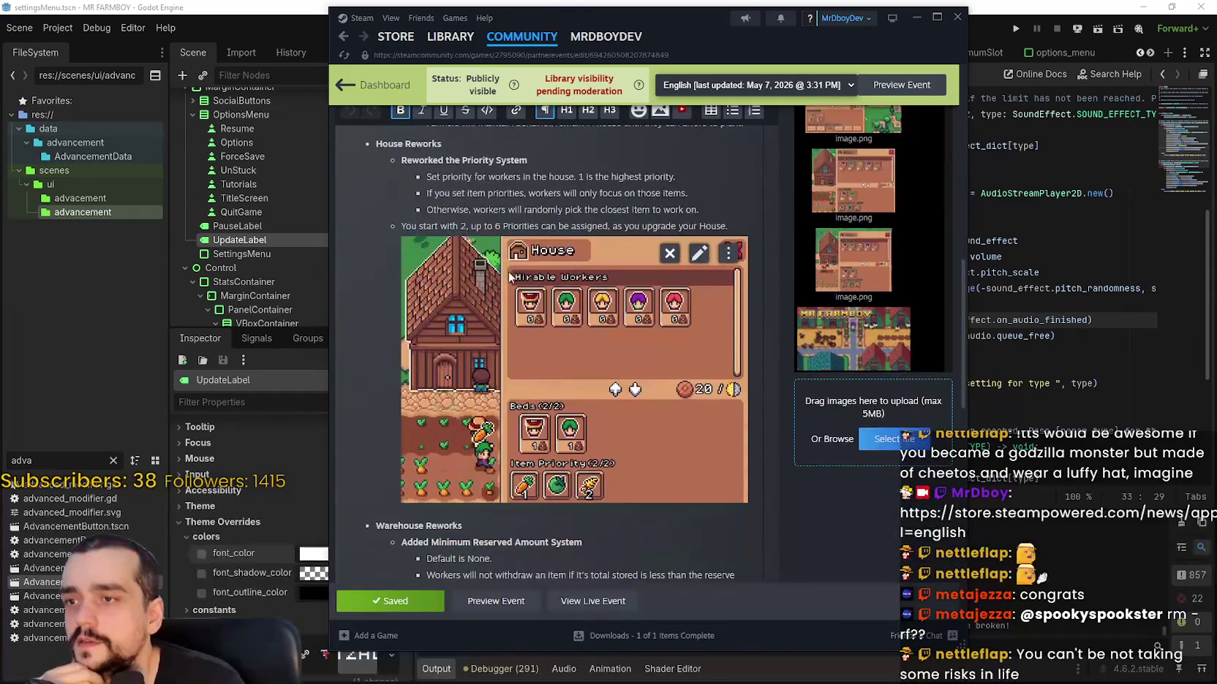
scroll(621, 462, "down", 1)
scroll(590, 453, "down", 4)
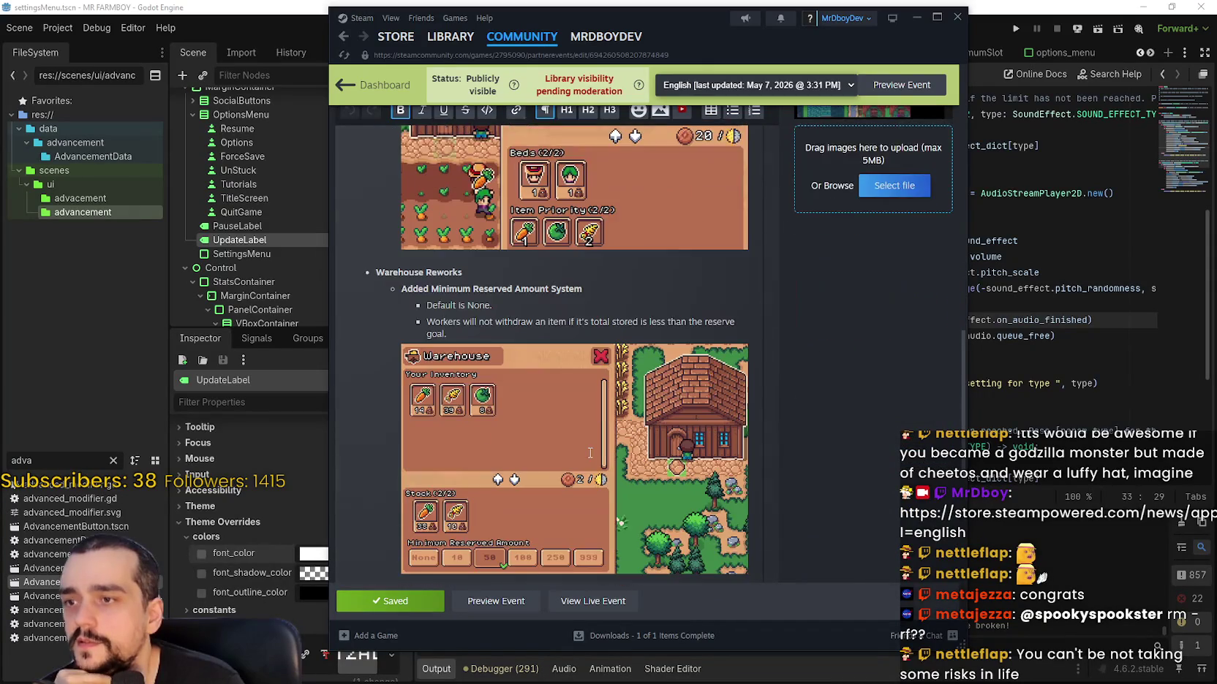
scroll(497, 479, "down", 6)
scroll(502, 468, "up", 15)
scroll(502, 468, "up", 4)
mouse_move(447, 38)
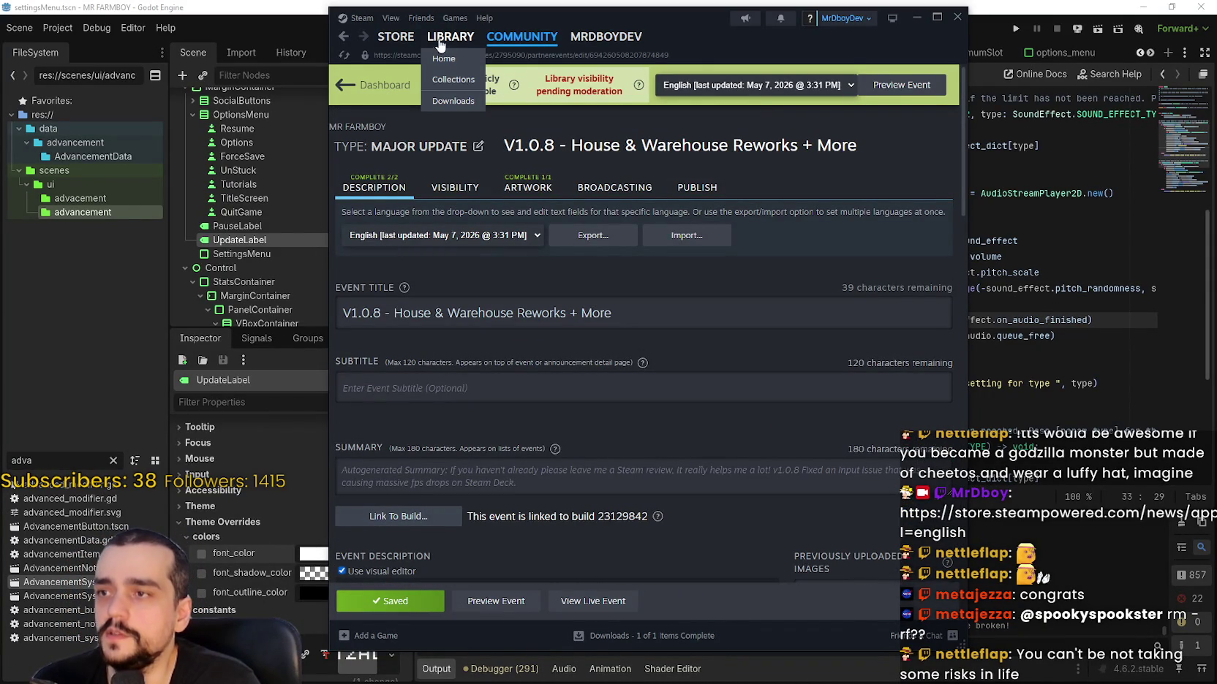
left_click(344, 84)
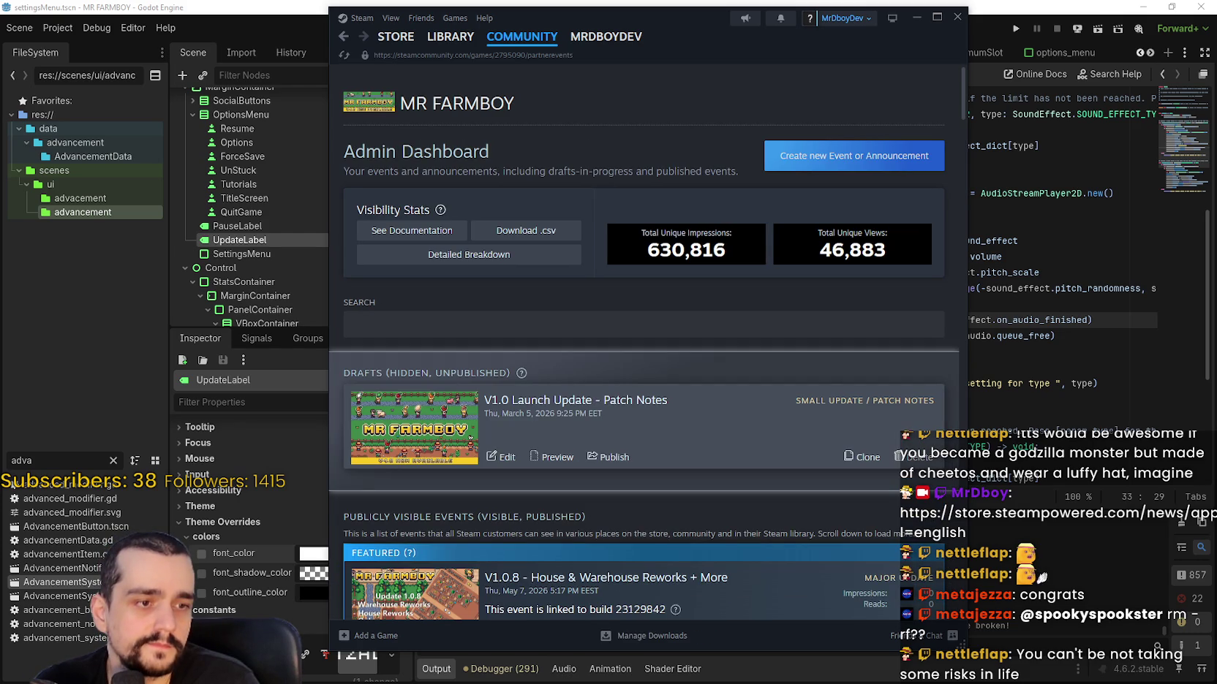
scroll(651, 268, "down", 3)
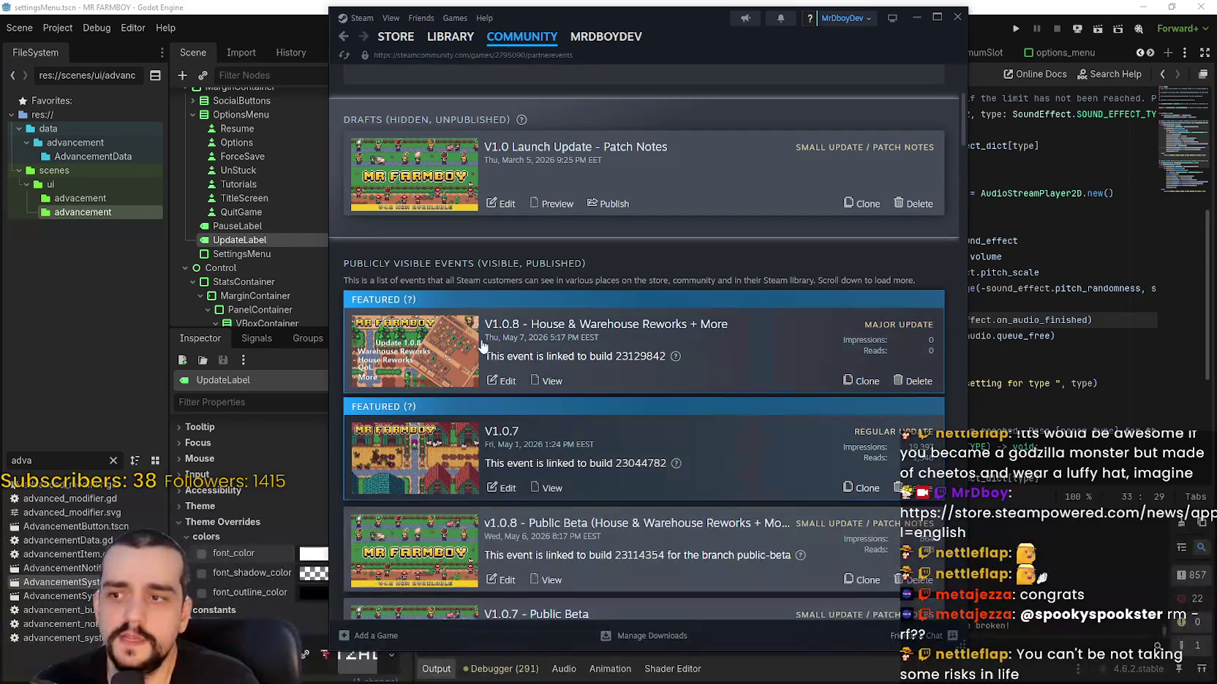
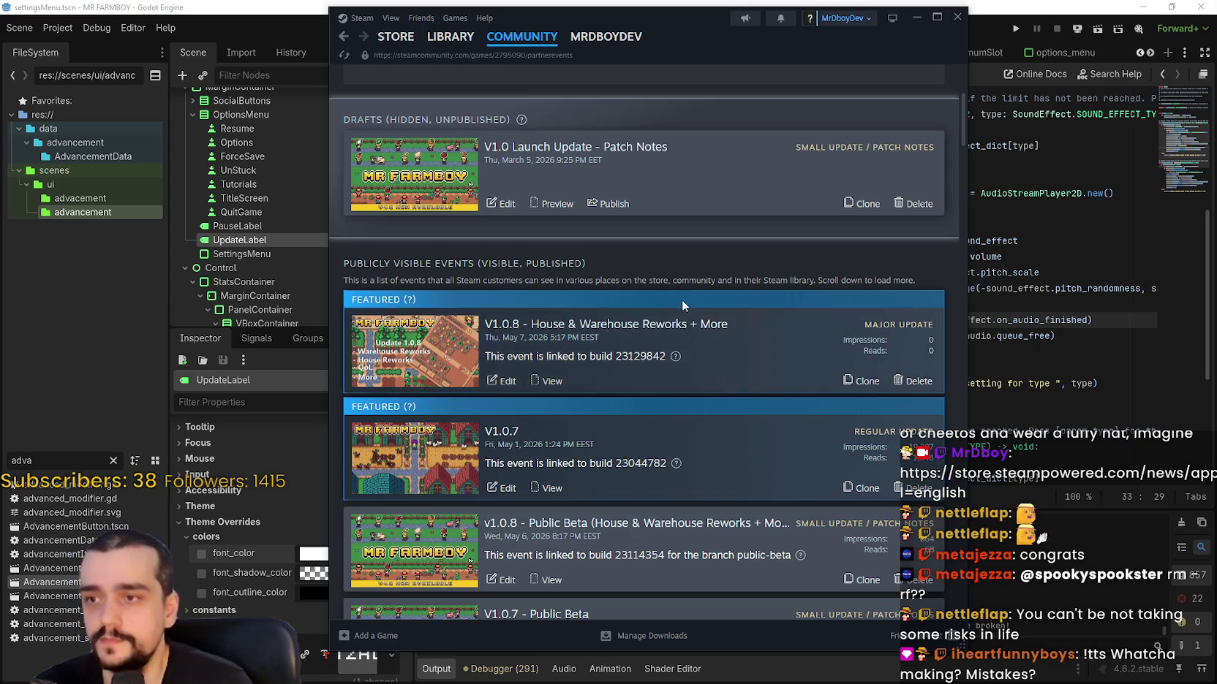
- Switch from the MR FARMBOY events page to its LIBRARY page, which shows 78 hours played
left_click(451, 37)
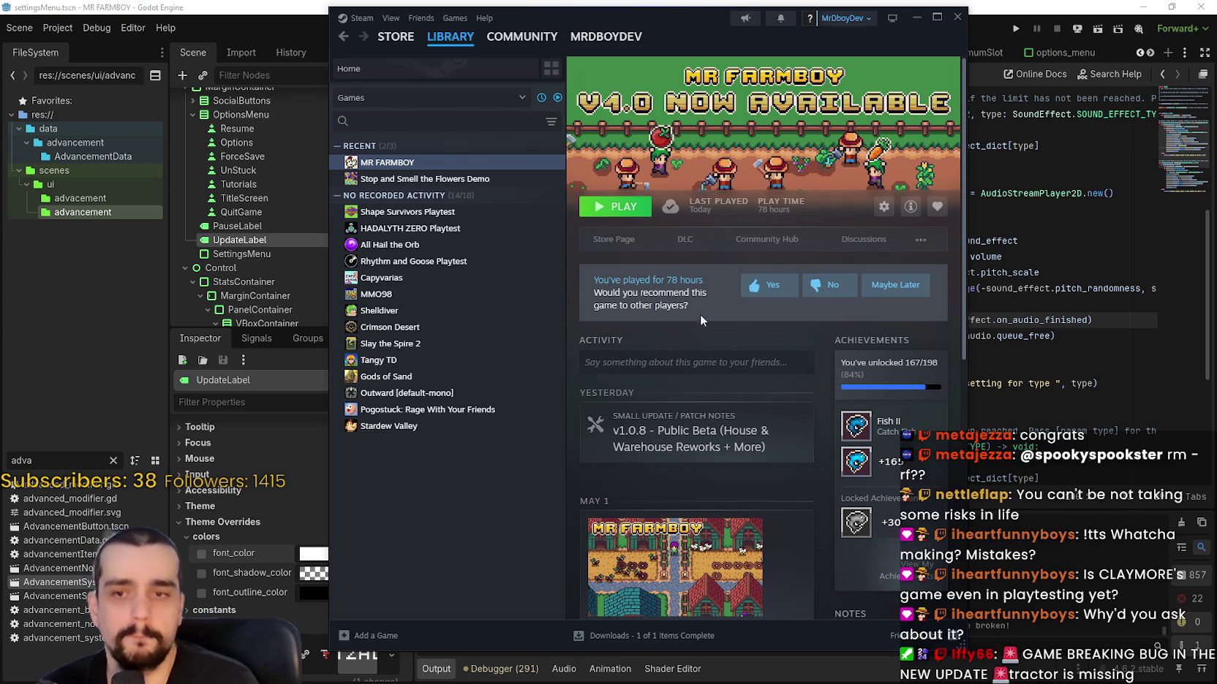
left_click(764, 239)
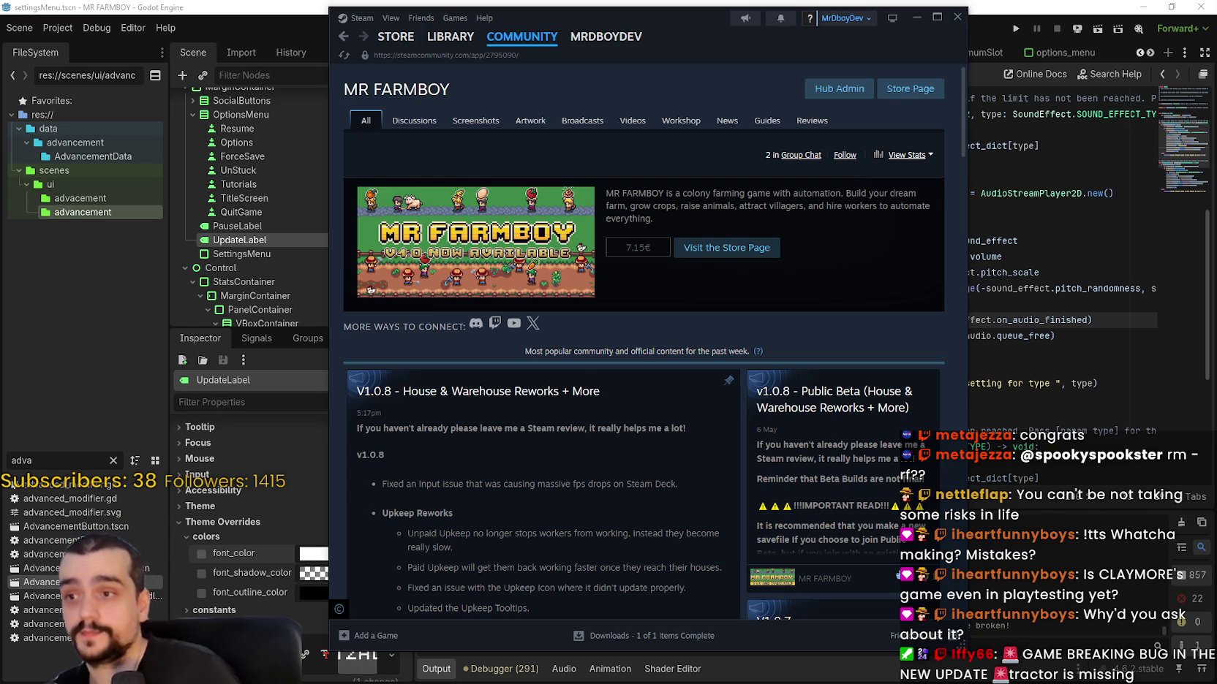
scroll(672, 278, "down", 4)
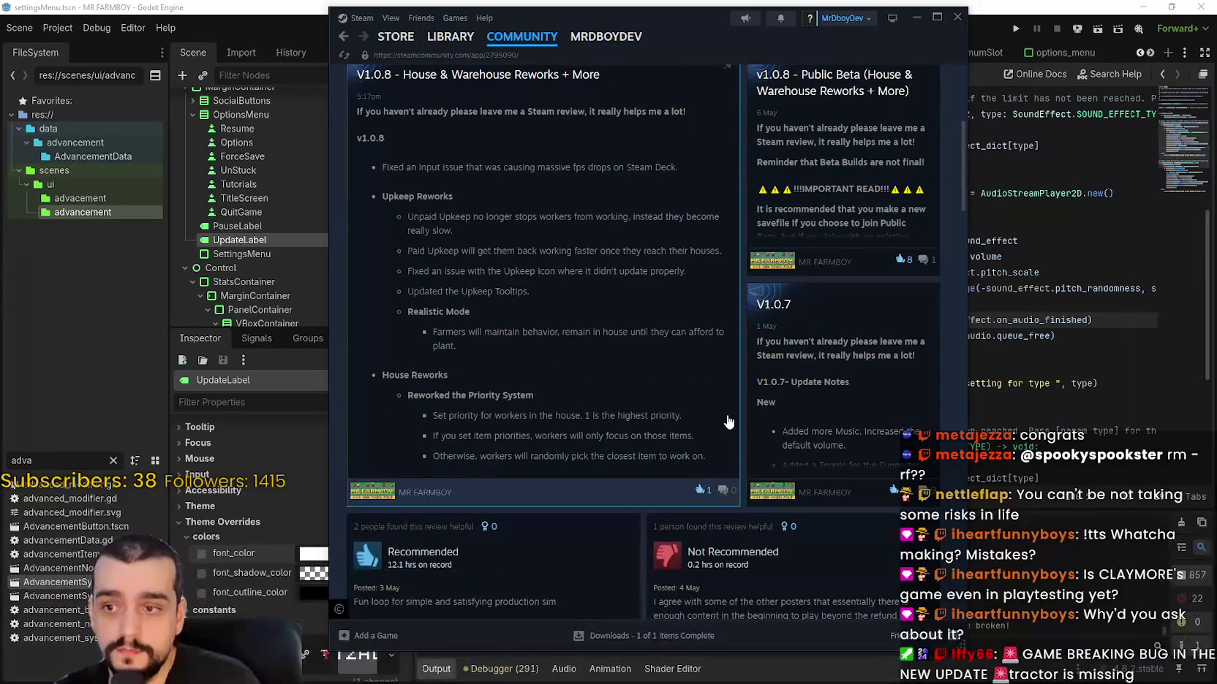
left_click(660, 395)
scroll(661, 388, "down", 7)
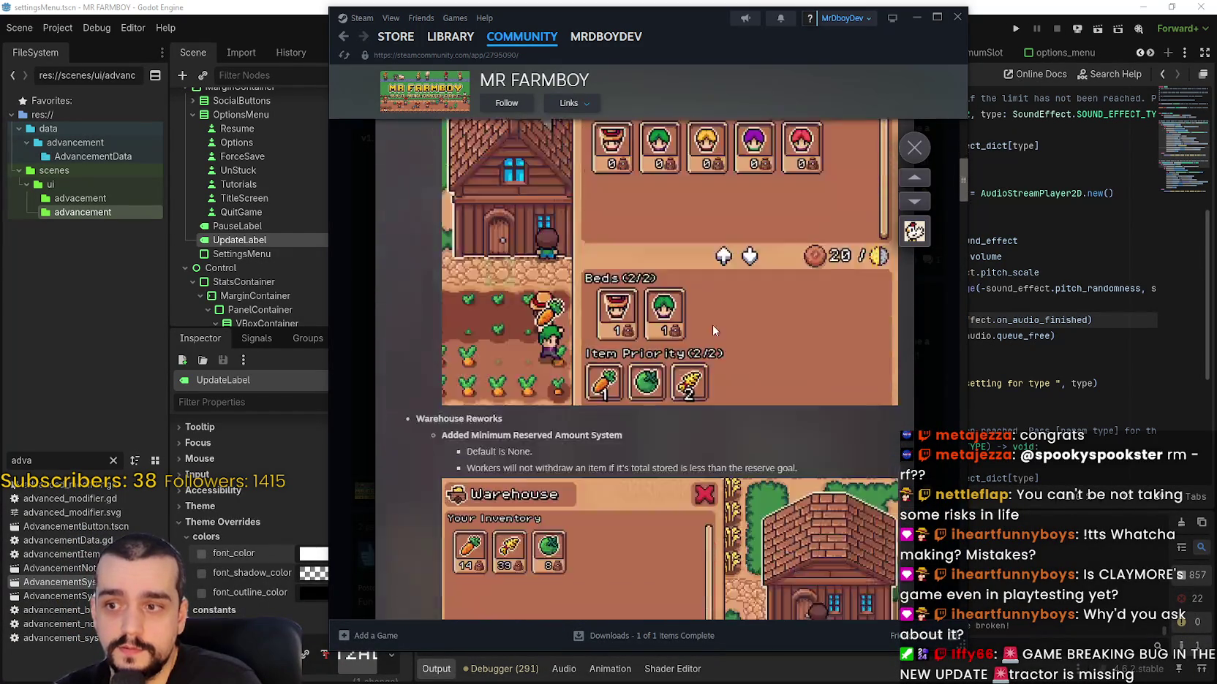
left_click(915, 147)
left_click(451, 36)
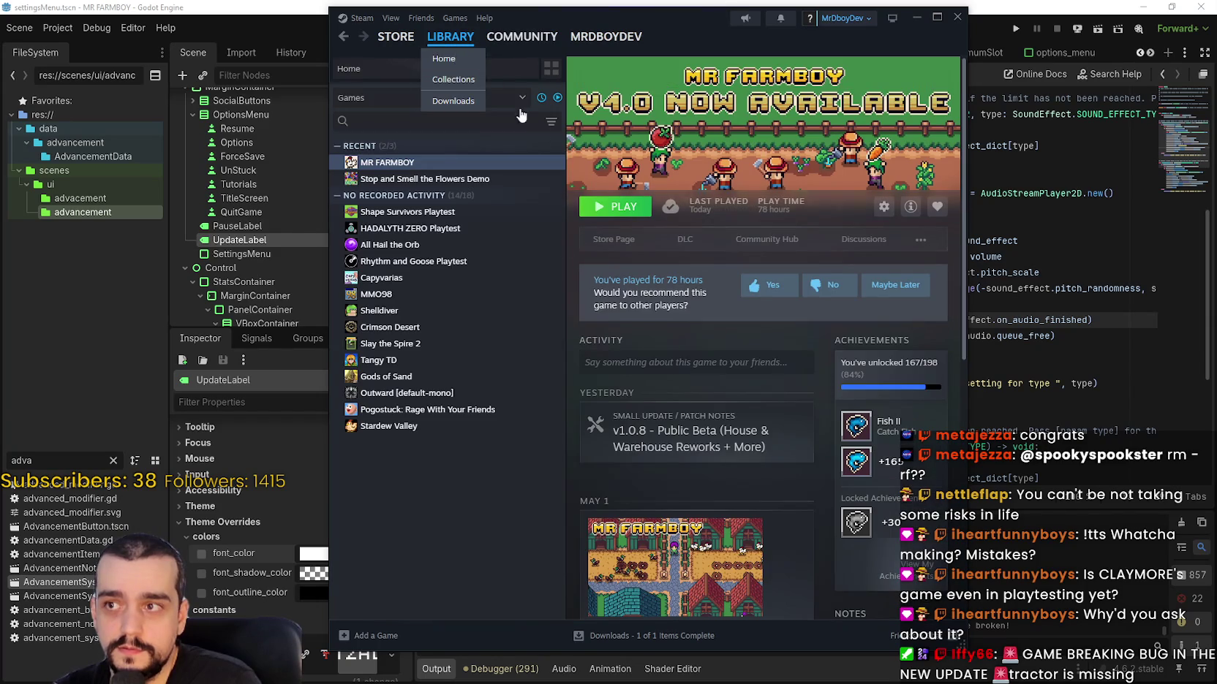
- Open the HADALYTH ZERO Playtest library page, then drag the Steam window aside to reveal the script editor
left_click(410, 228)
mouse_move(461, 44)
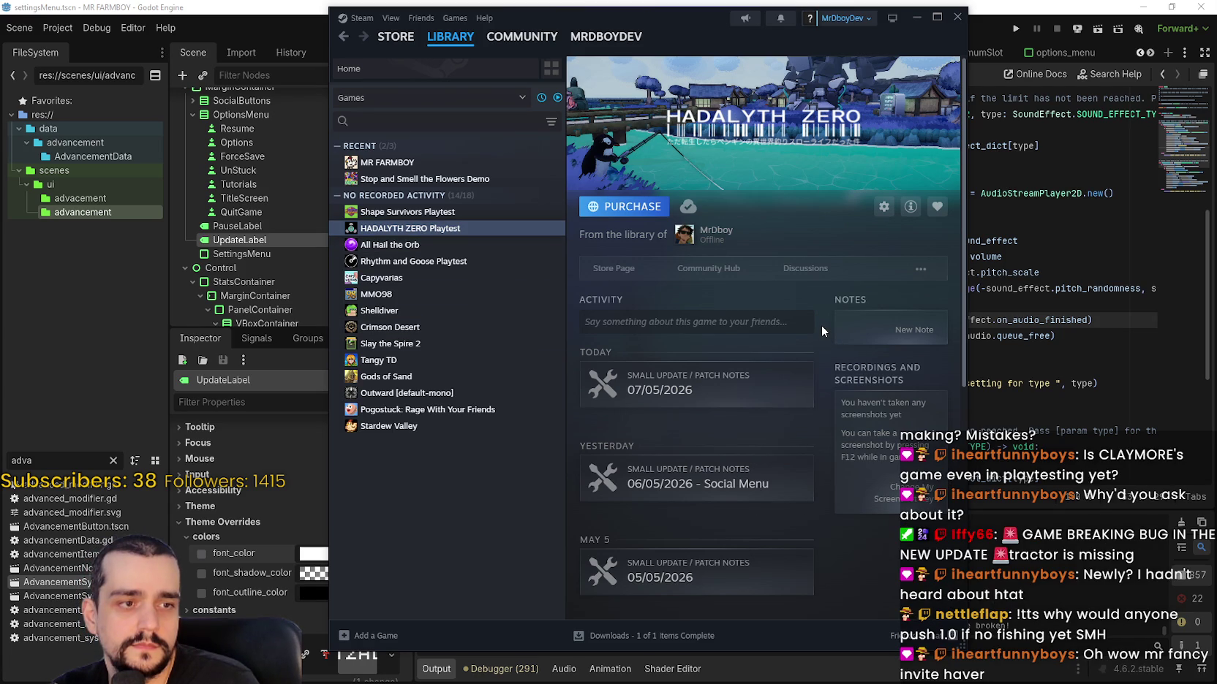
mouse_move(648, 19)
left_mouse_down()
mouse_move(704, 21)
mouse_move(726, 38)
left_mouse_up()
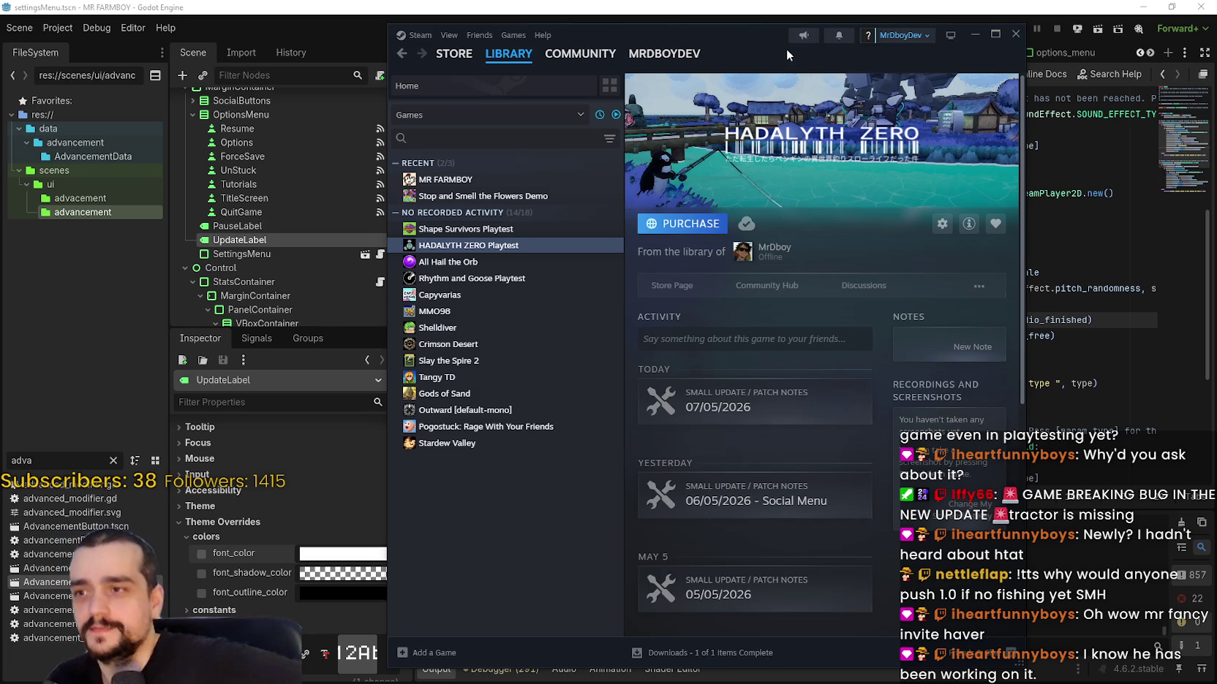
left_click_drag(739, 36, 1216, 80)
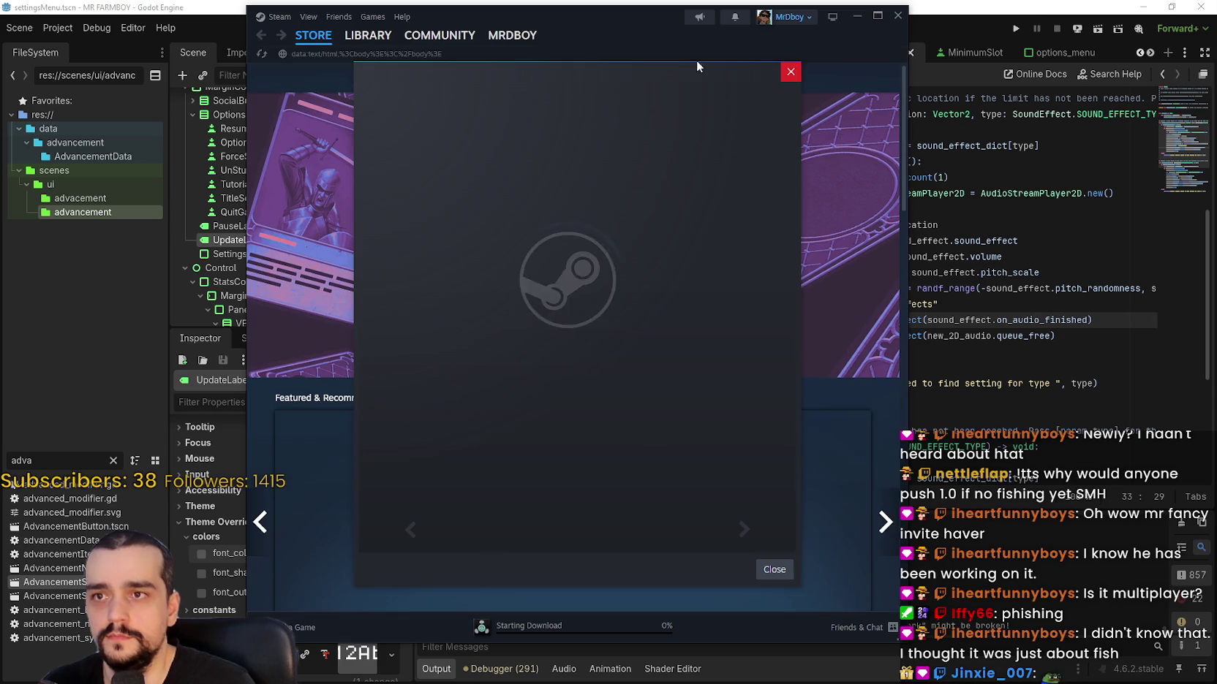
- Dismiss the loading dialog and reopen HADALYTH ZERO Playtest in the library, now ready to play
left_click(767, 77)
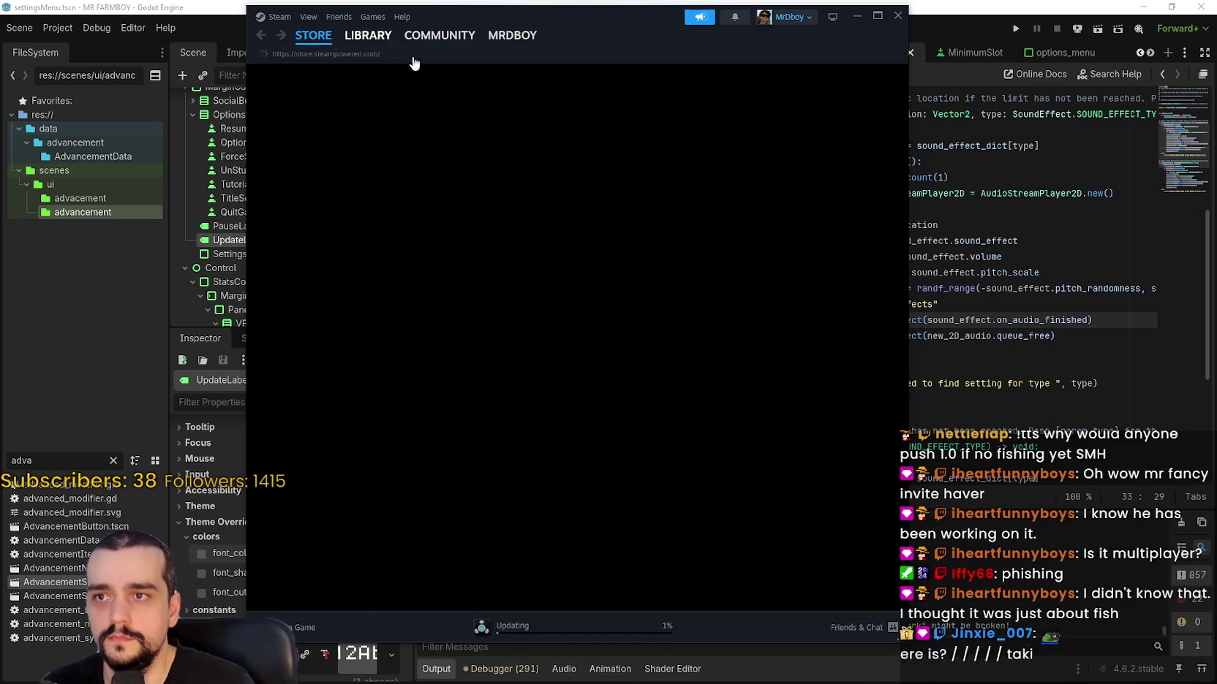
left_click(368, 35)
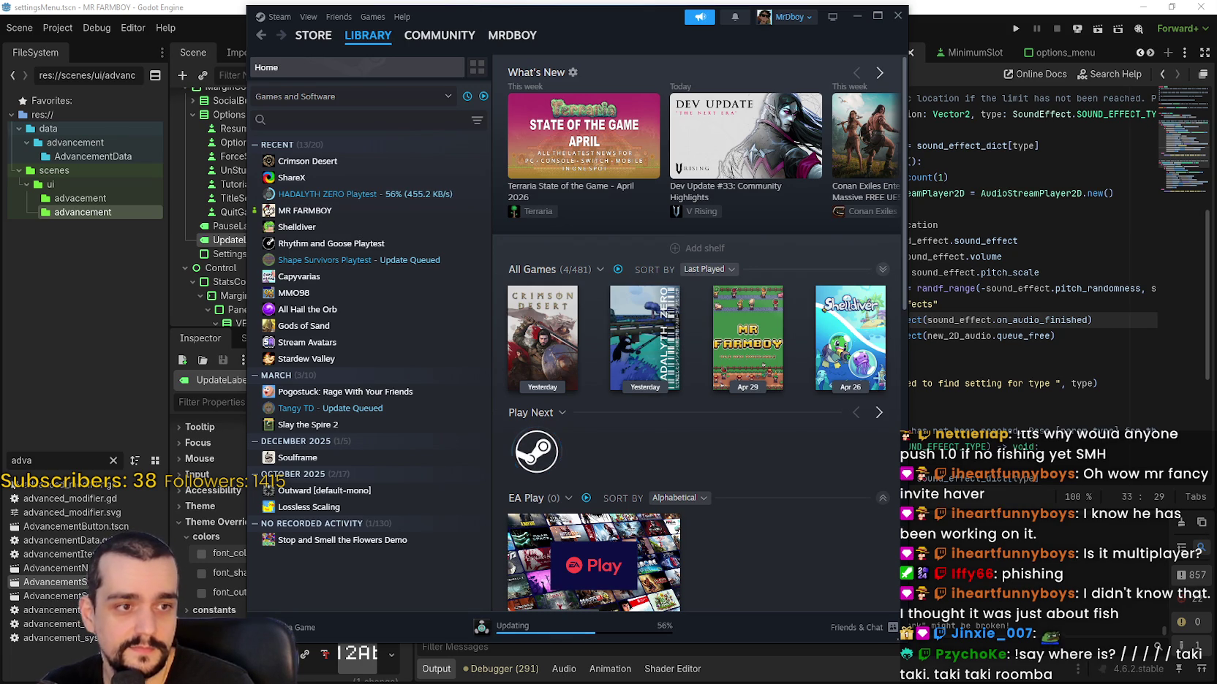
left_click(329, 194)
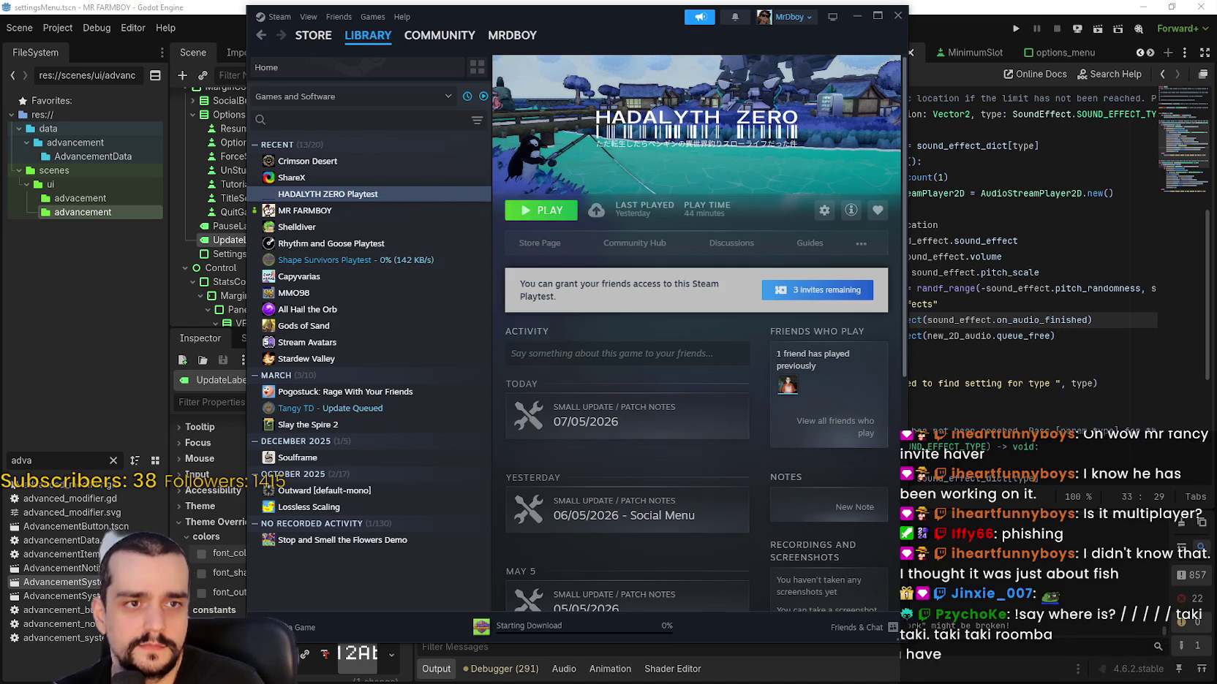
- Open the playtest's '3 invites remaining' add-friends page, then Alt+Tab back to the Godot editor
left_click(817, 290)
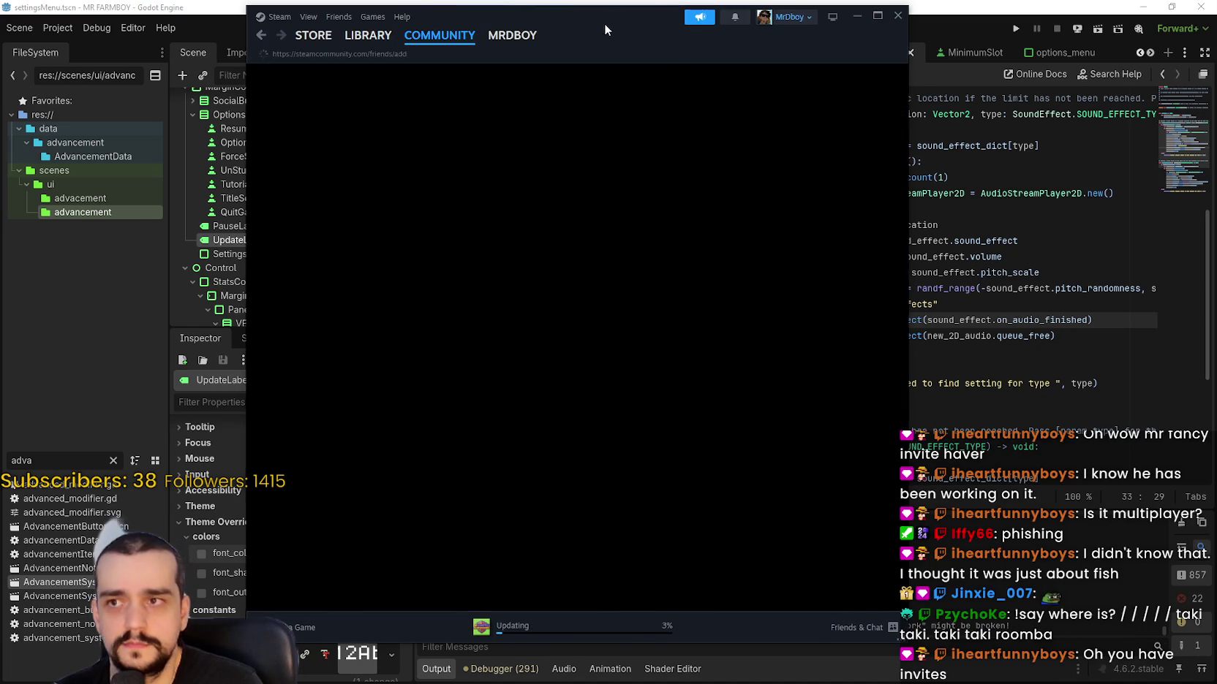
key("alt+Tab")
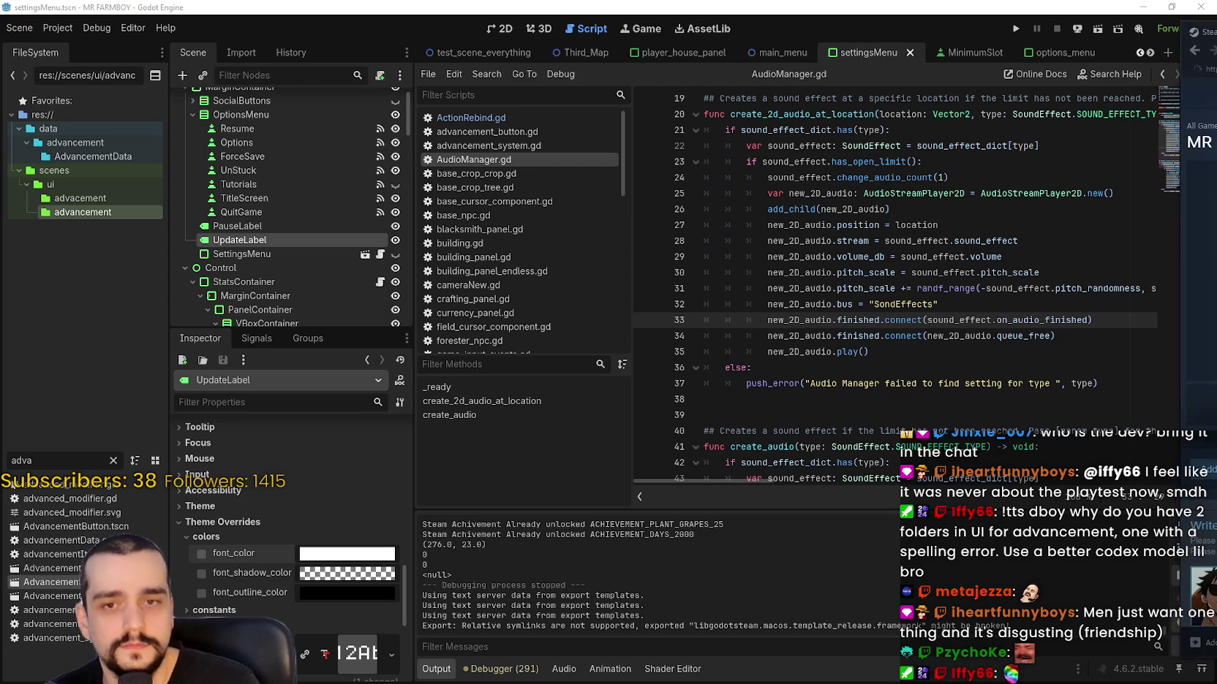
key("alt+Tab")
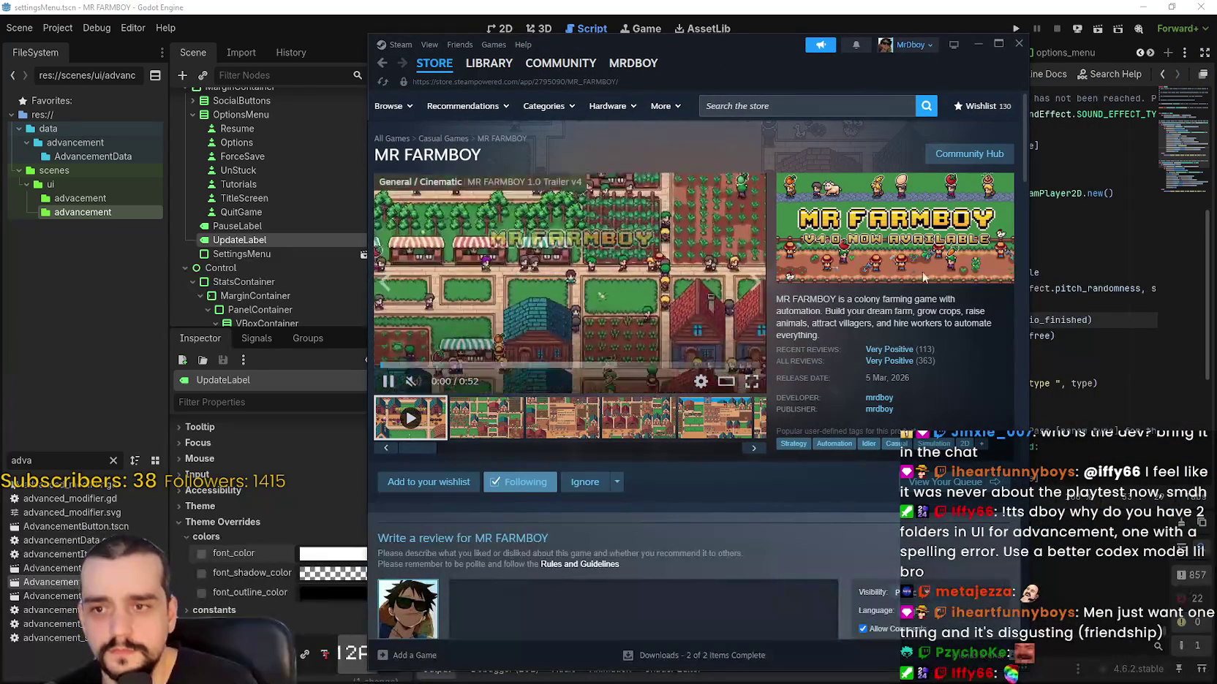
- Scroll through the MR FARMBOY store page and open its Community Hub
scroll(521, 480, "down", 3)
scroll(521, 481, "down", 12)
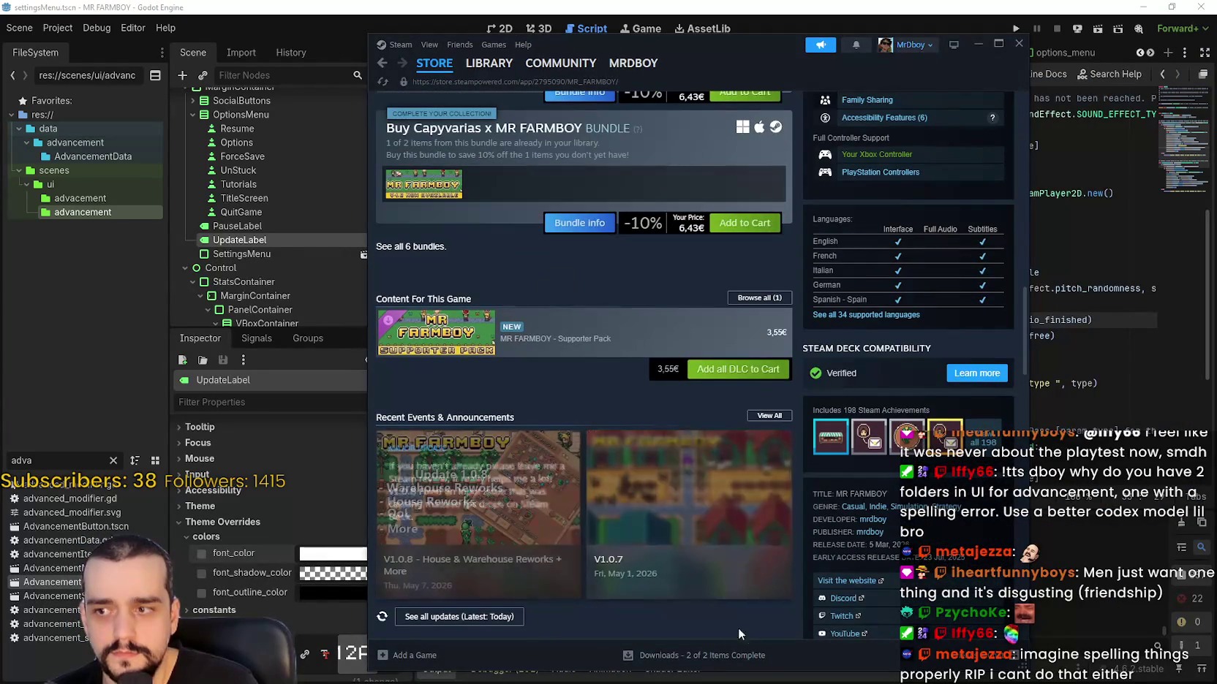
scroll(746, 624, "down", 1)
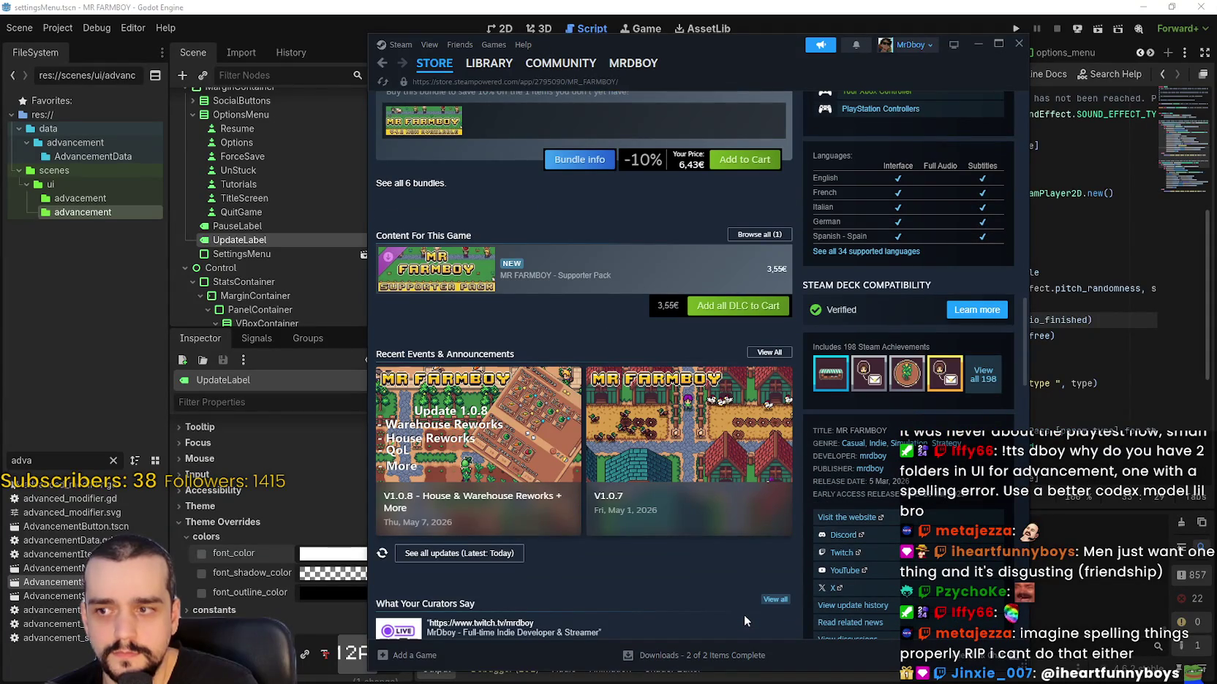
scroll(1015, 237, "up", 6)
left_click_drag(1024, 242, 1027, 110)
left_click(956, 155)
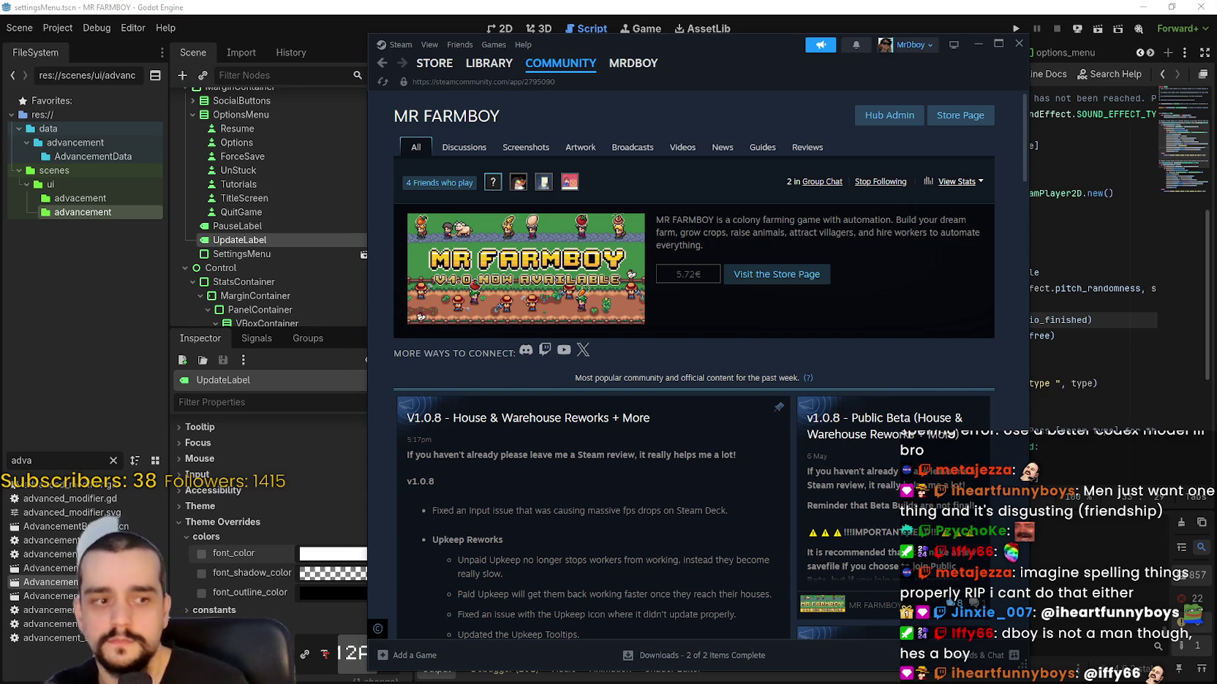
- Read the 'so like.... stardew valley' thread in MR FARMBOY's Discussions
left_click(486, 155)
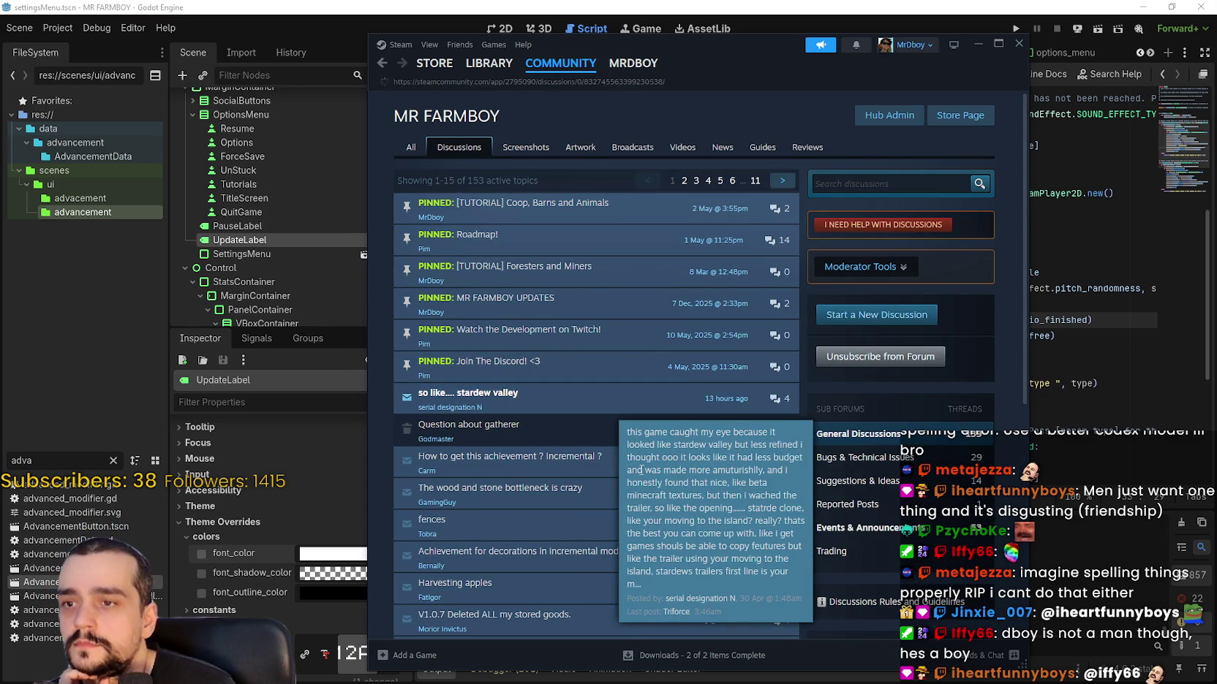
left_click(629, 402)
scroll(625, 415, "down", 6)
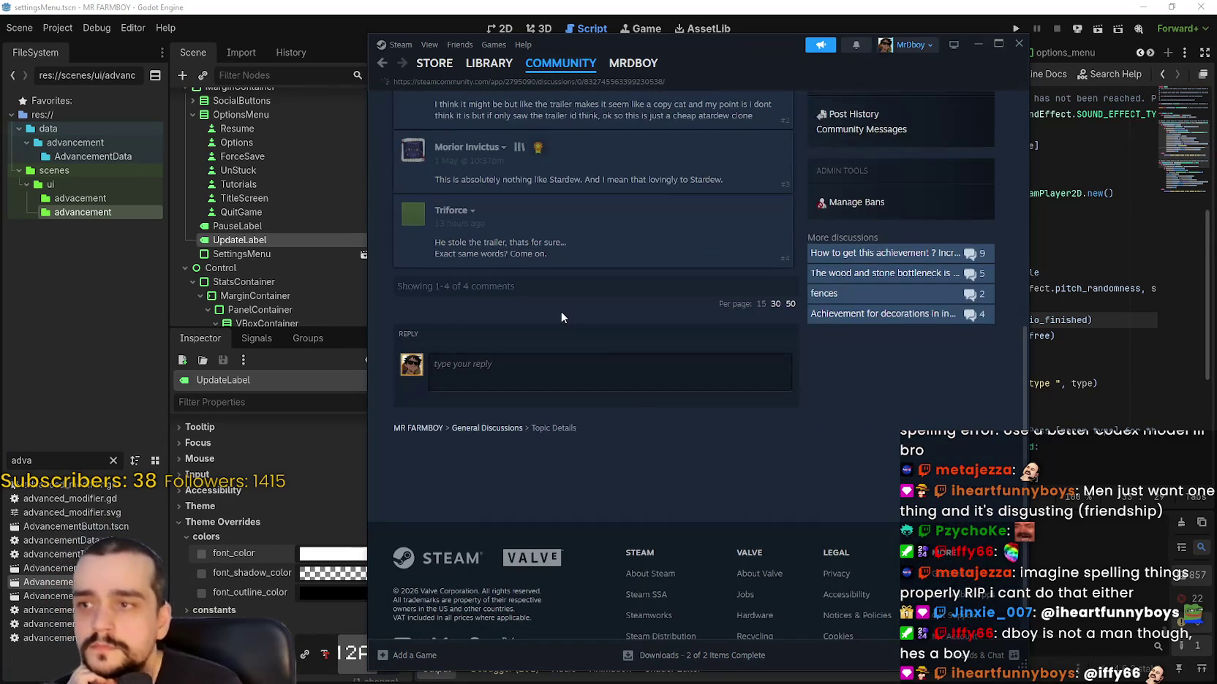
left_click(382, 63)
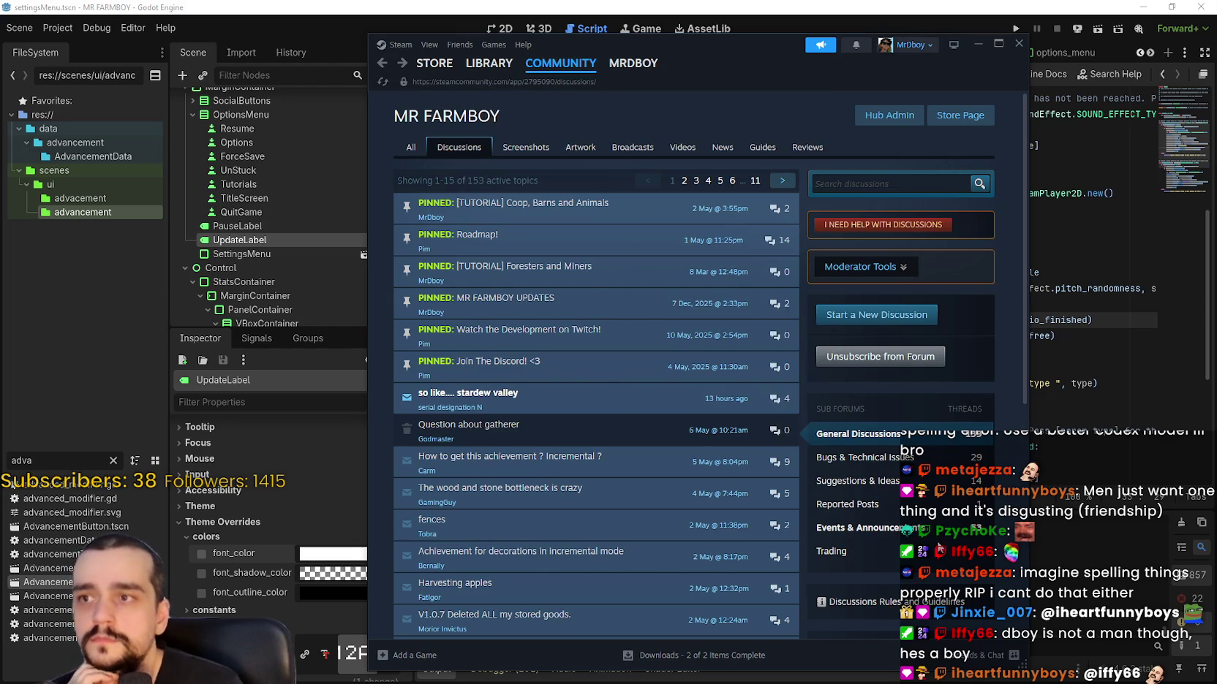
- Read the V1.0.8 House & Warehouse Reworks announcement, then launch HADALYTH ZERO Playtest from the library
left_click(912, 532)
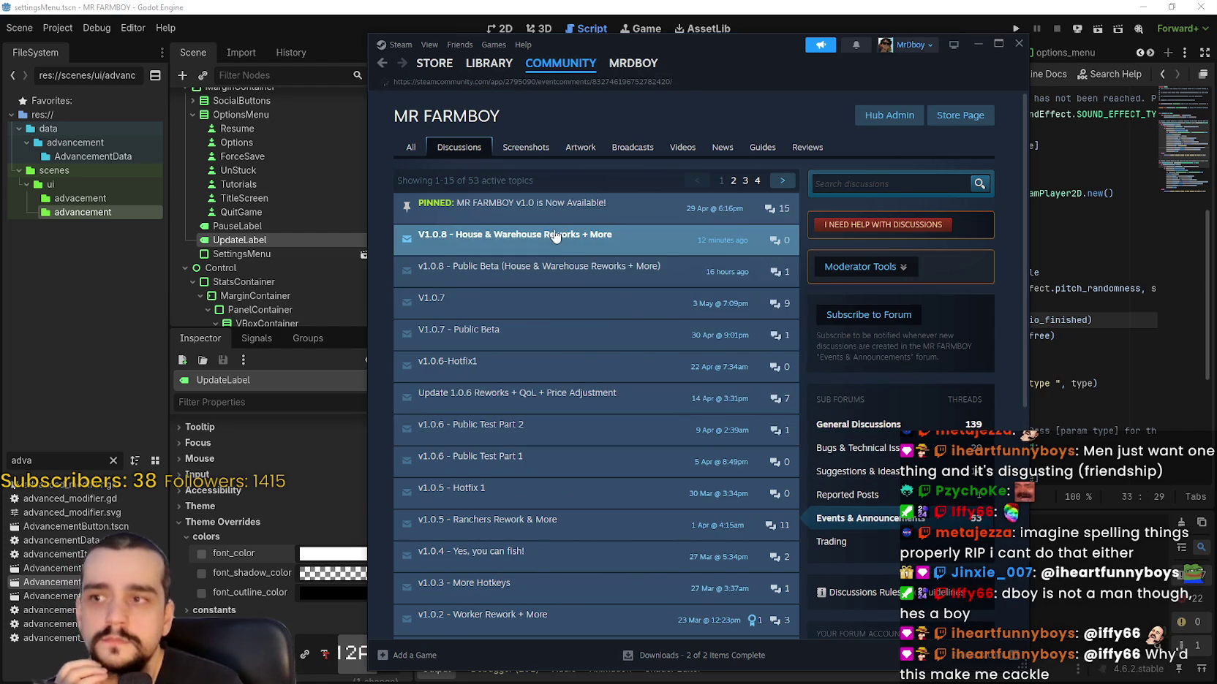
left_click(611, 344)
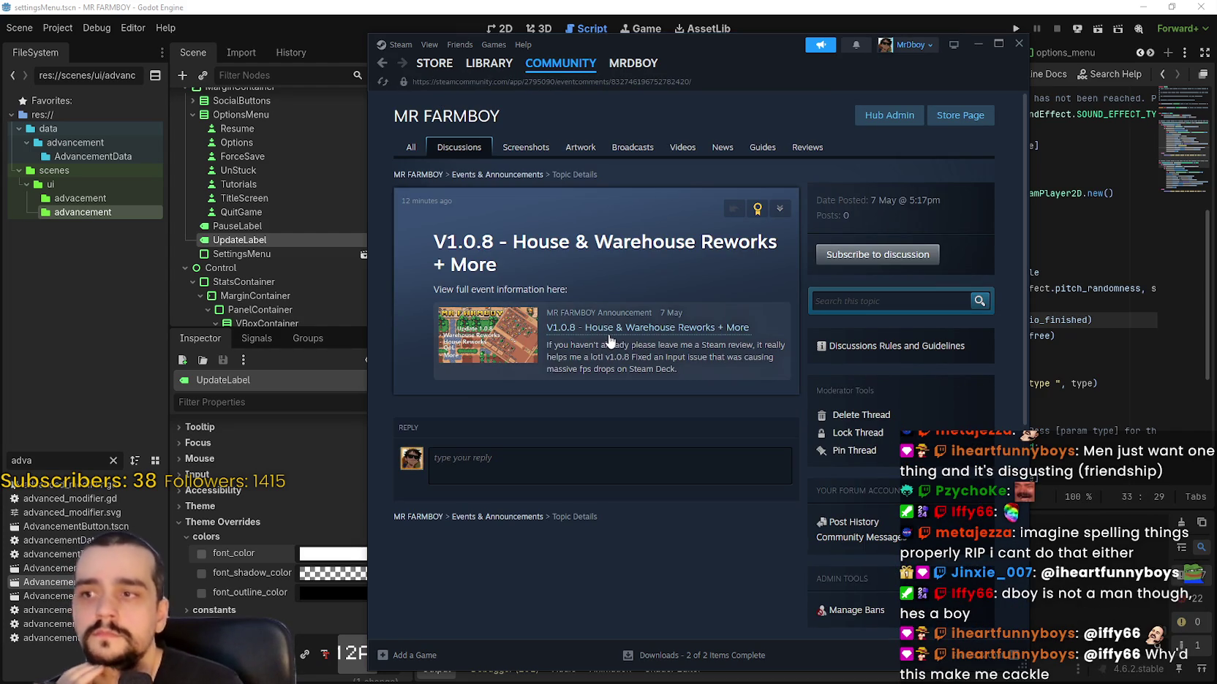
left_click(488, 62)
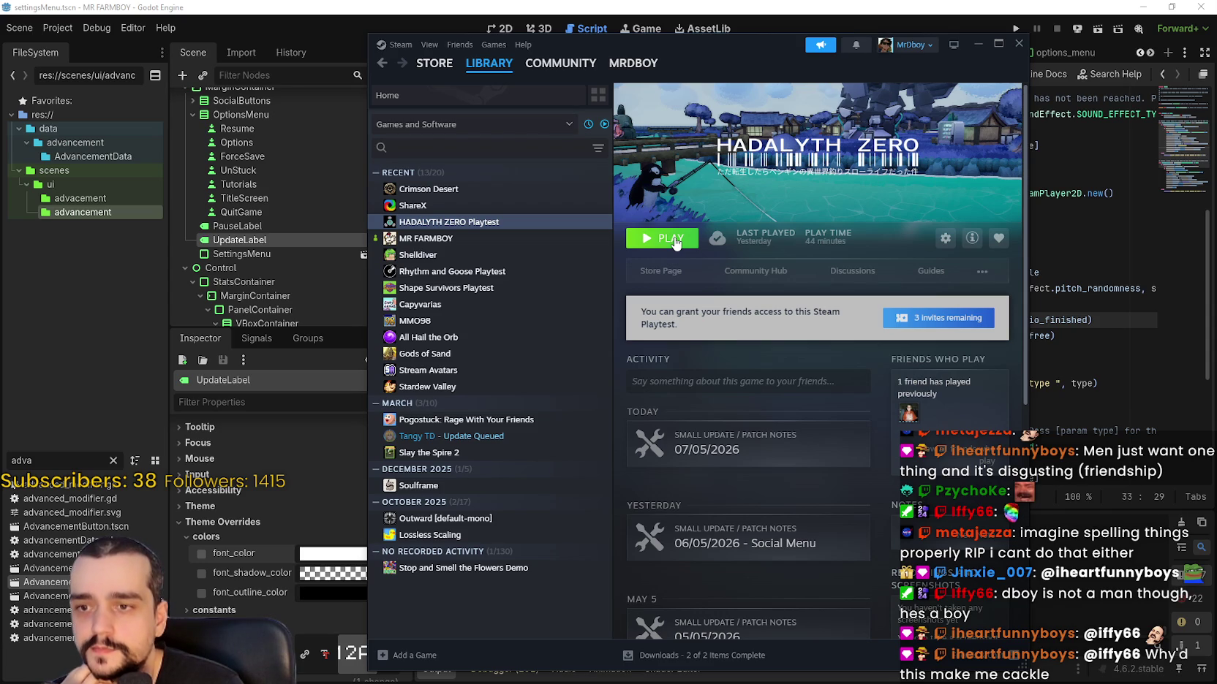
left_click(675, 241)
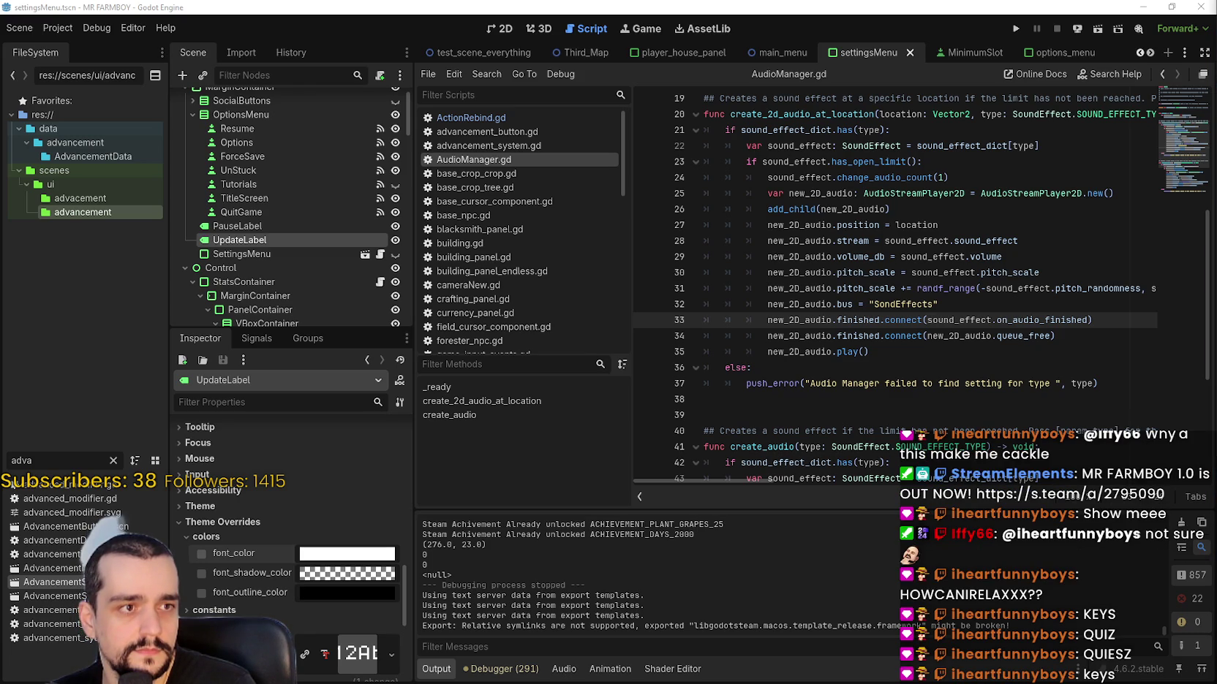
- Run the project with F6 so HADALYTH ZERO opens on its Display settings
key("F6")
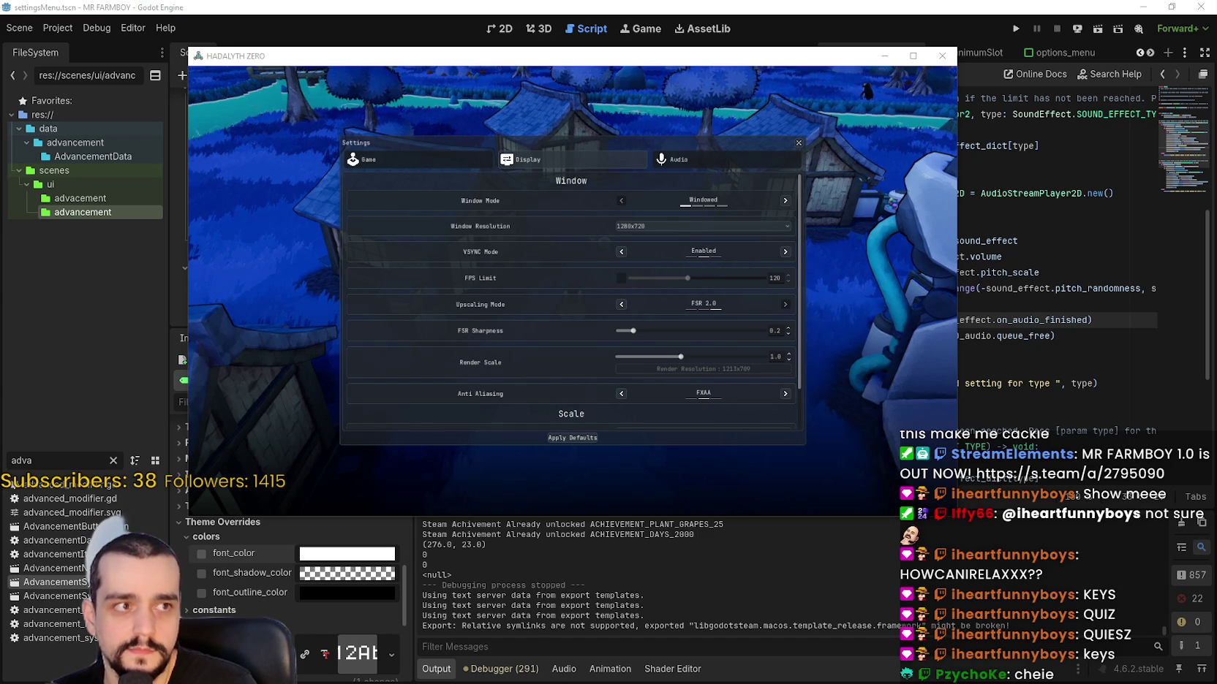
- Maximize the game window and, after trying Borderless and 1920x1080, set Window Mode to Fullscreen
left_click(914, 57)
left_click(930, 207)
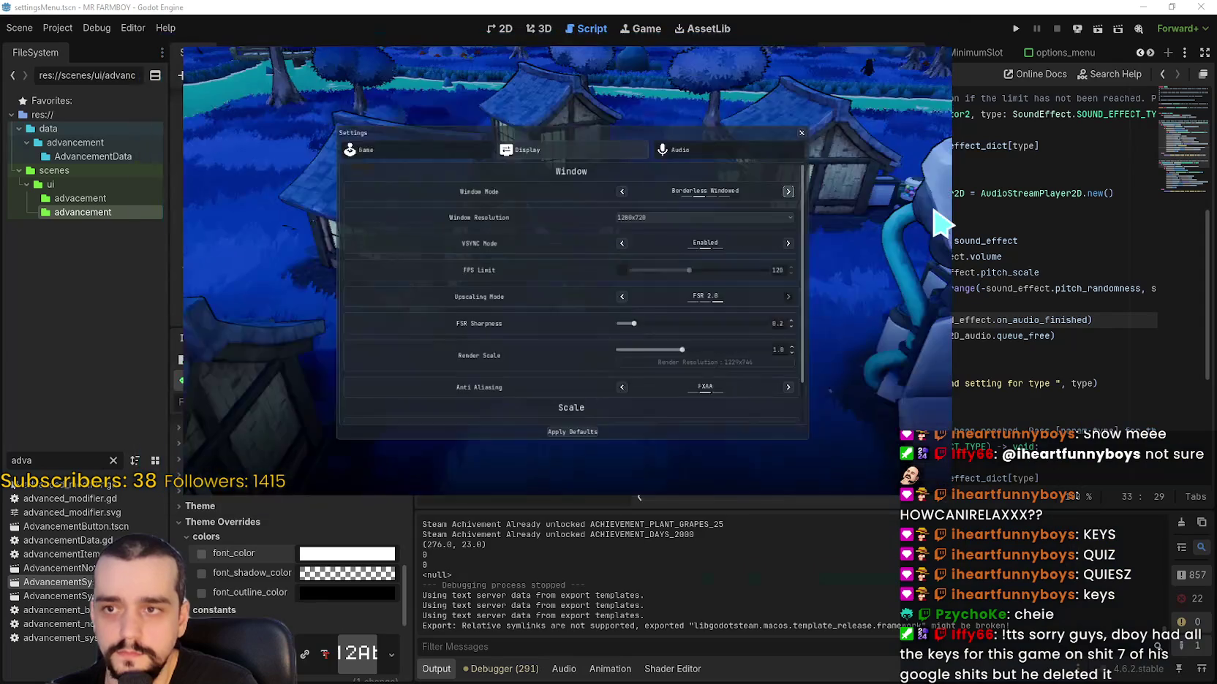
left_click(803, 206)
left_click(695, 250)
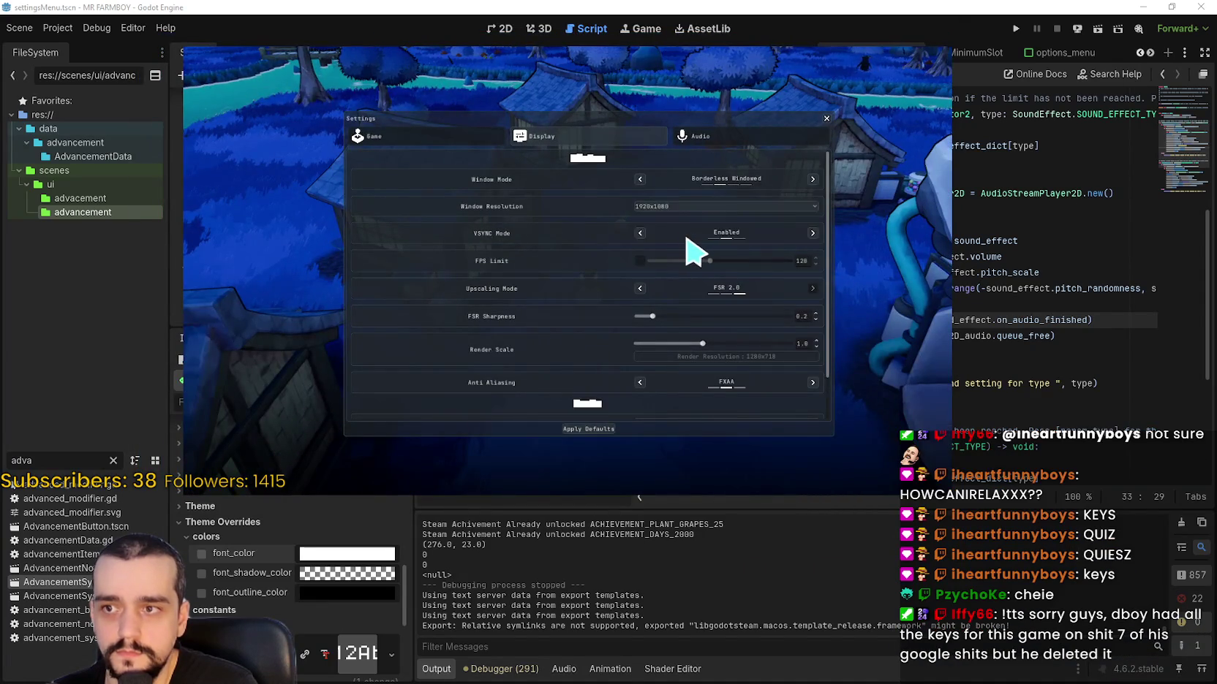
left_click(901, 287)
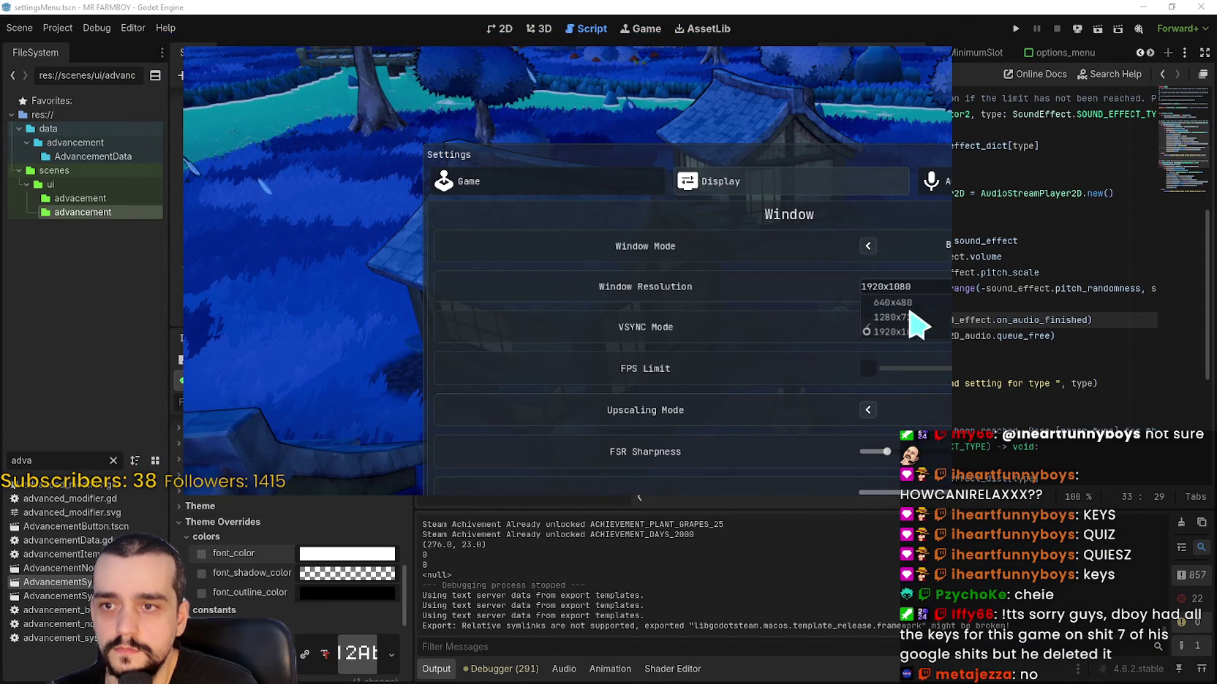
left_click(906, 312)
left_click(883, 249)
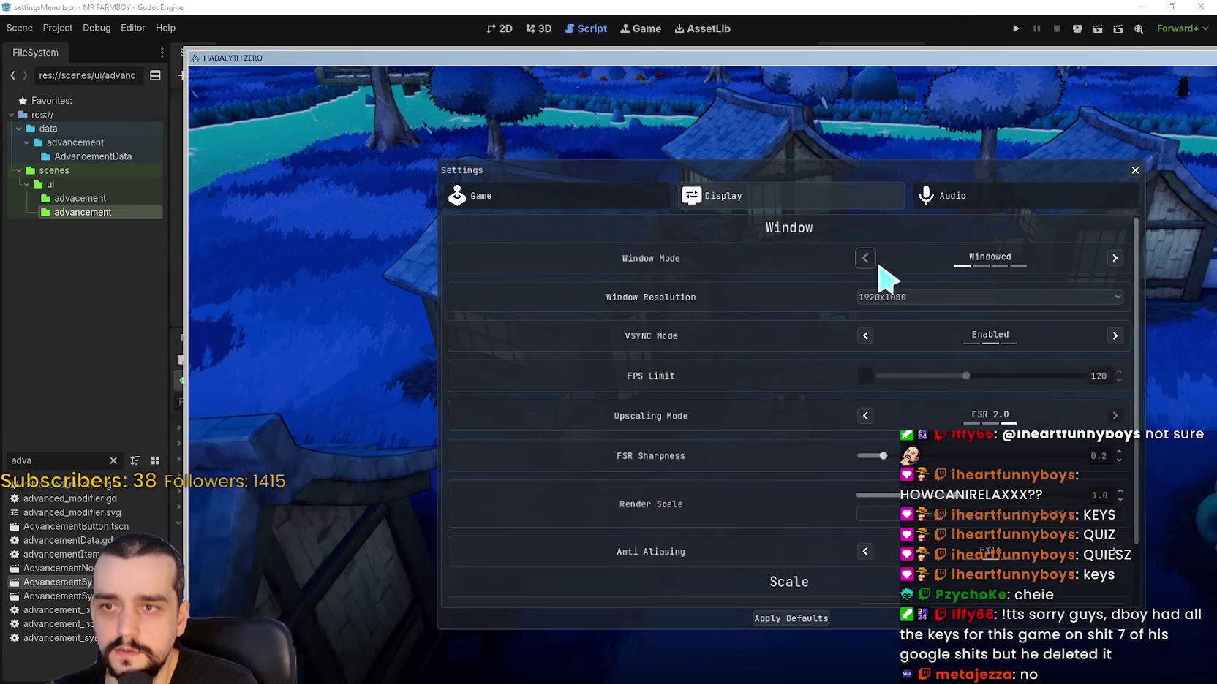
left_click(1132, 265)
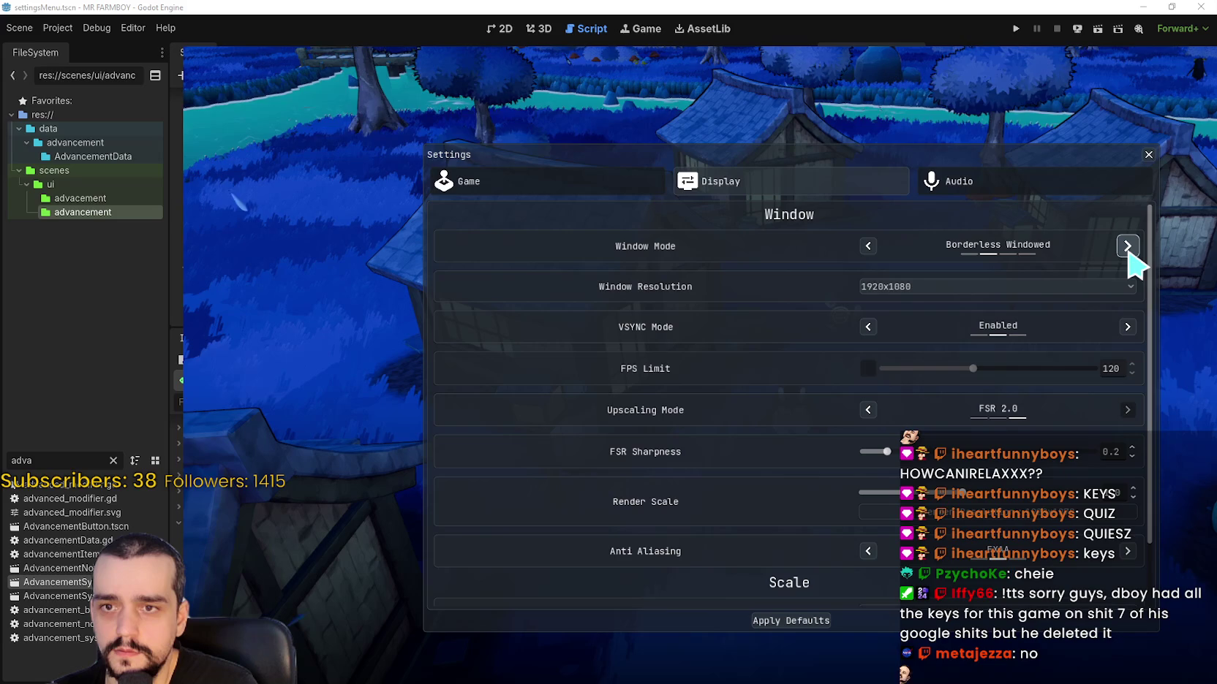
left_click(1128, 249)
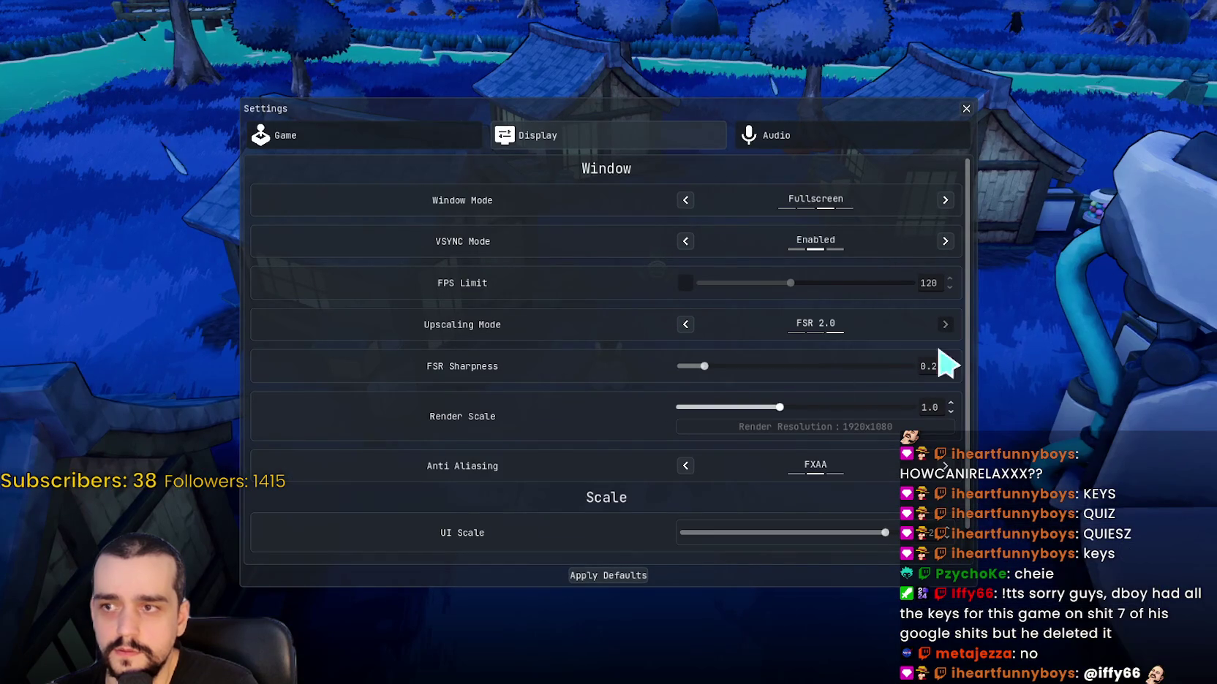
- Apply display defaults, set Cursor Size to Medium and UI Scale to 1.25, then resume play
left_click(625, 575)
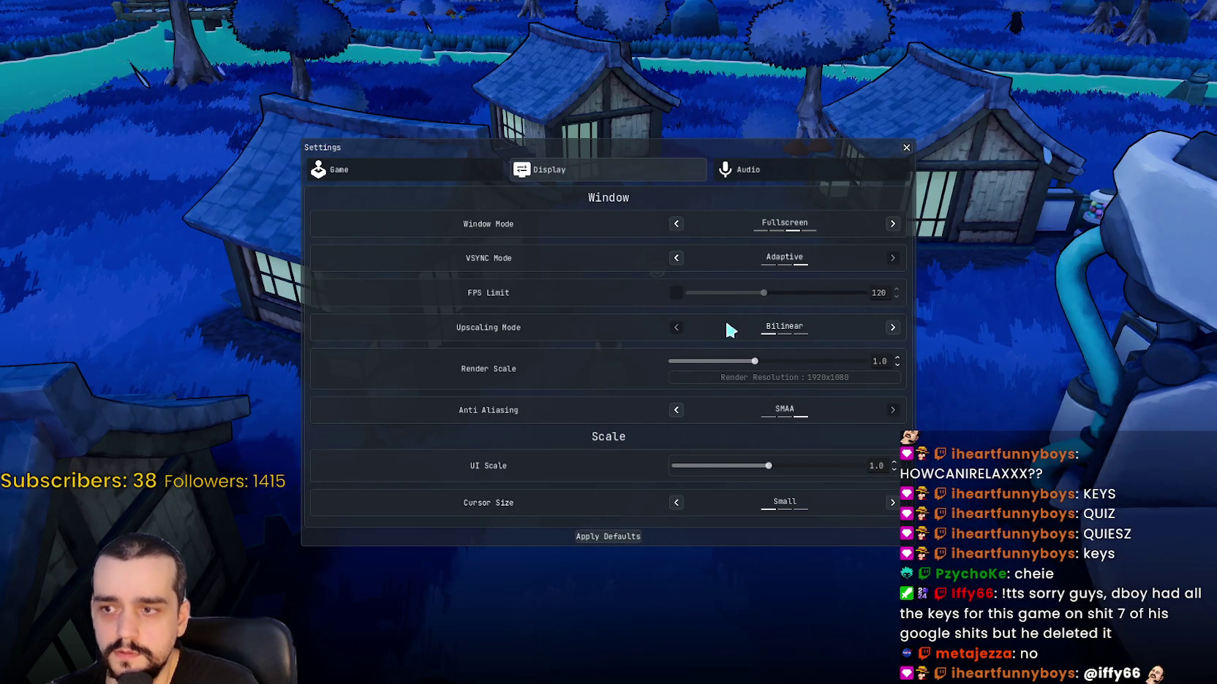
left_click(889, 502)
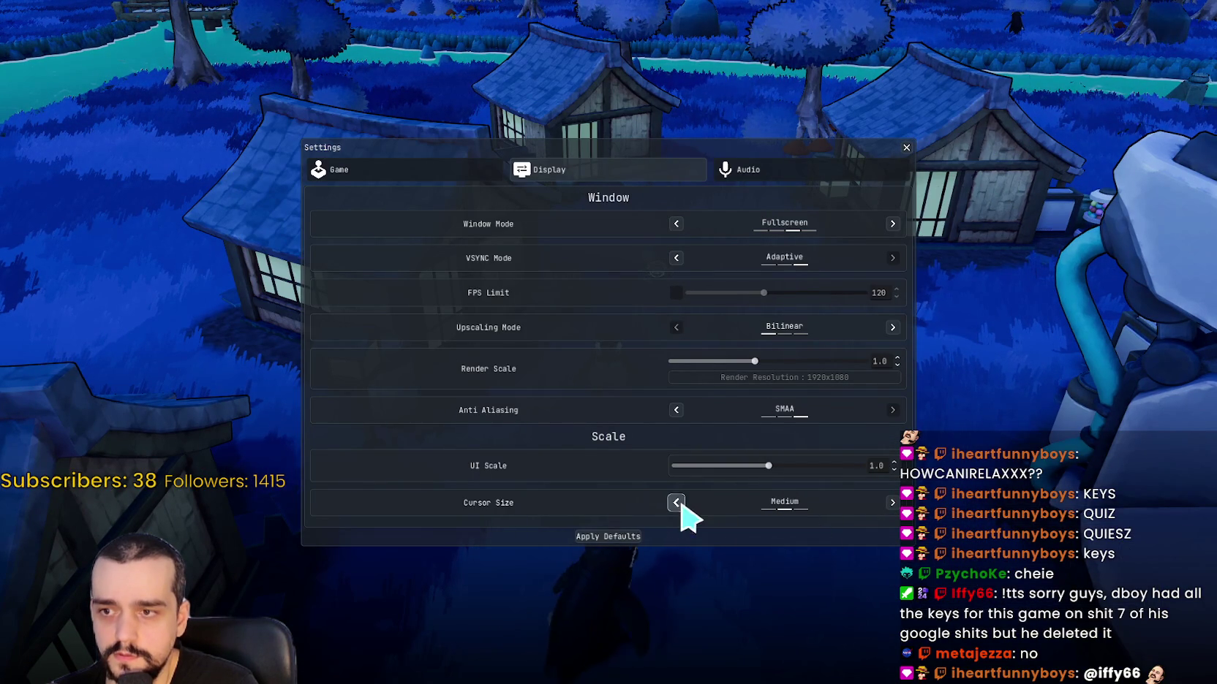
left_click_drag(769, 466, 872, 465)
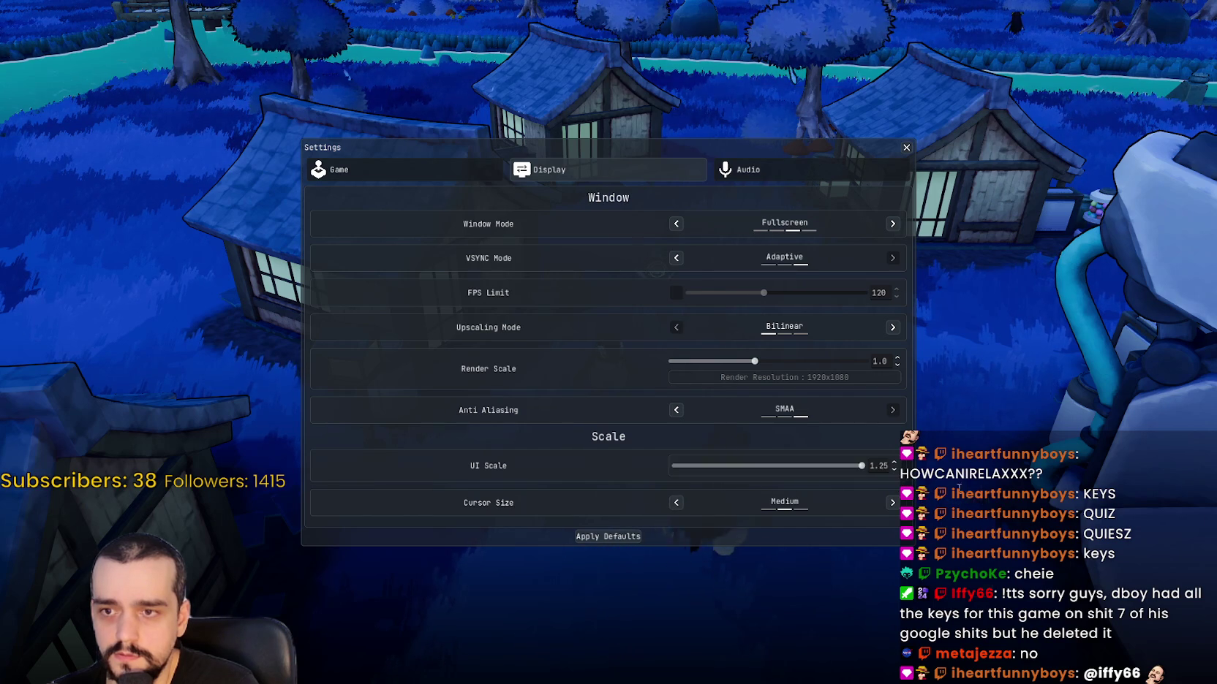
left_click(981, 98)
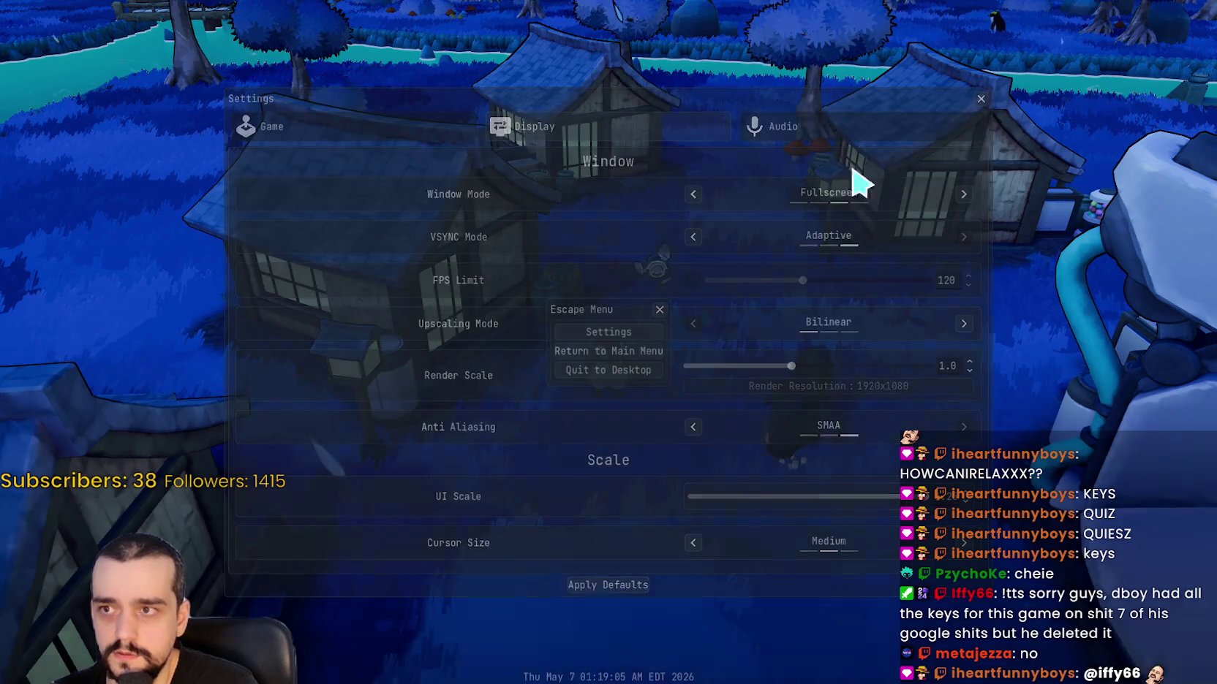
left_click(660, 310)
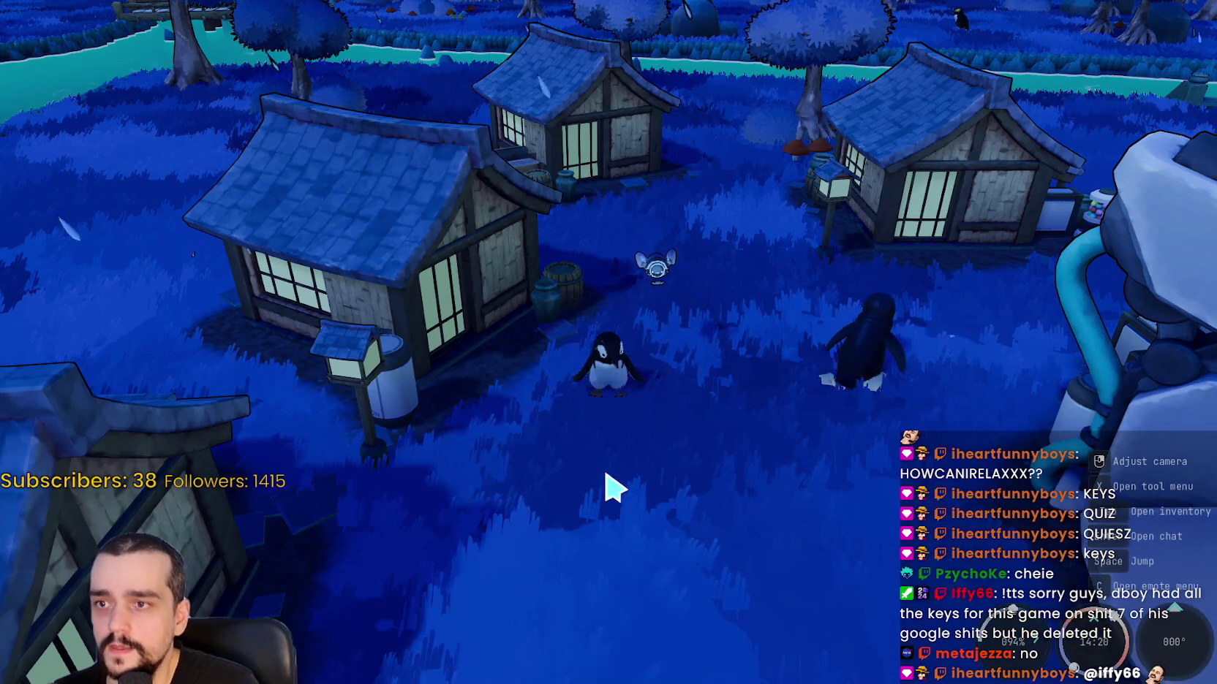
- Walk the penguin through the purple-grass village toward the houses, then pause with Escape
scroll(608, 483, "up", 5)
scroll(712, 525, "down", 5)
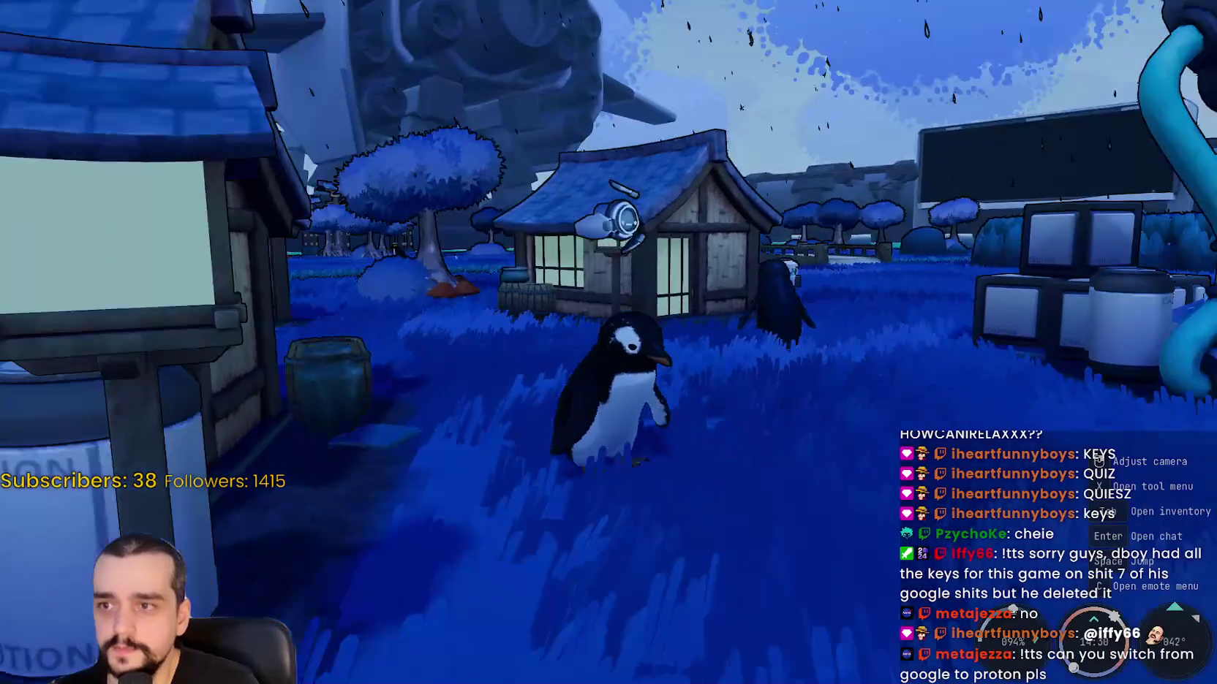
key("w")
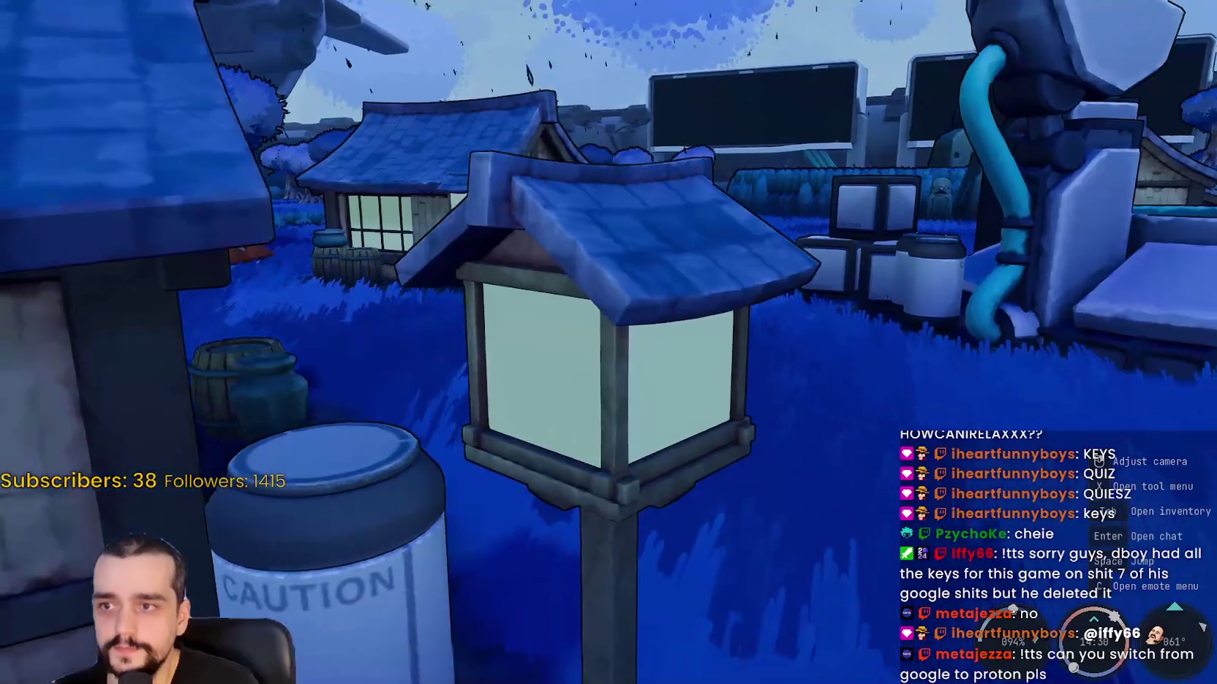
key("s")
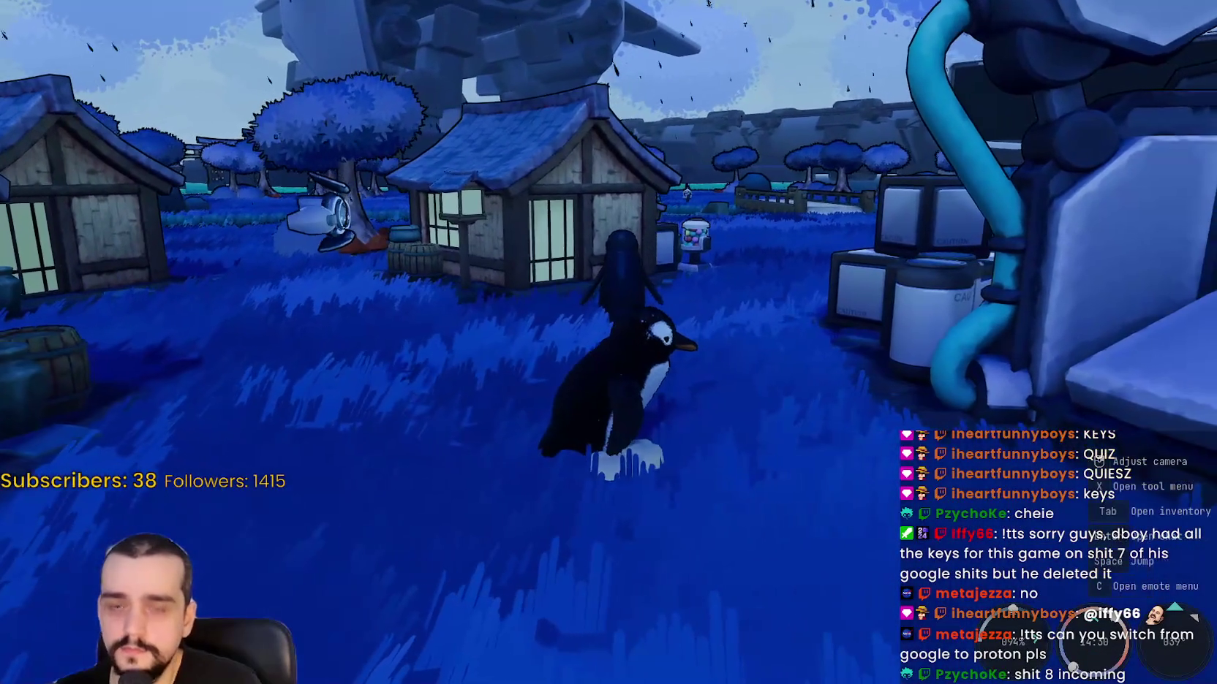
key("s")
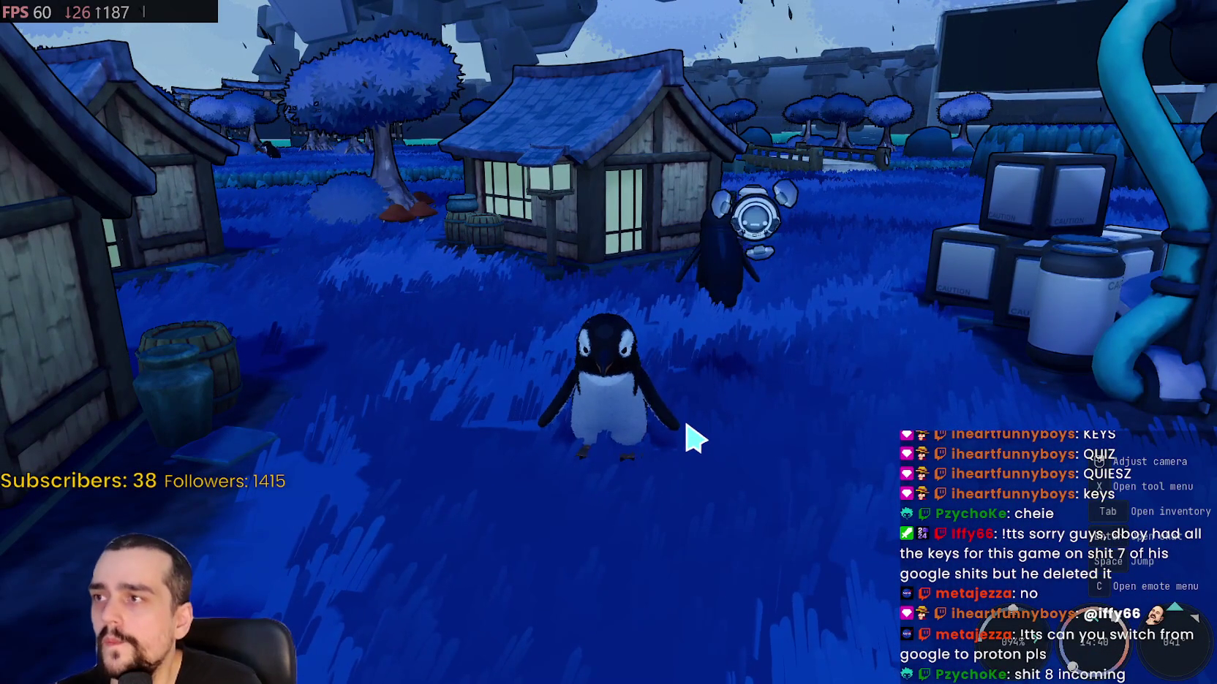
key("a")
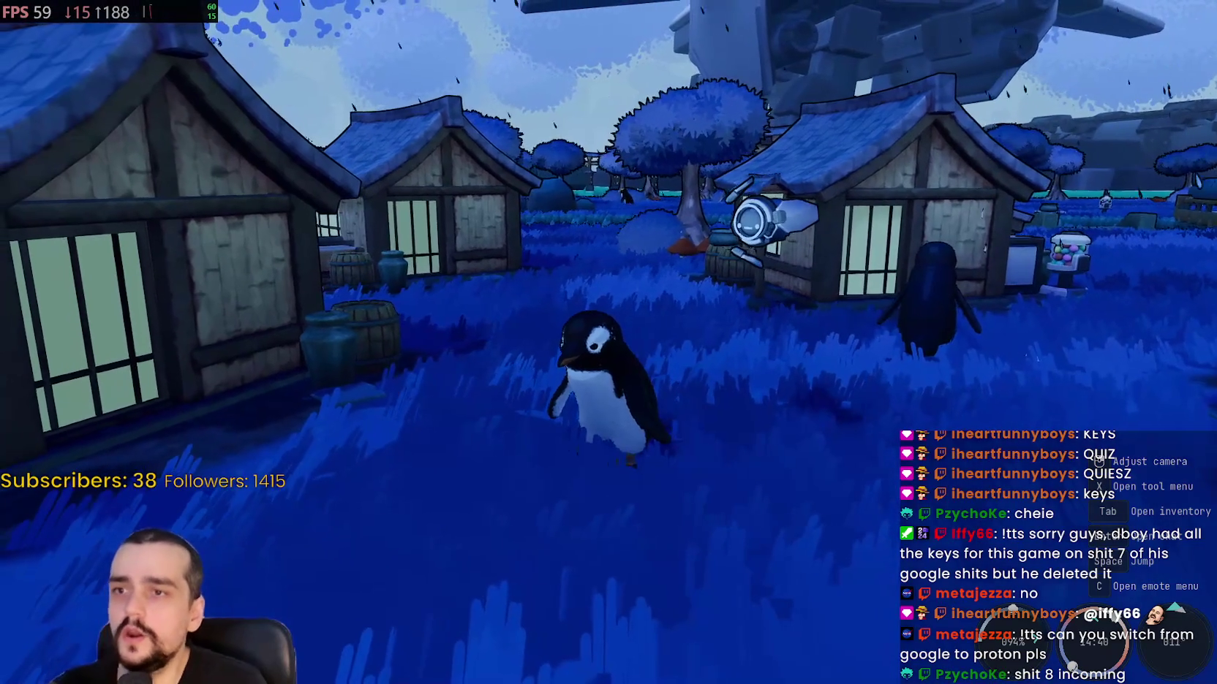
key("w")
key("w")
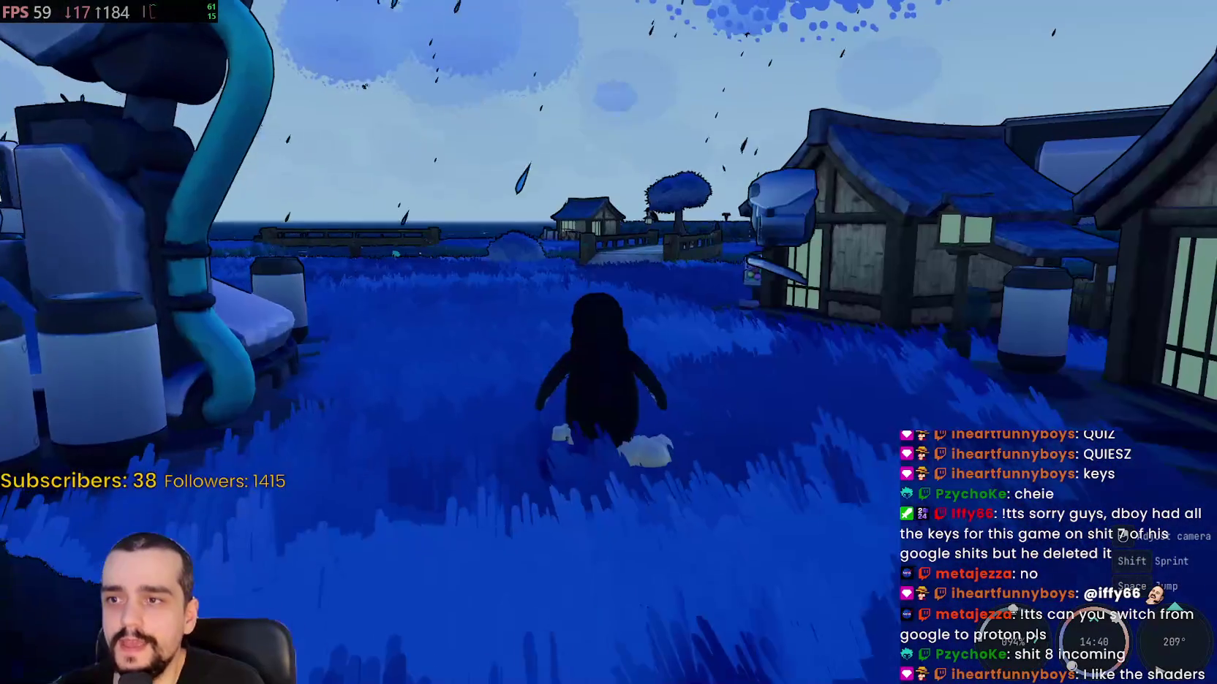
key("a")
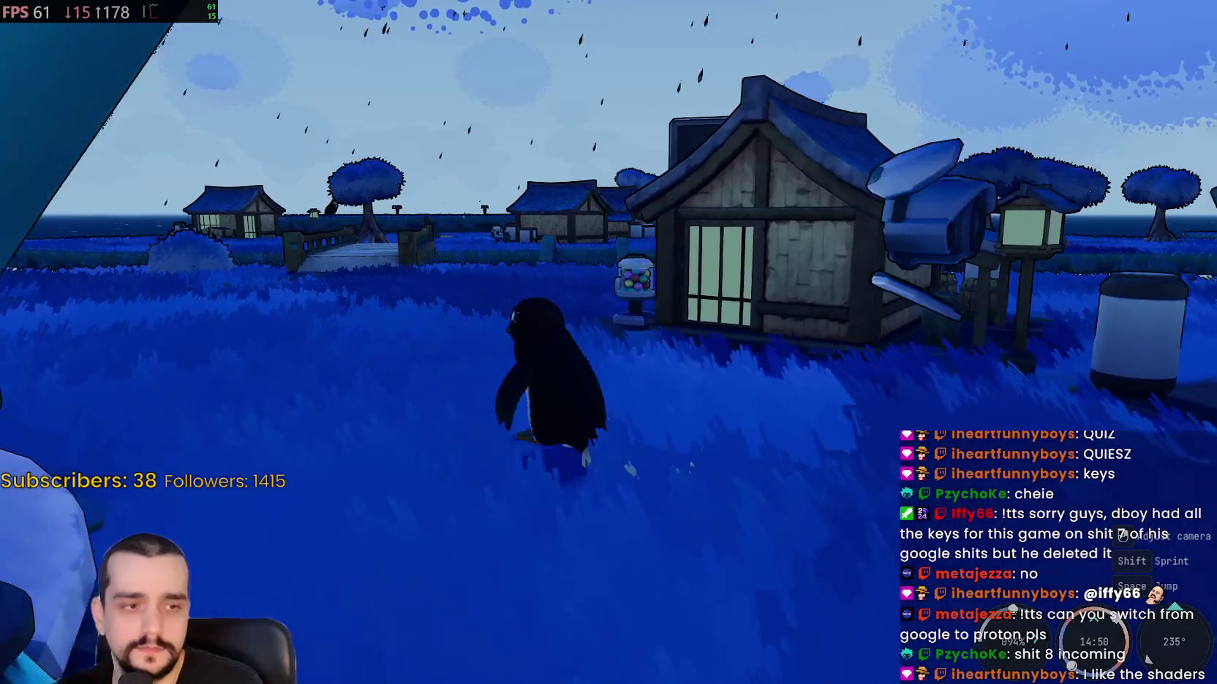
key("a")
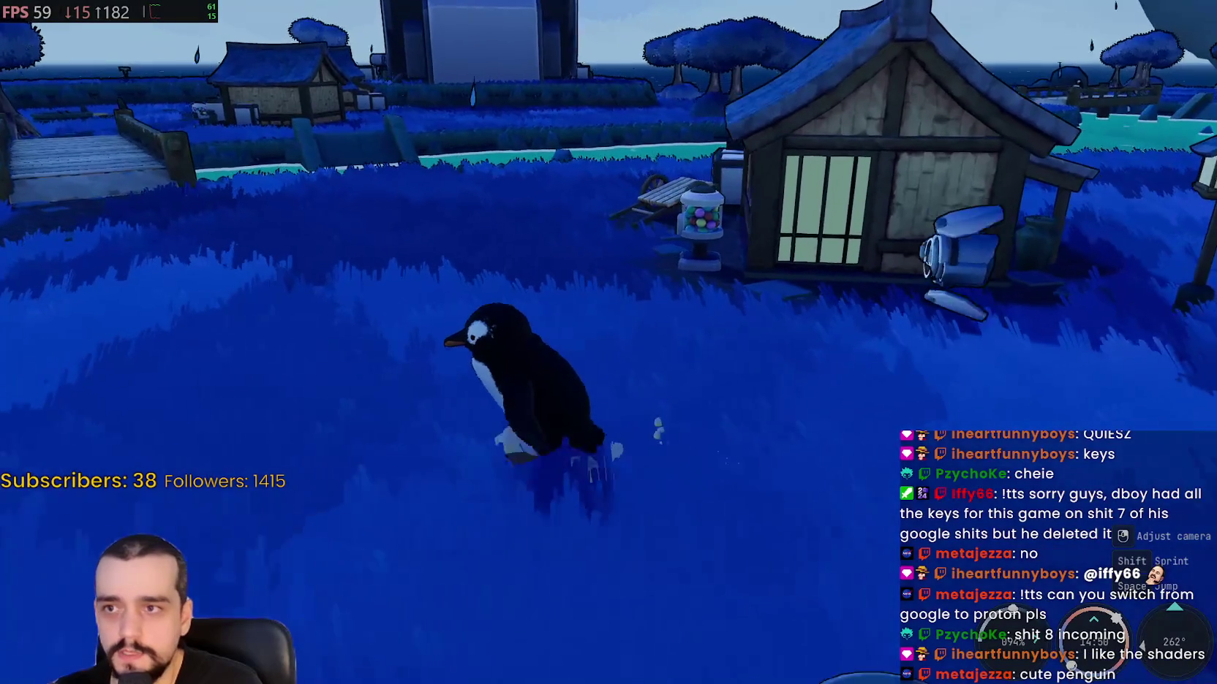
key("Escape")
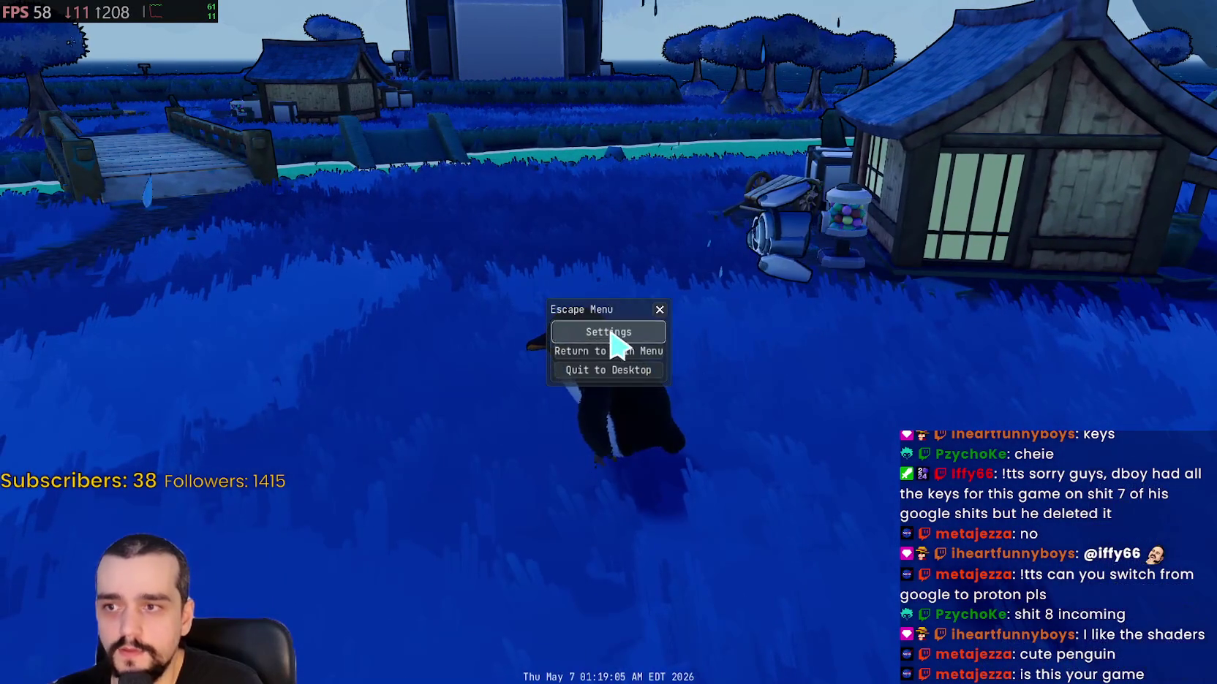
- Check the Display and Game settings pages, then close Settings and the Escape Menu
left_click(612, 337)
left_click(559, 130)
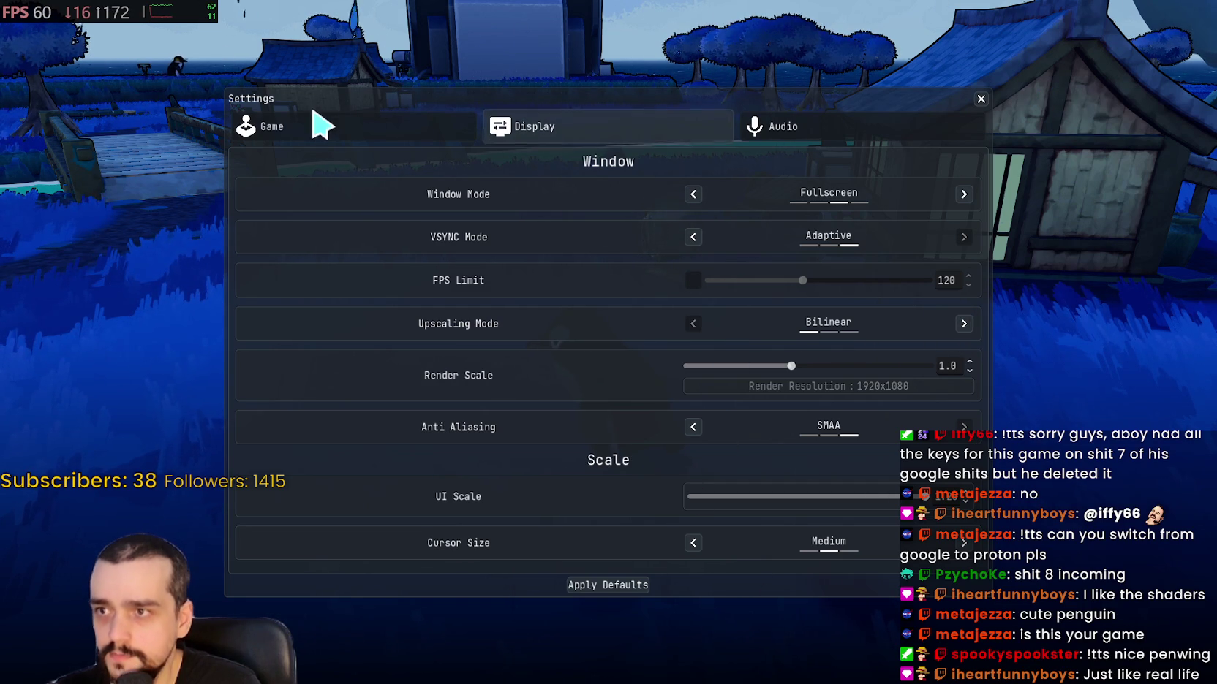
left_click(351, 126)
left_click(630, 129)
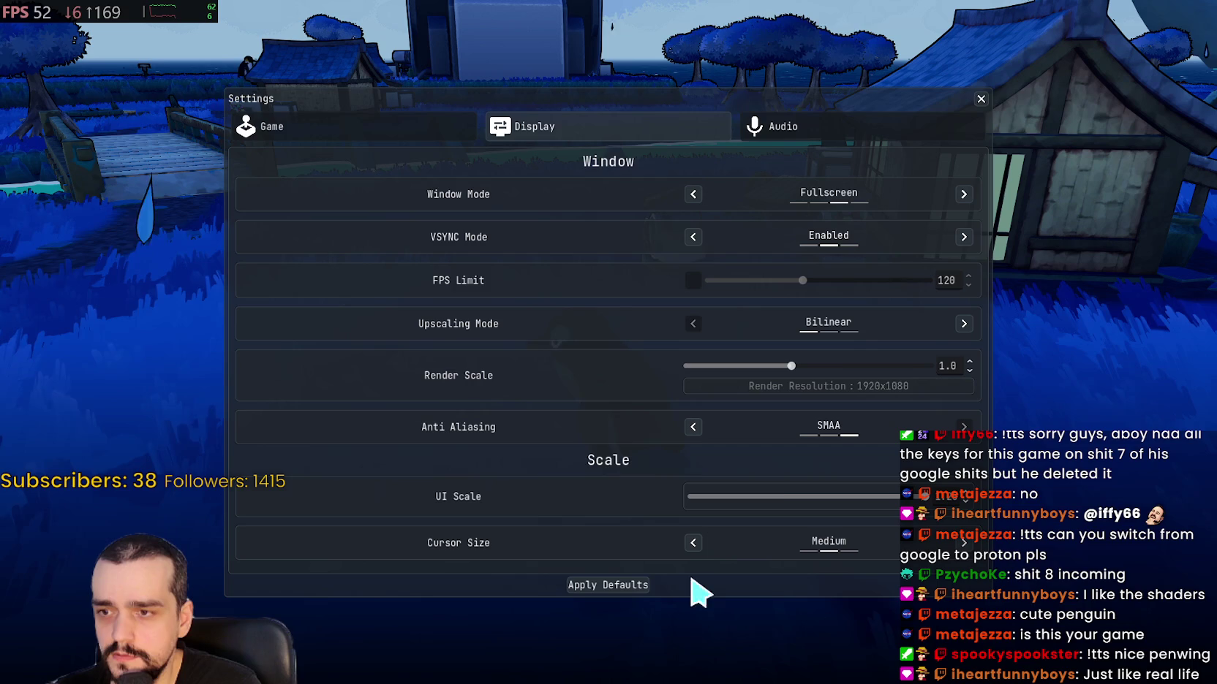
left_click(980, 99)
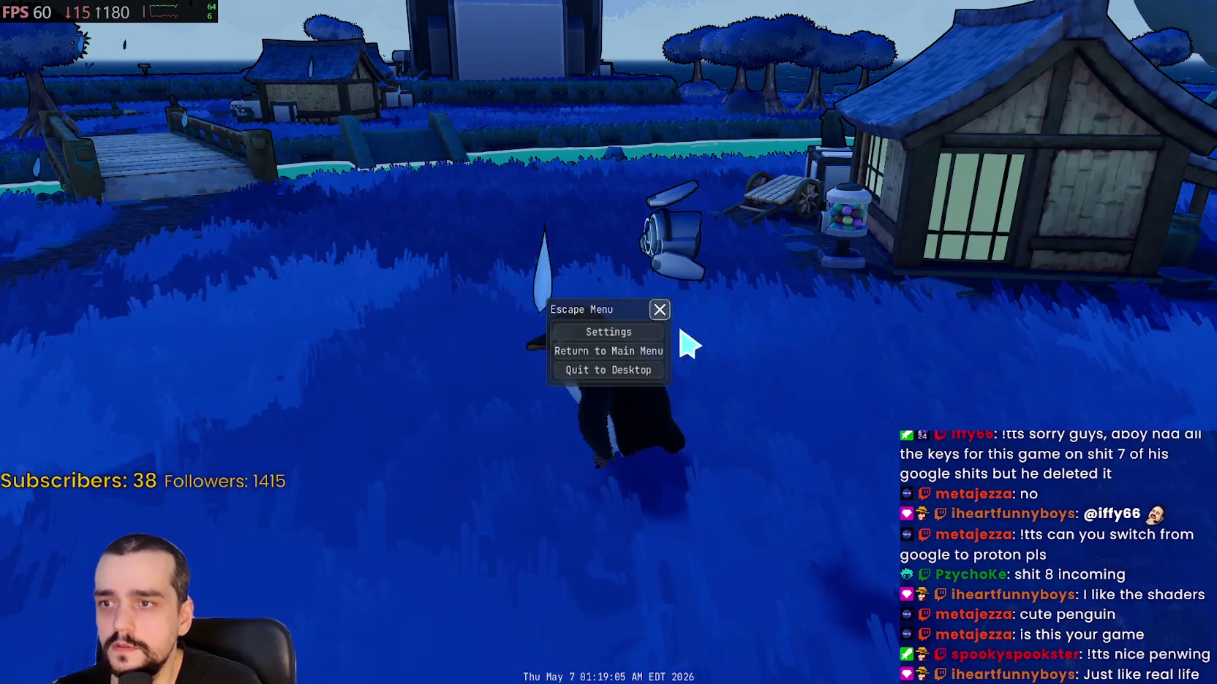
left_click(660, 311)
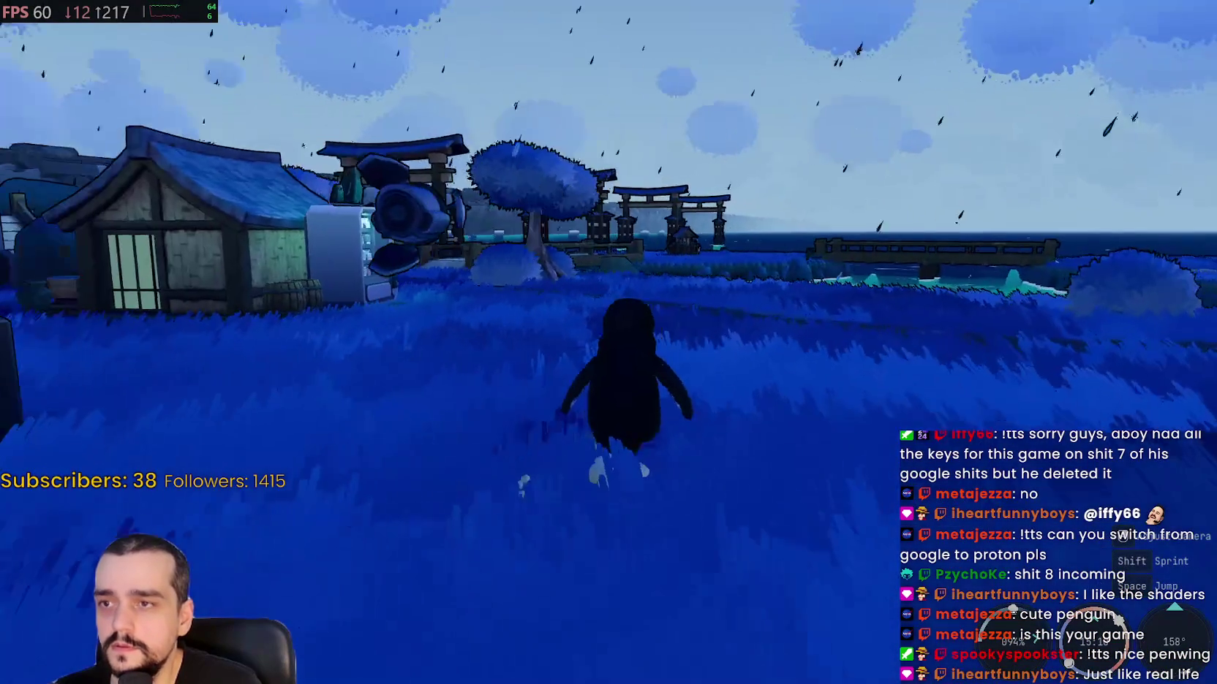
- Run the penguin past the wooden bridge and torii gates back toward the village houses, then pause
key("w")
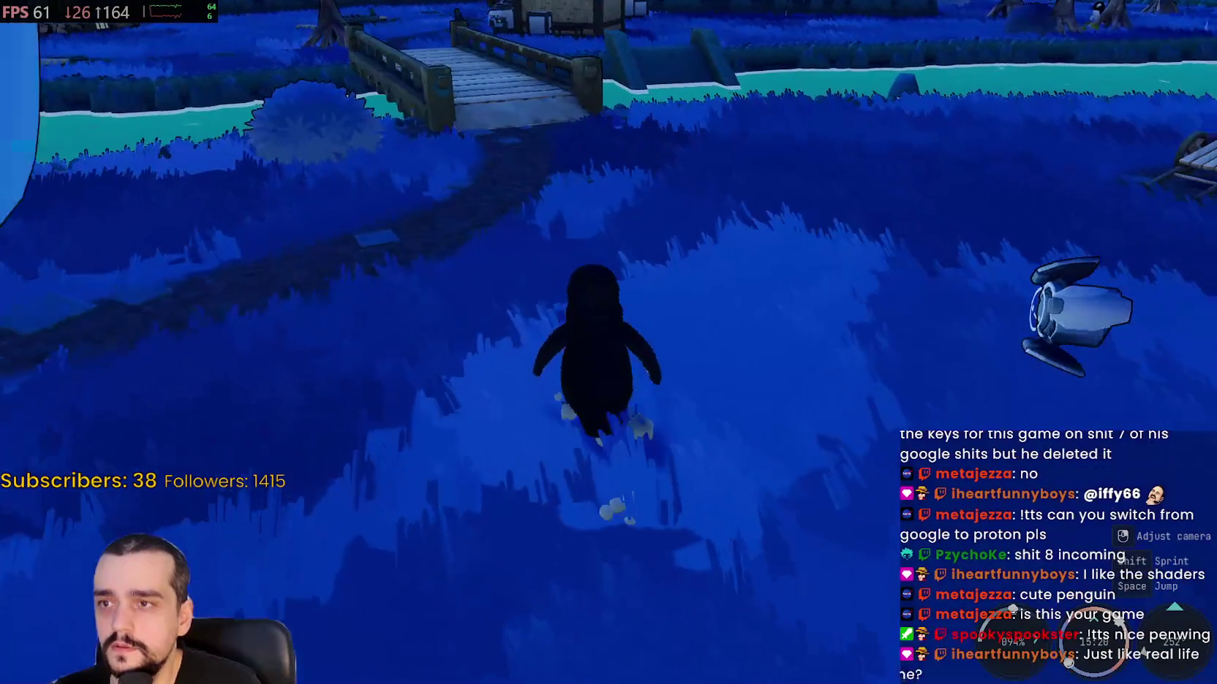
key("w")
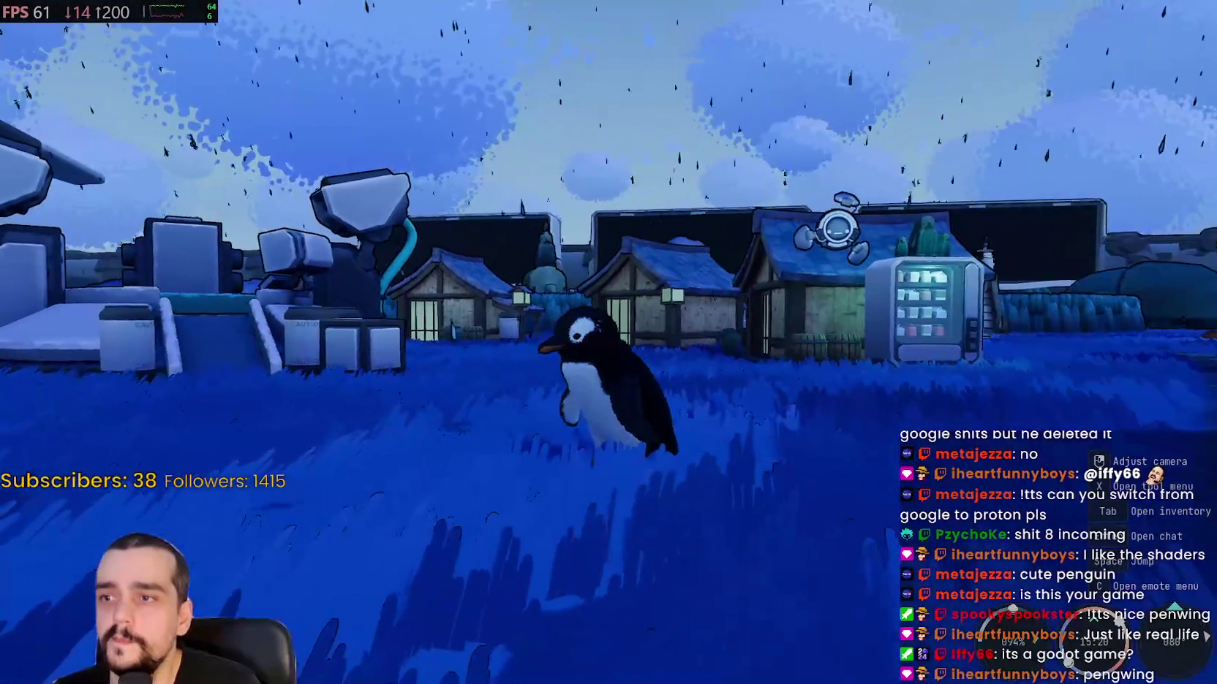
key("s")
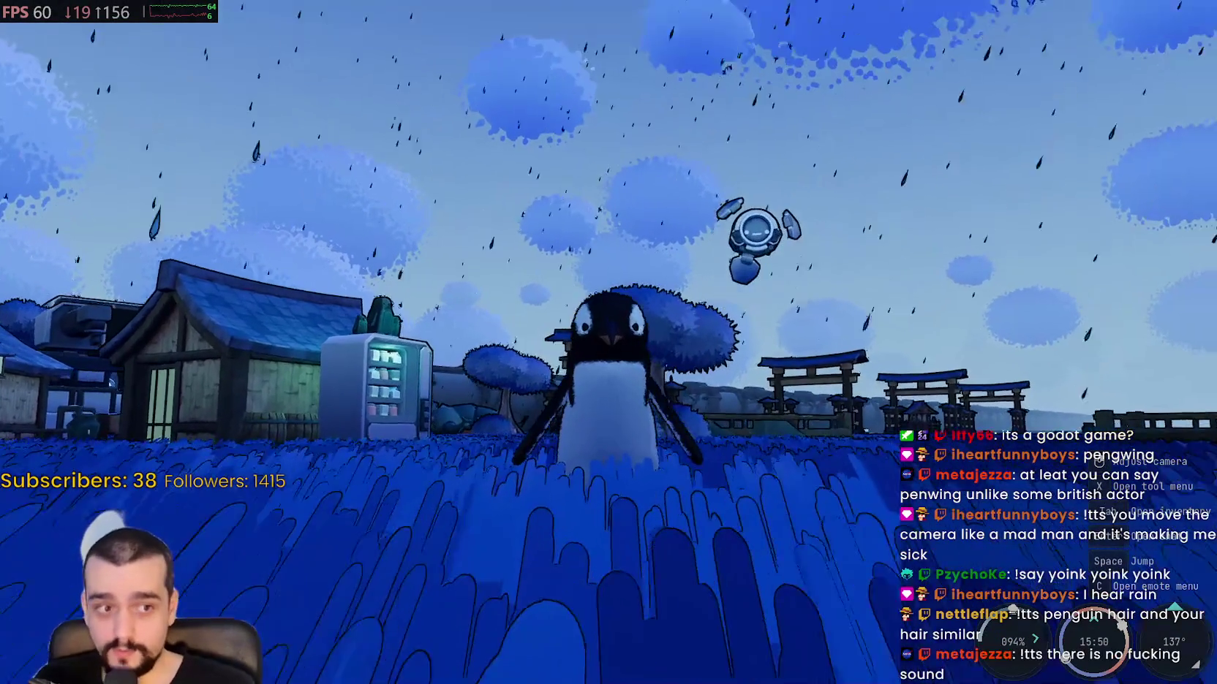
key("w")
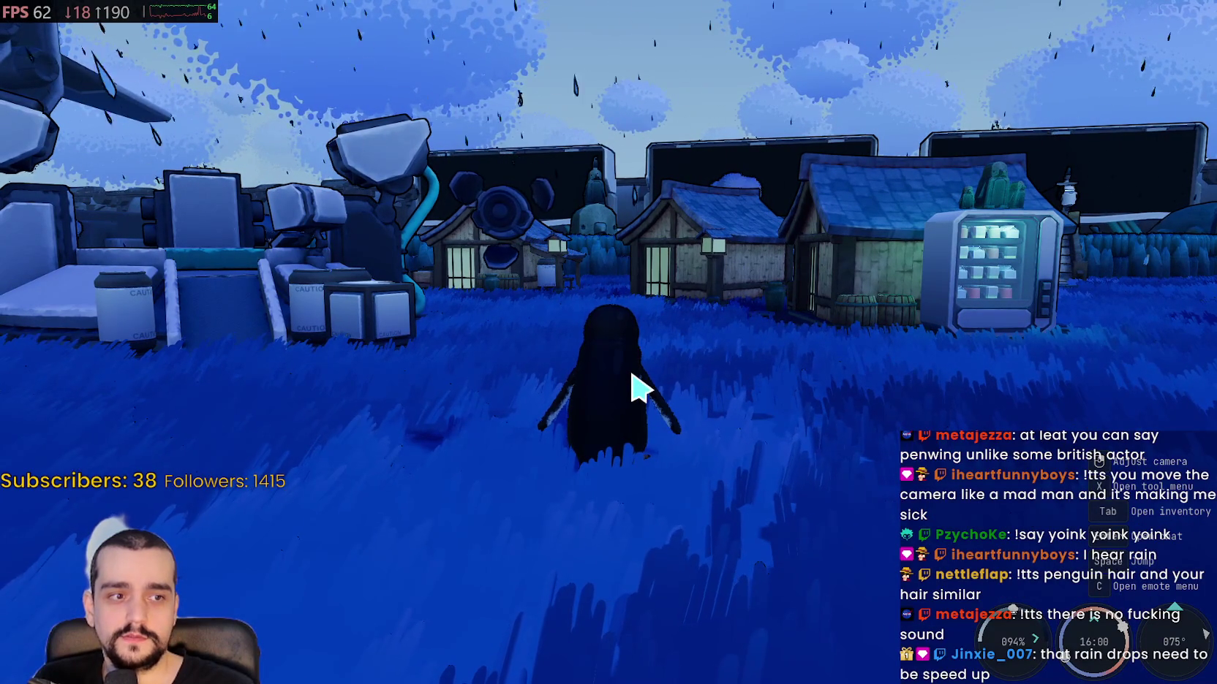
key("Escape")
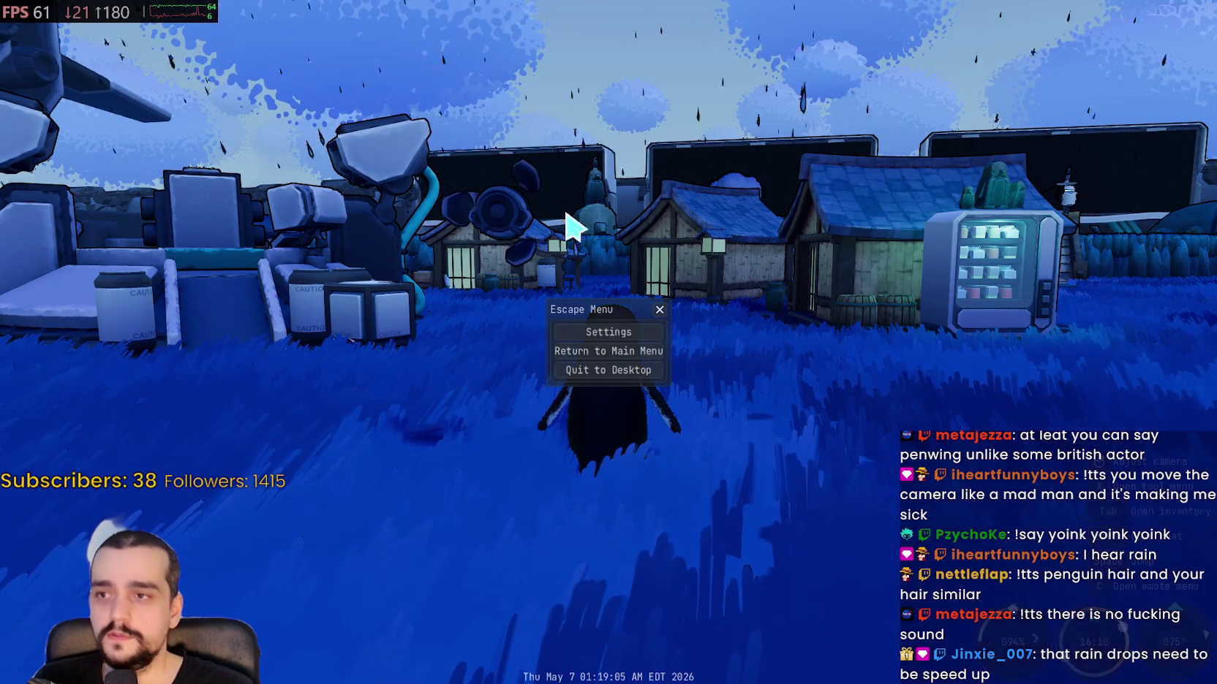
- Raise Master, Music, Ambience, Effects and Interface volumes from 70 to 100, then resume play
left_click(614, 334)
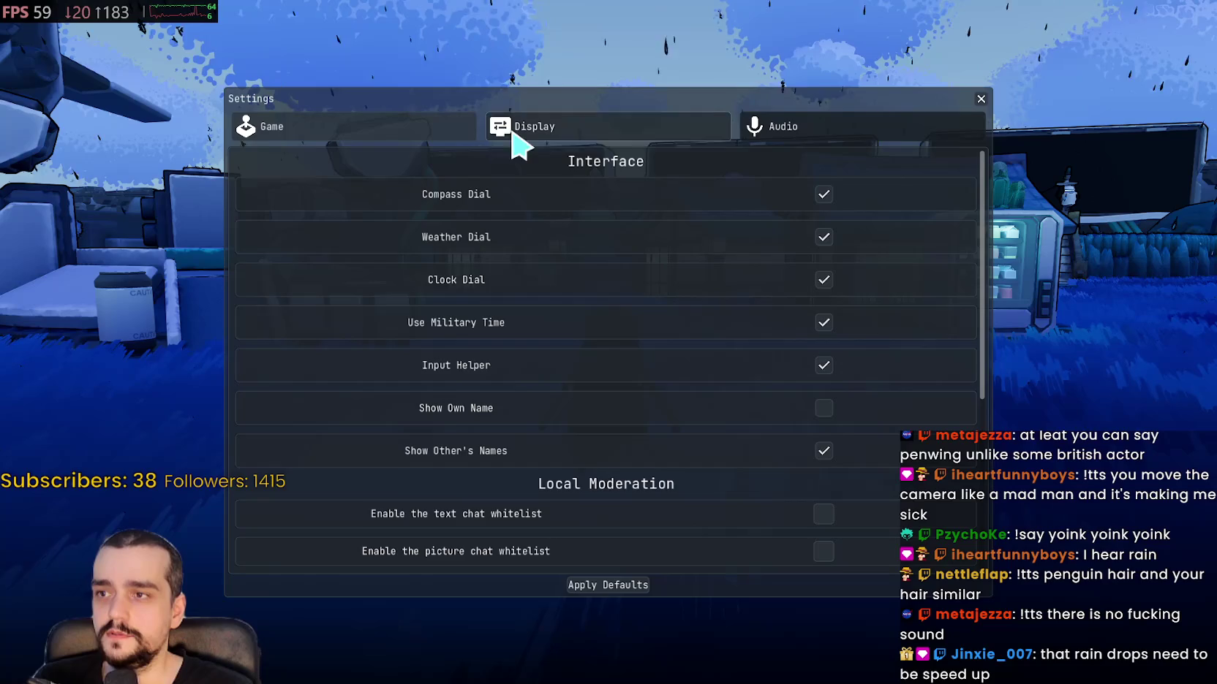
left_click(798, 117)
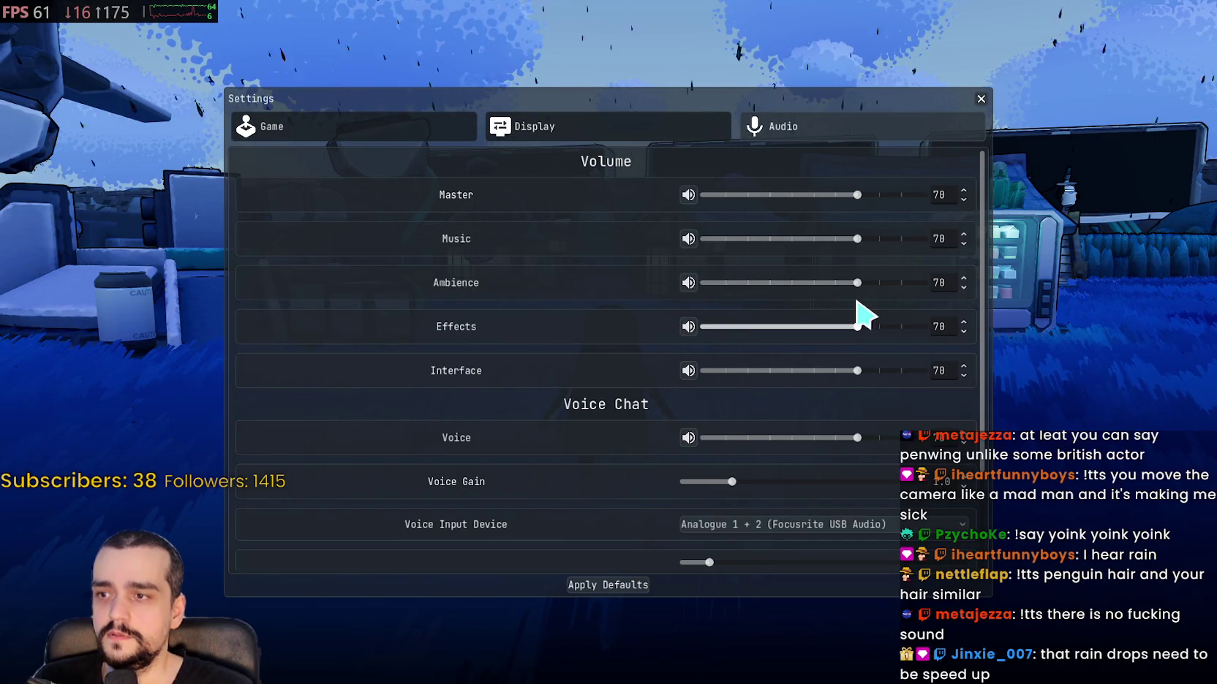
mouse_move(856, 195)
left_mouse_down()
mouse_move(983, 213)
mouse_move(1022, 321)
left_mouse_up()
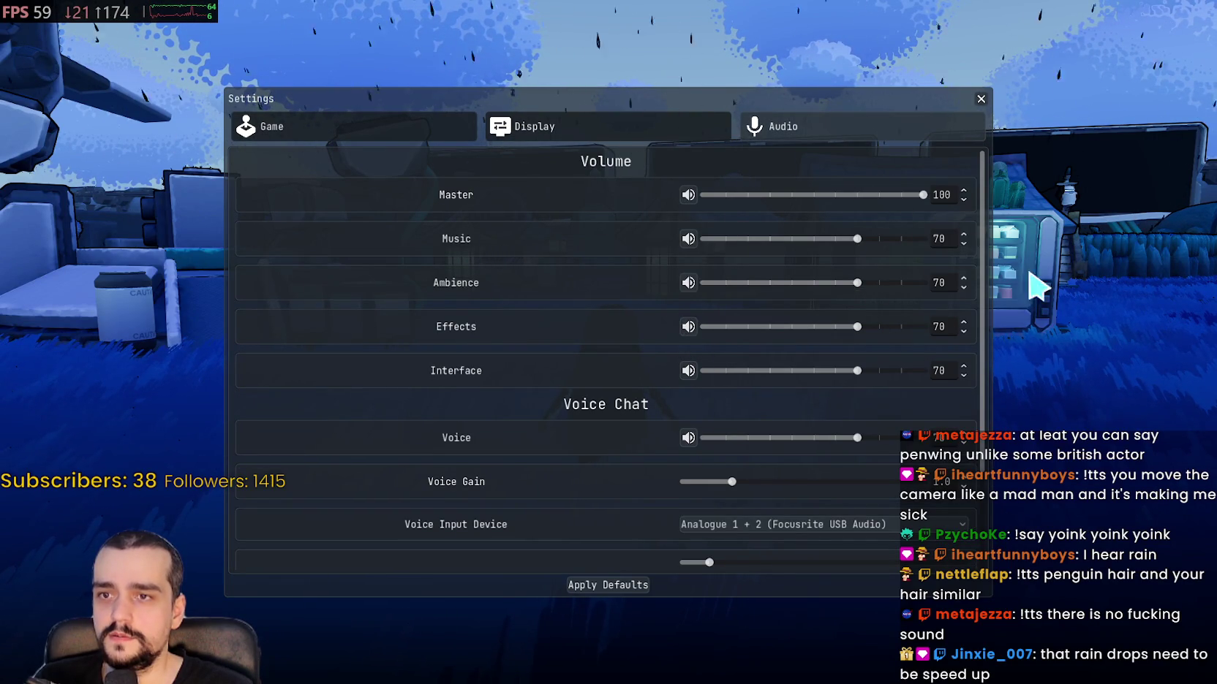
left_click_drag(857, 239, 1014, 245)
left_click_drag(856, 282, 973, 286)
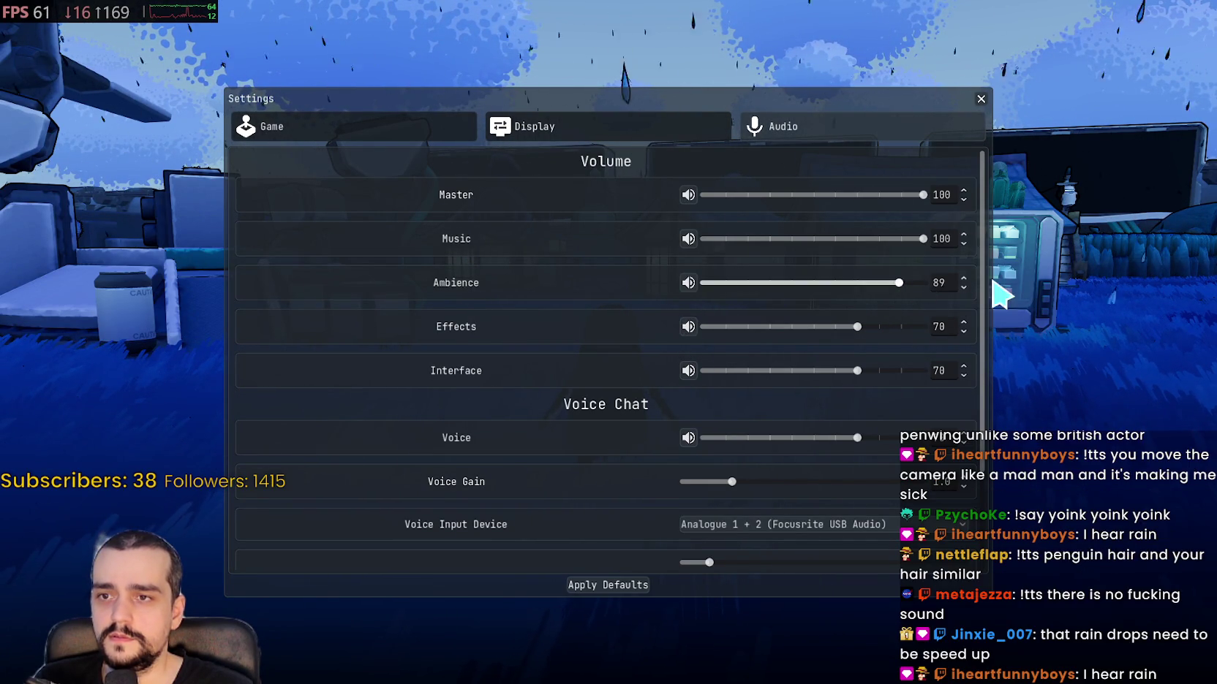
left_click_drag(857, 326, 1032, 358)
left_click_drag(863, 371, 1042, 381)
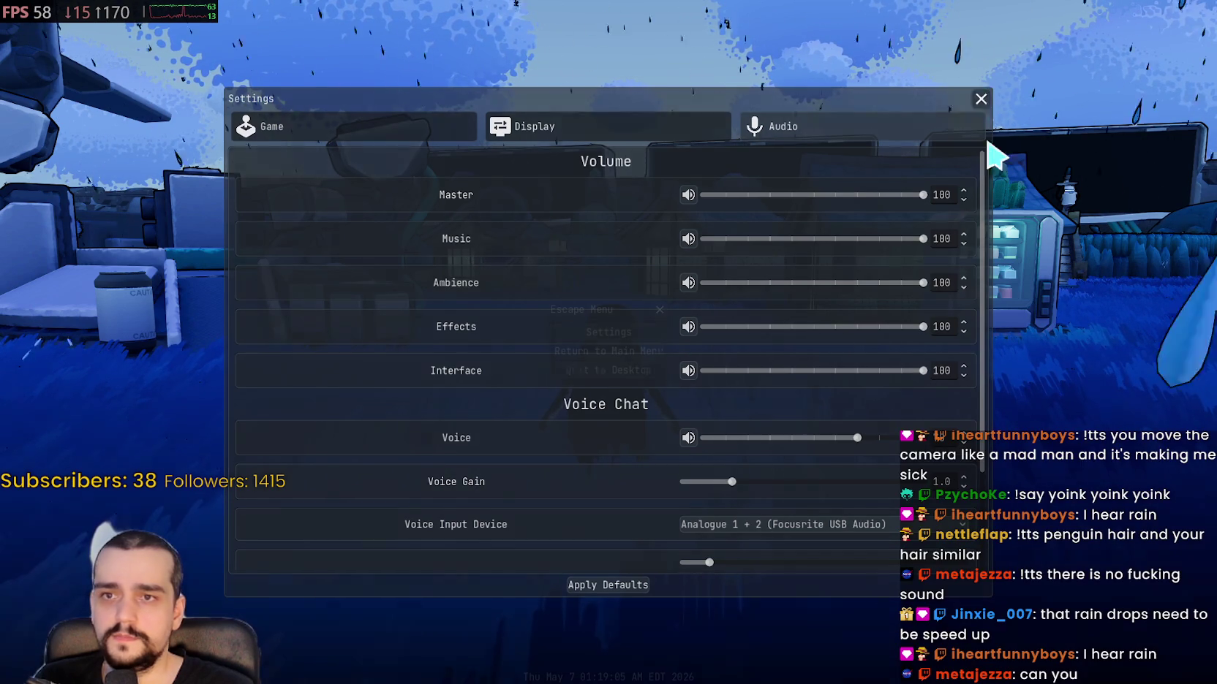
key("Escape")
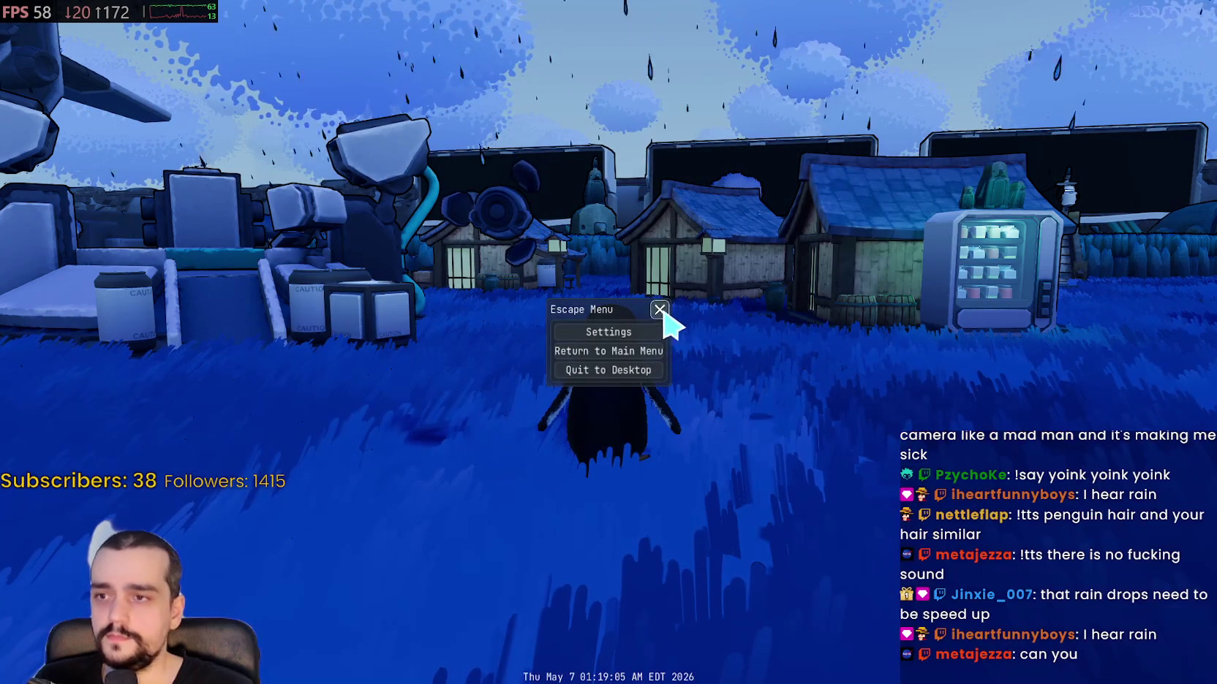
left_click(659, 309)
- Walk the penguin through the grass toward the village houses, then switch to the 2026-05 clips folder
key("a")
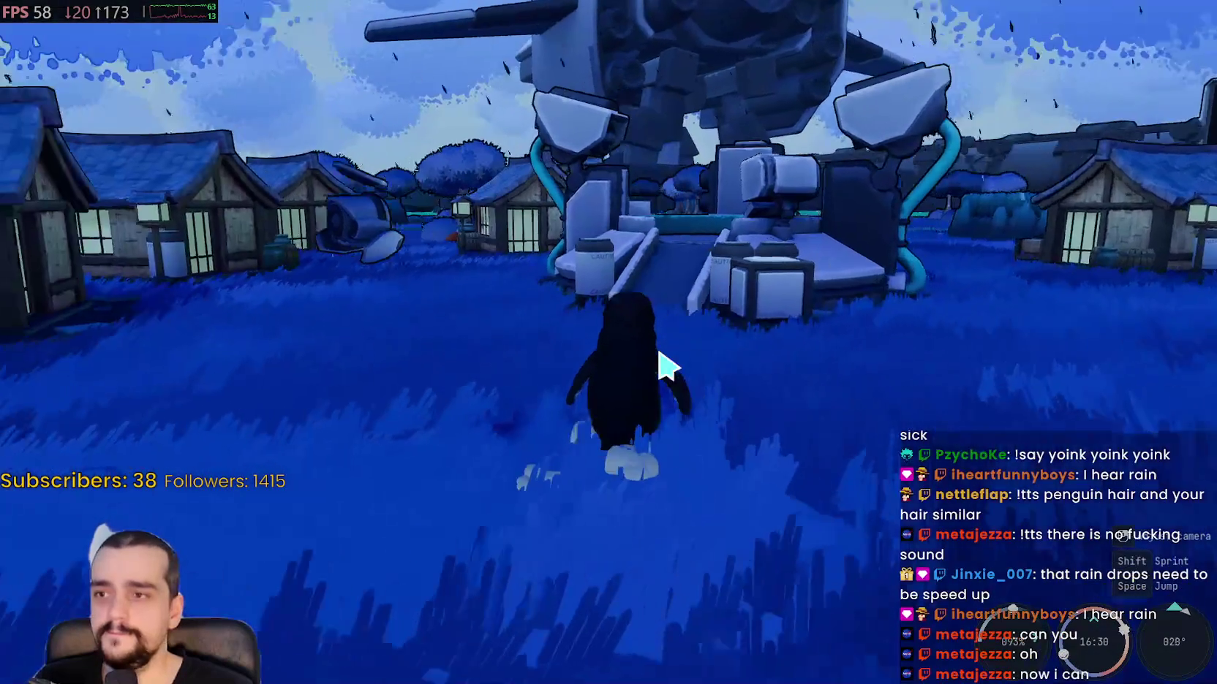
key("w")
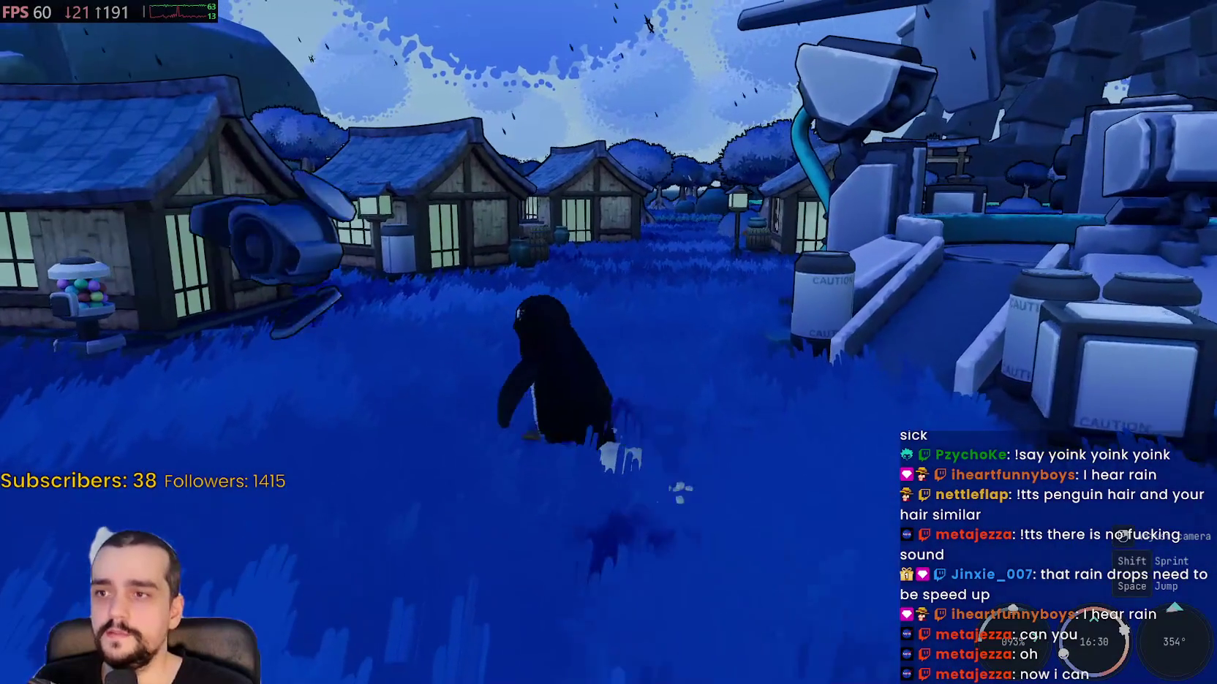
key("d")
key("a")
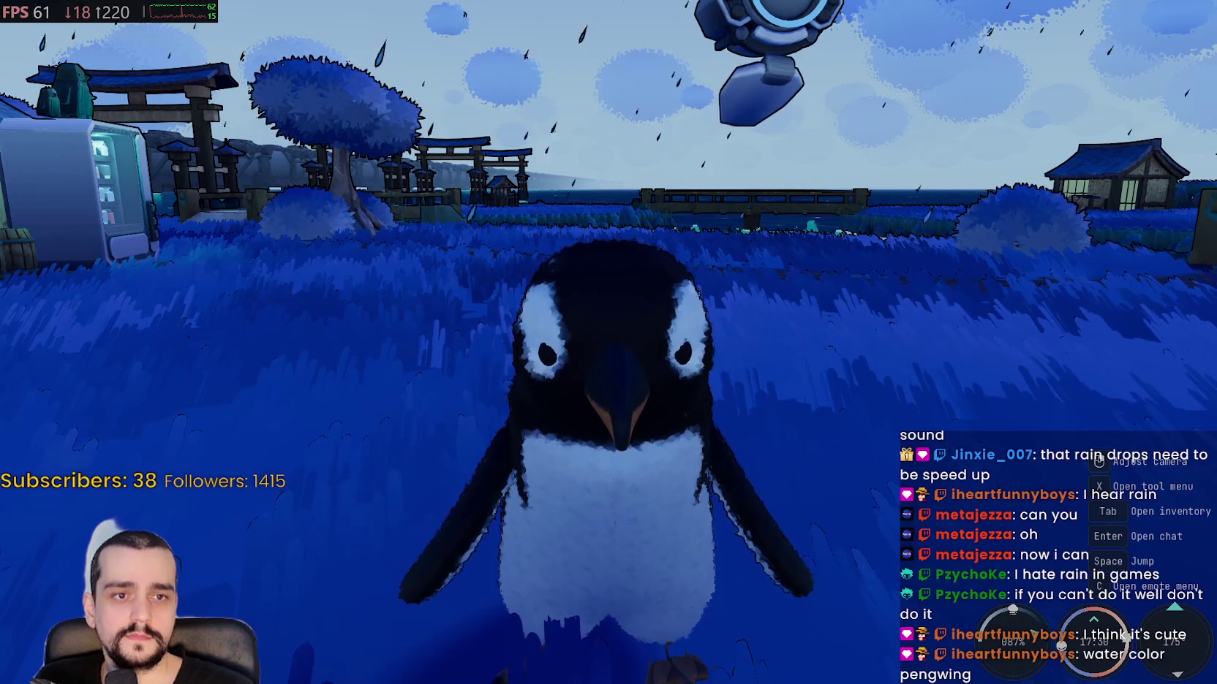
key("alt+Tab")
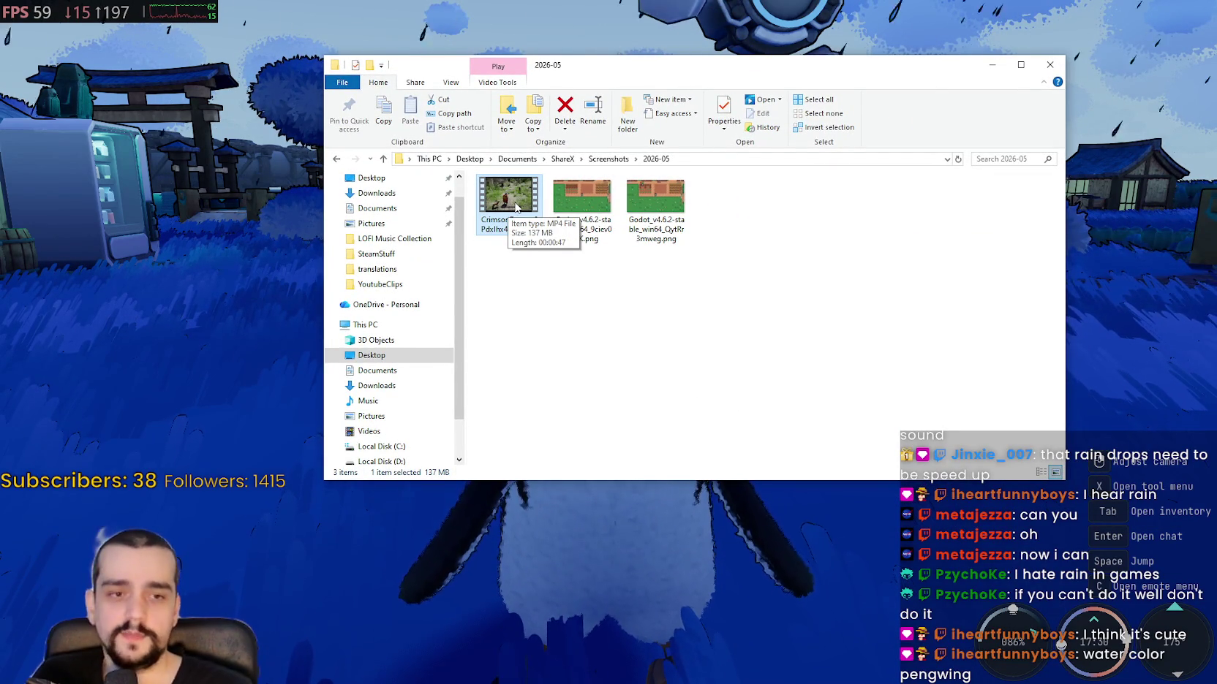
- Play the CrimsonDesert MP4 full screen in Media Player, then close it and the folder window
key("Return")
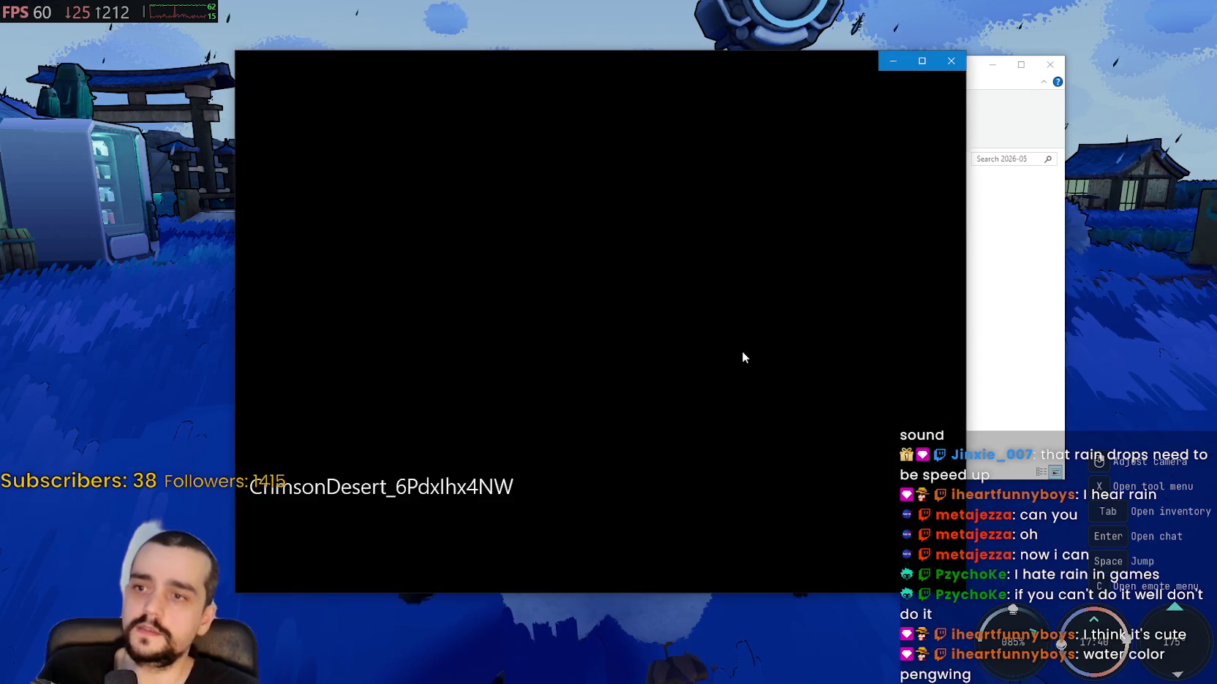
left_click(924, 78)
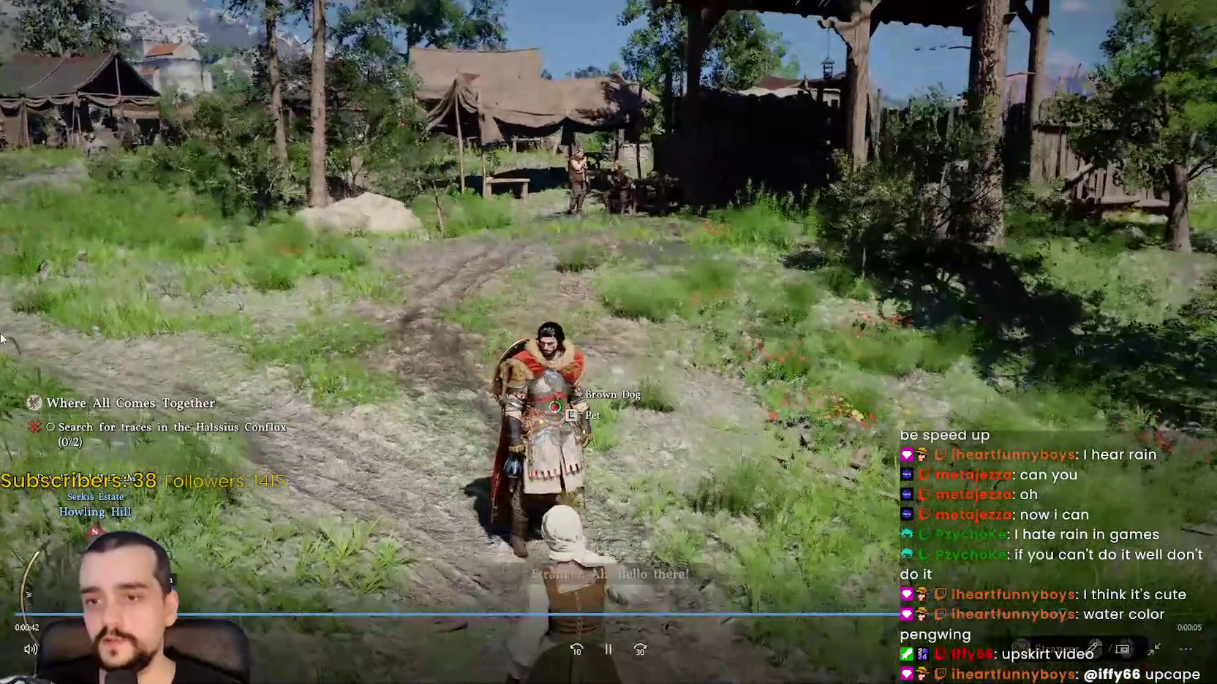
mouse_move(194, 6)
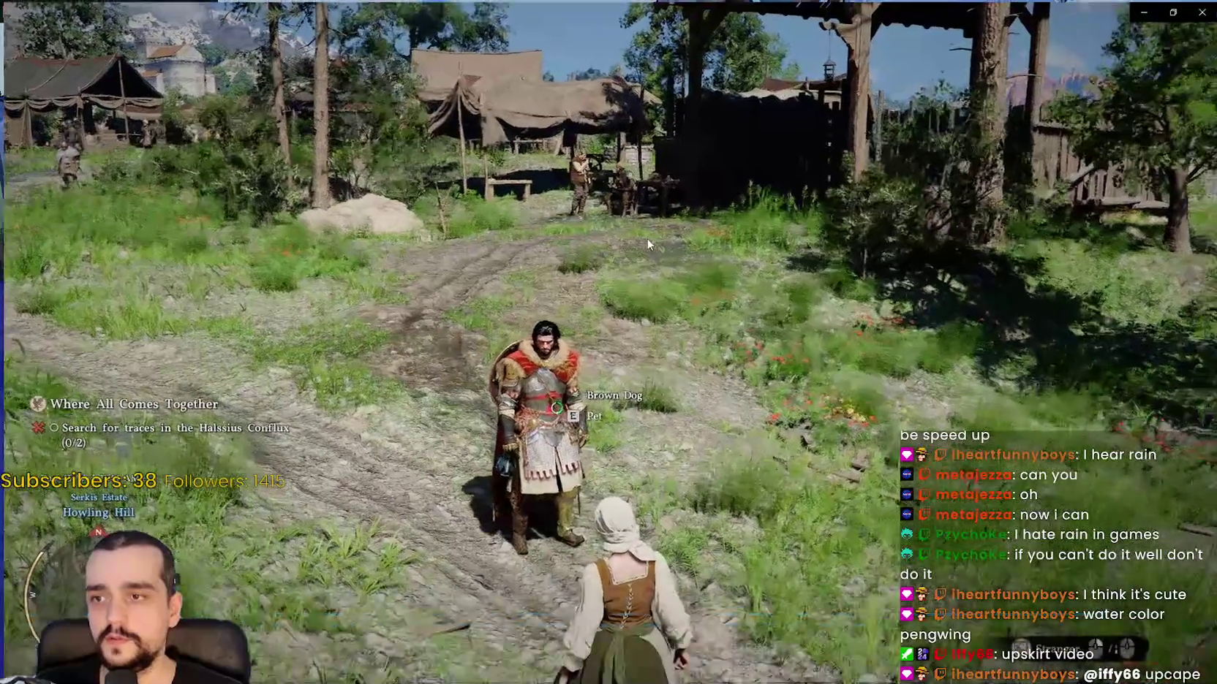
mouse_move(1137, 4)
left_click(1193, 6)
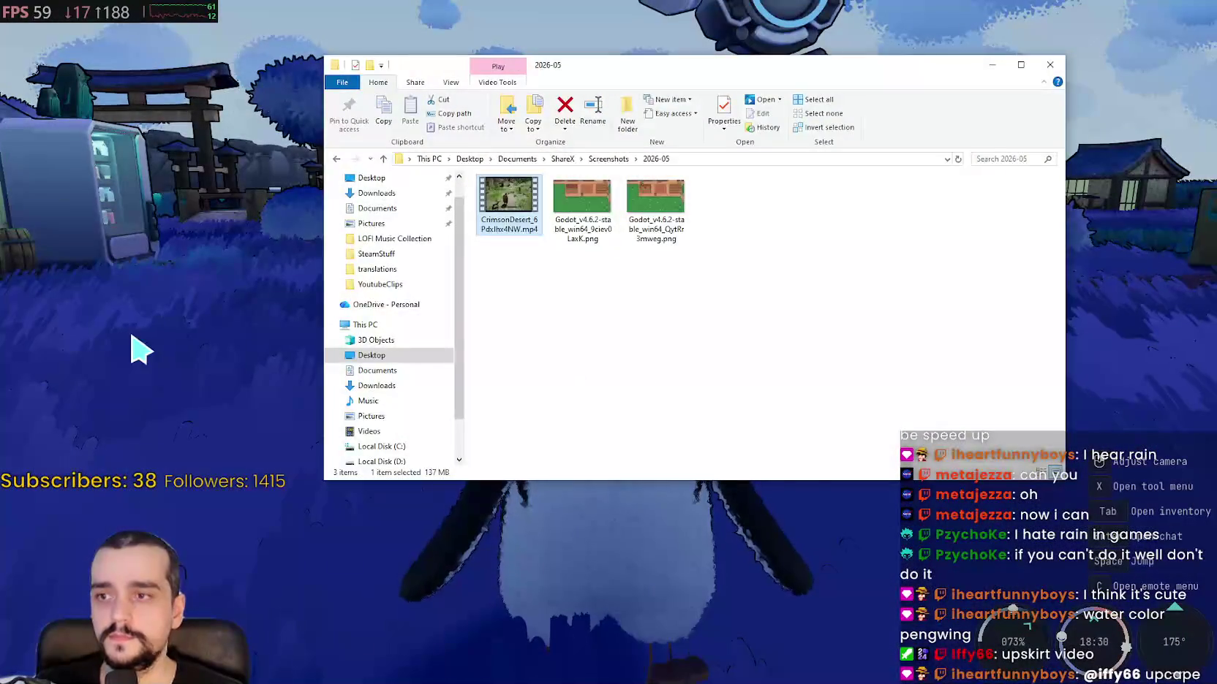
left_click(132, 336)
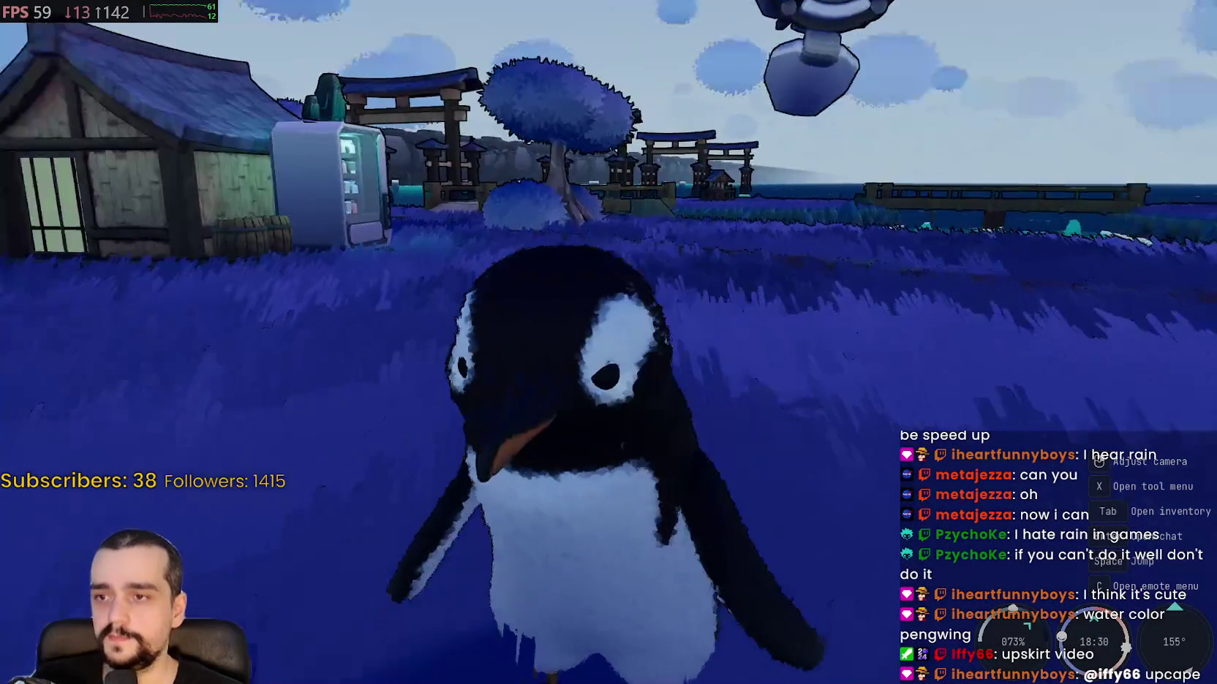
- Orbit the camera round to the buildings and machines, walk toward the machines, and open the inventory
scroll(608, 342, "up", 3)
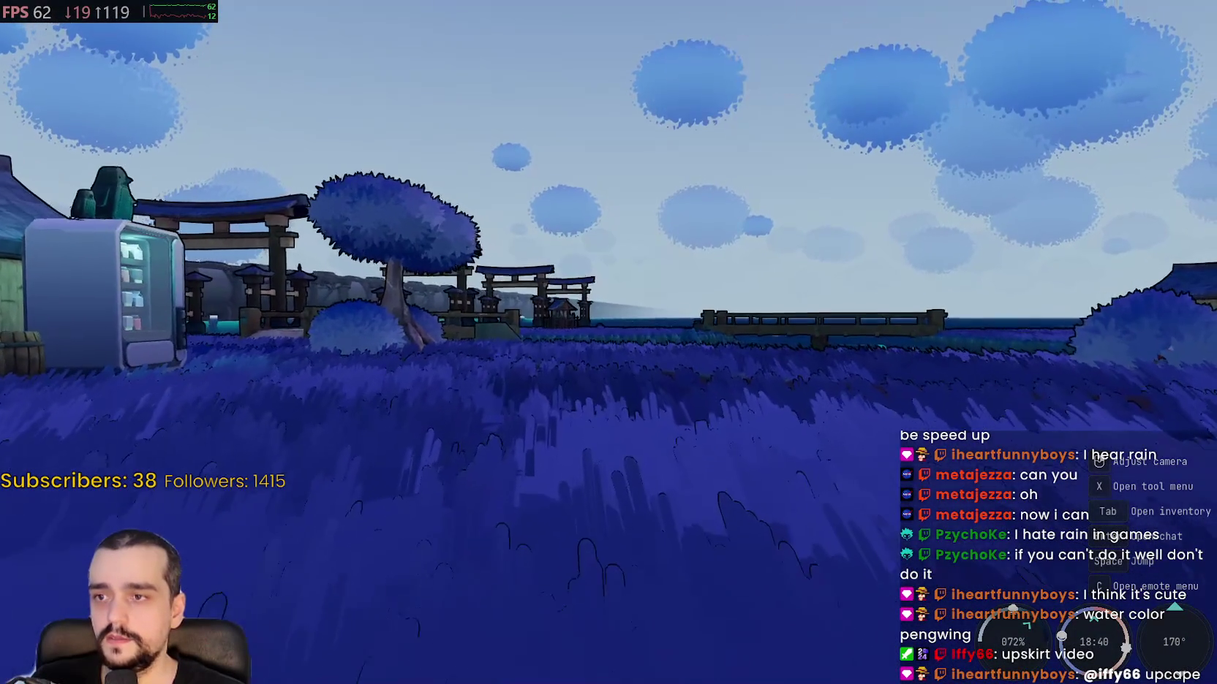
scroll(609, 343, "down", 3)
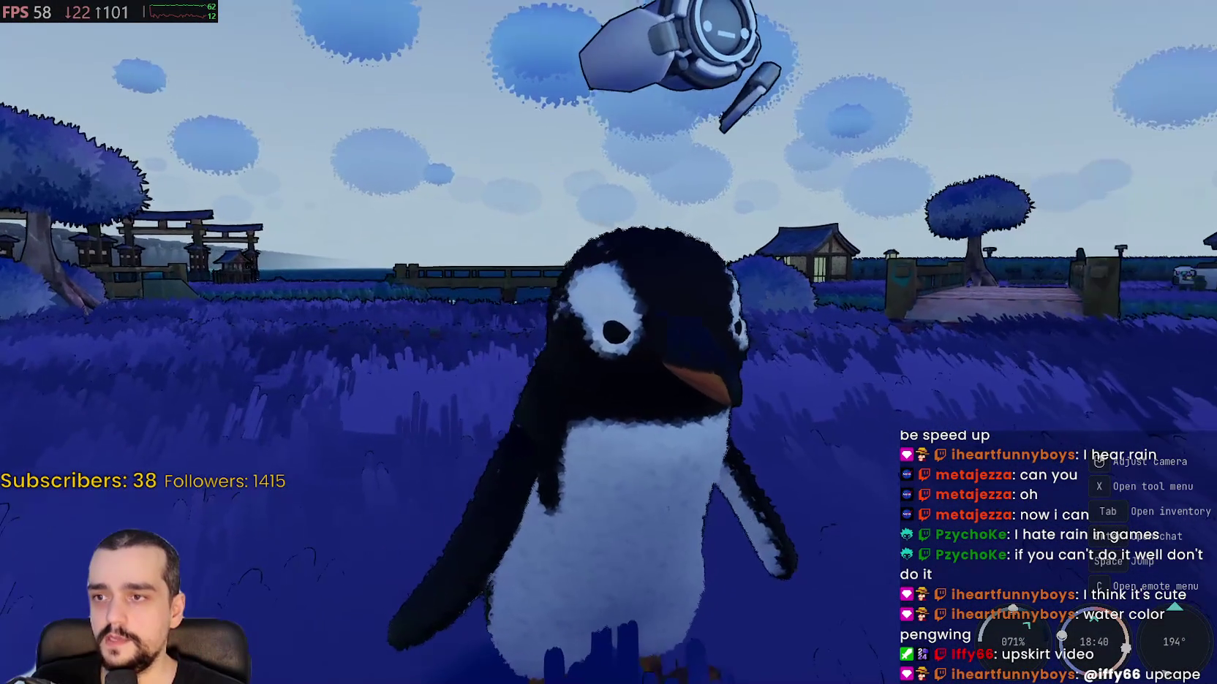
left_click_drag(614, 356, 614, 356)
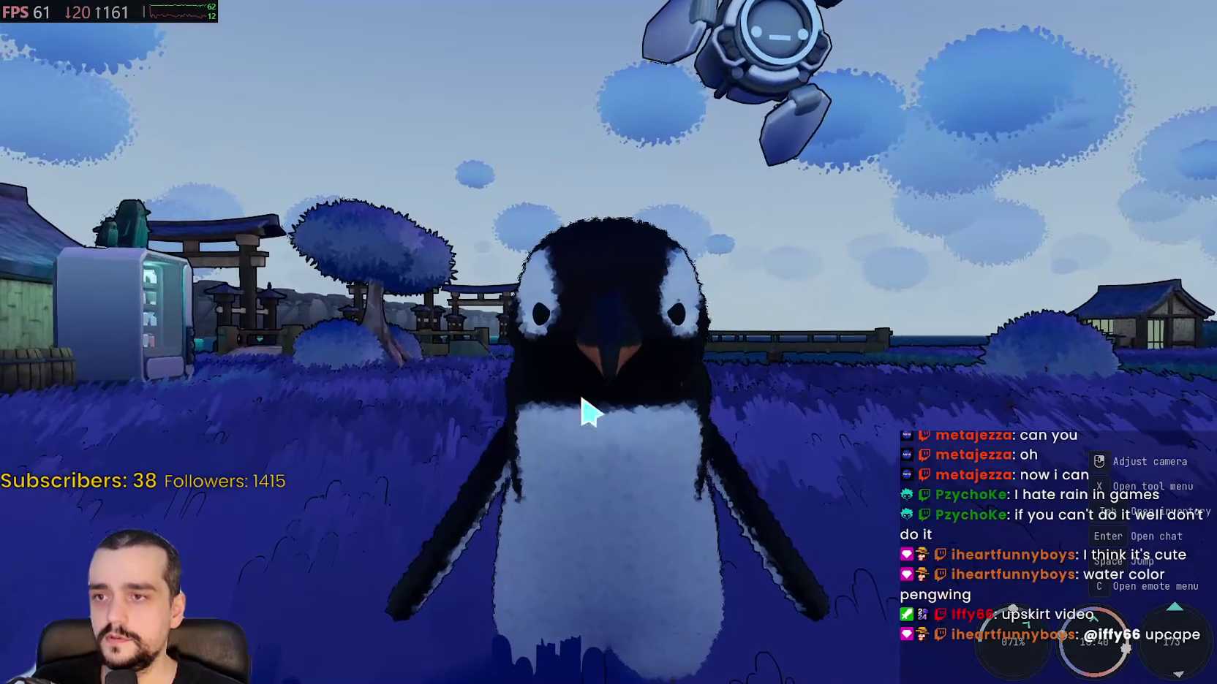
left_click_drag(613, 356, 614, 356)
key("w")
key("w")
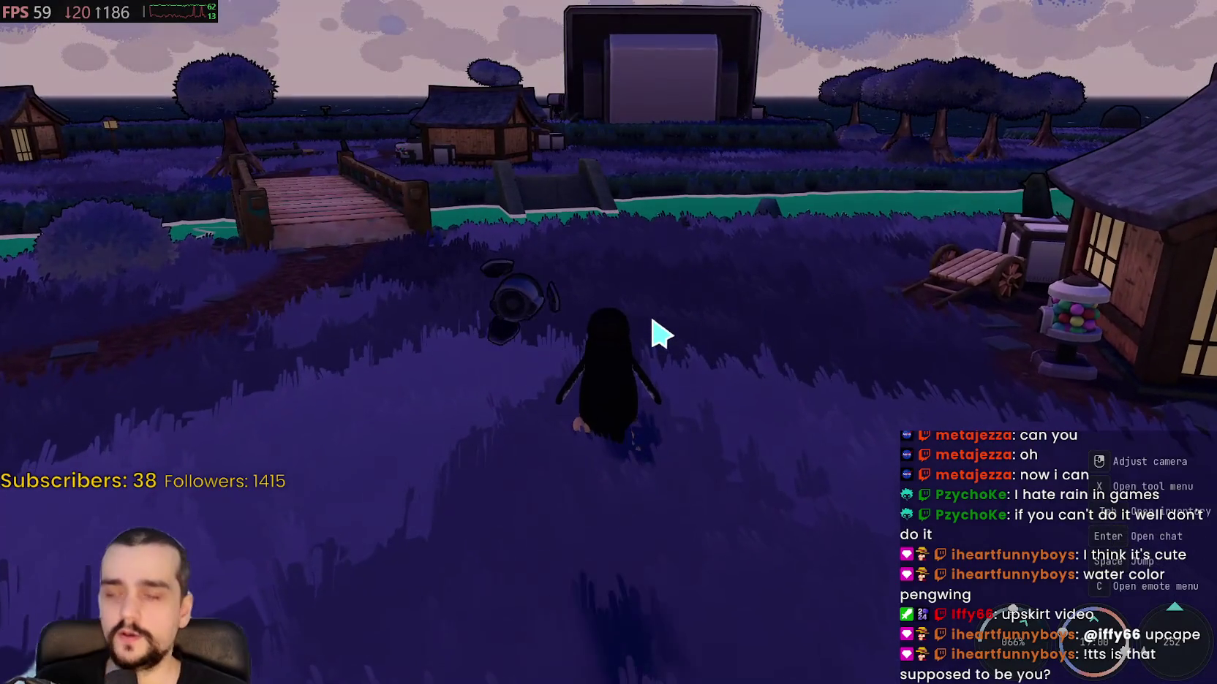
key("Tab")
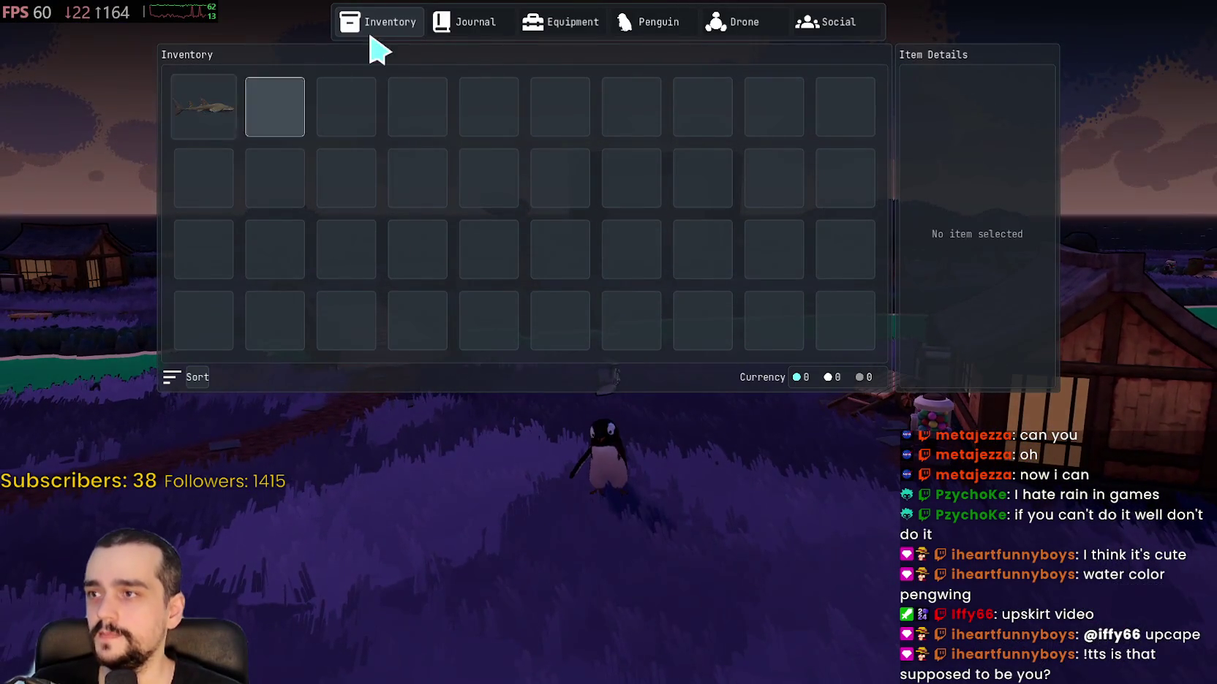
left_click(473, 29)
left_click(559, 29)
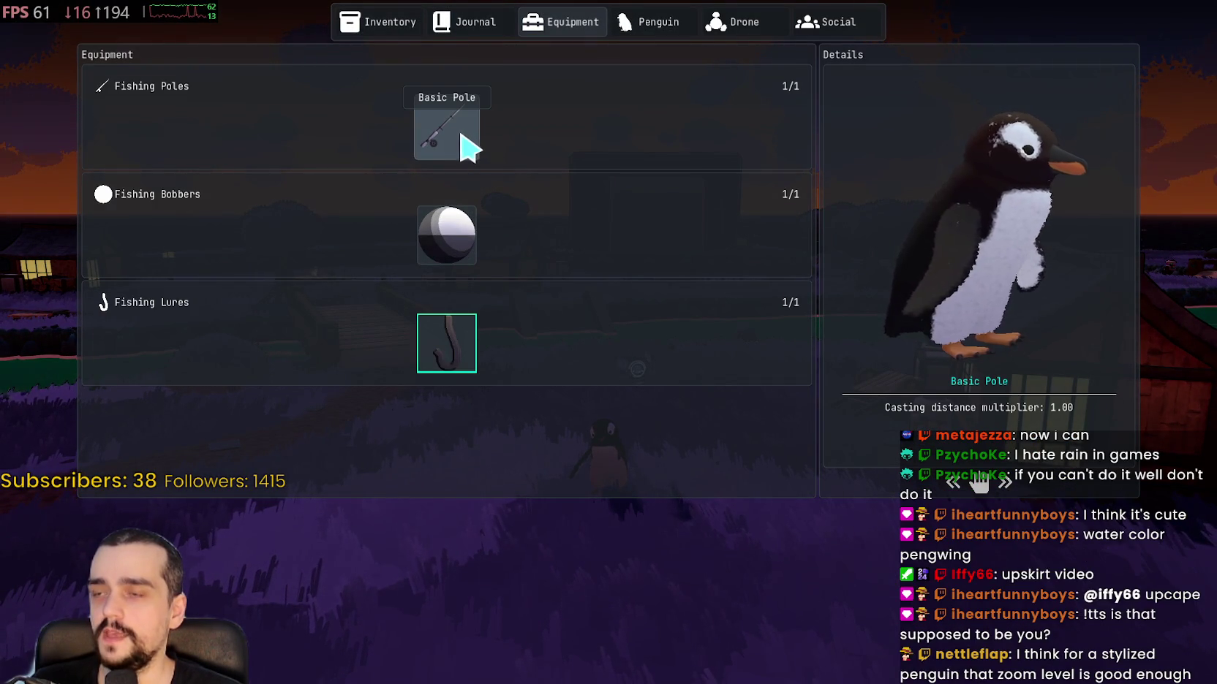
left_click(630, 20)
scroll(673, 286, "down", 3)
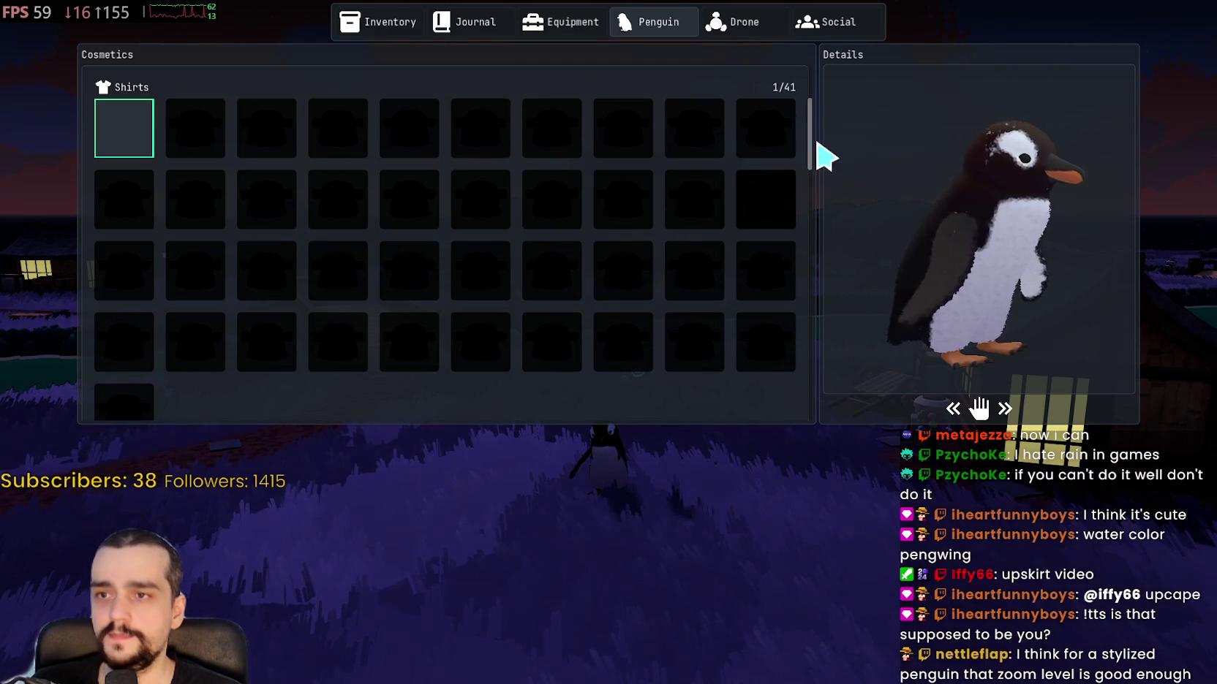
left_click(757, 28)
left_click(650, 22)
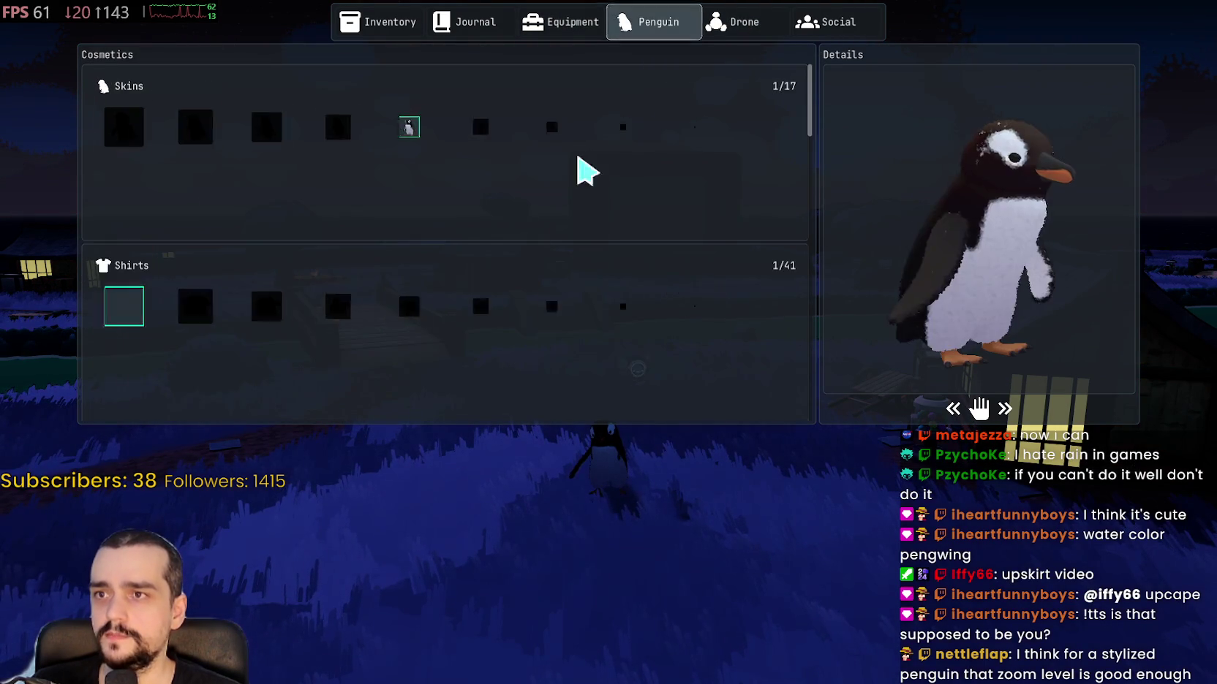
scroll(413, 353, "down", 3)
scroll(512, 190, "down", 2)
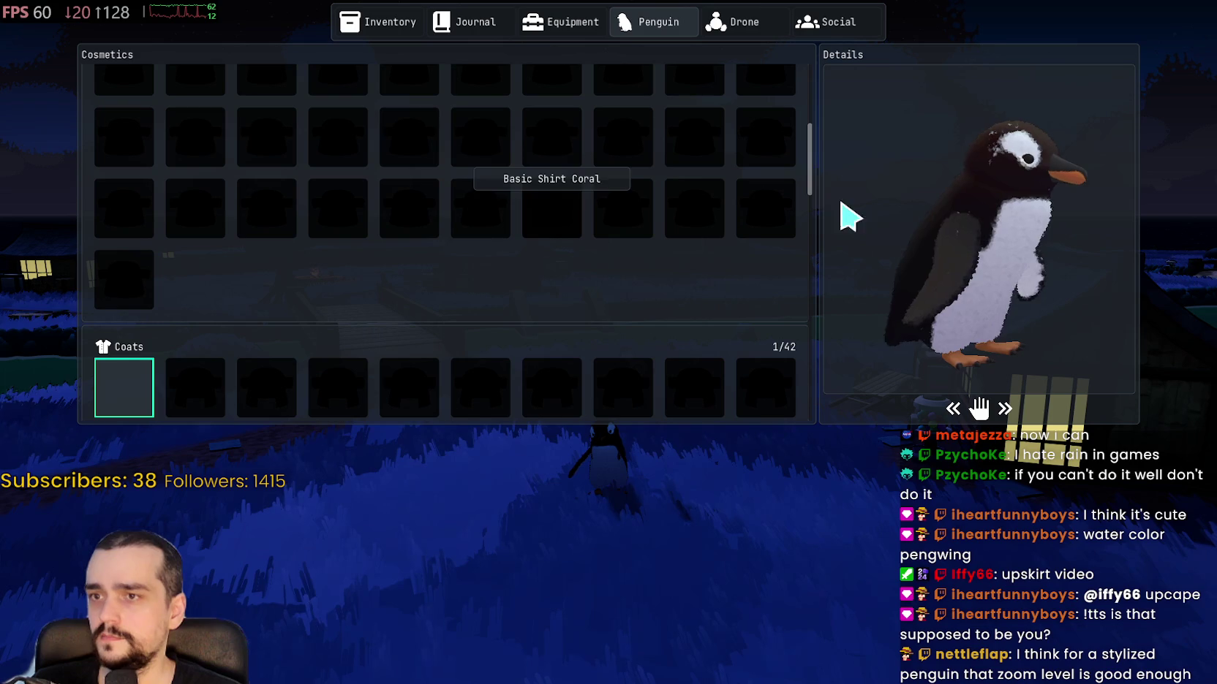
mouse_move(817, 179)
left_mouse_down()
mouse_move(814, 420)
mouse_move(812, 220)
left_mouse_up()
scroll(585, 73, "up", 5)
left_click(467, 29)
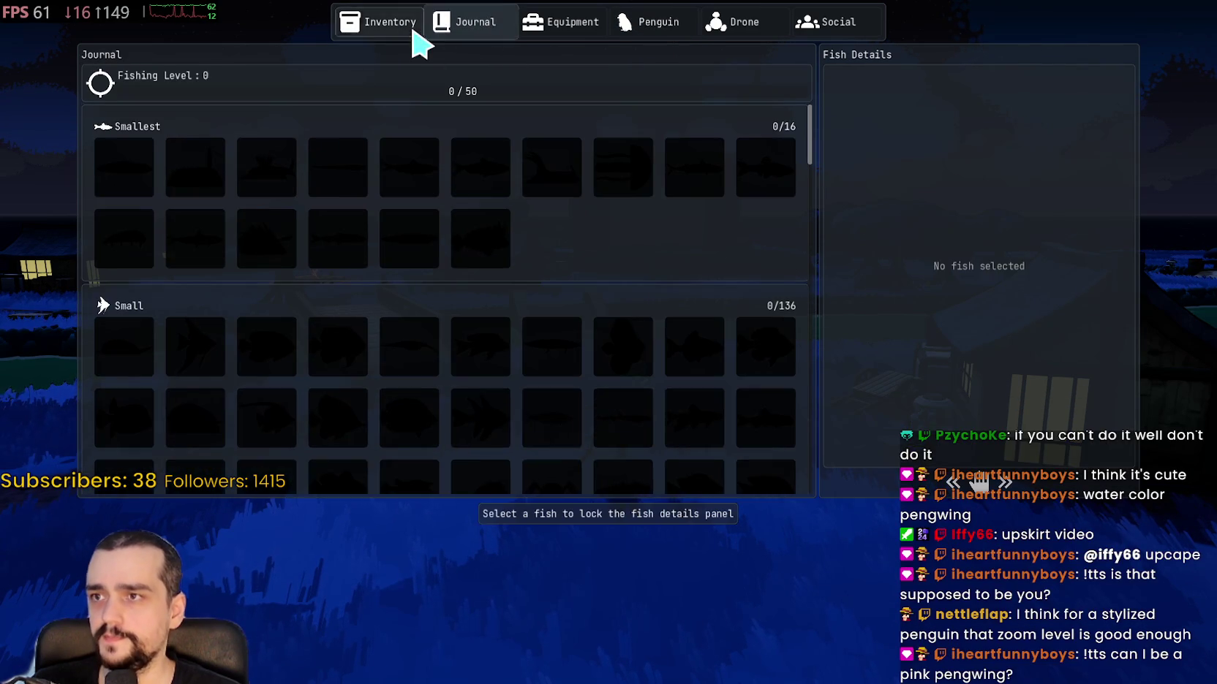
left_click(417, 30)
key("Escape")
key("w")
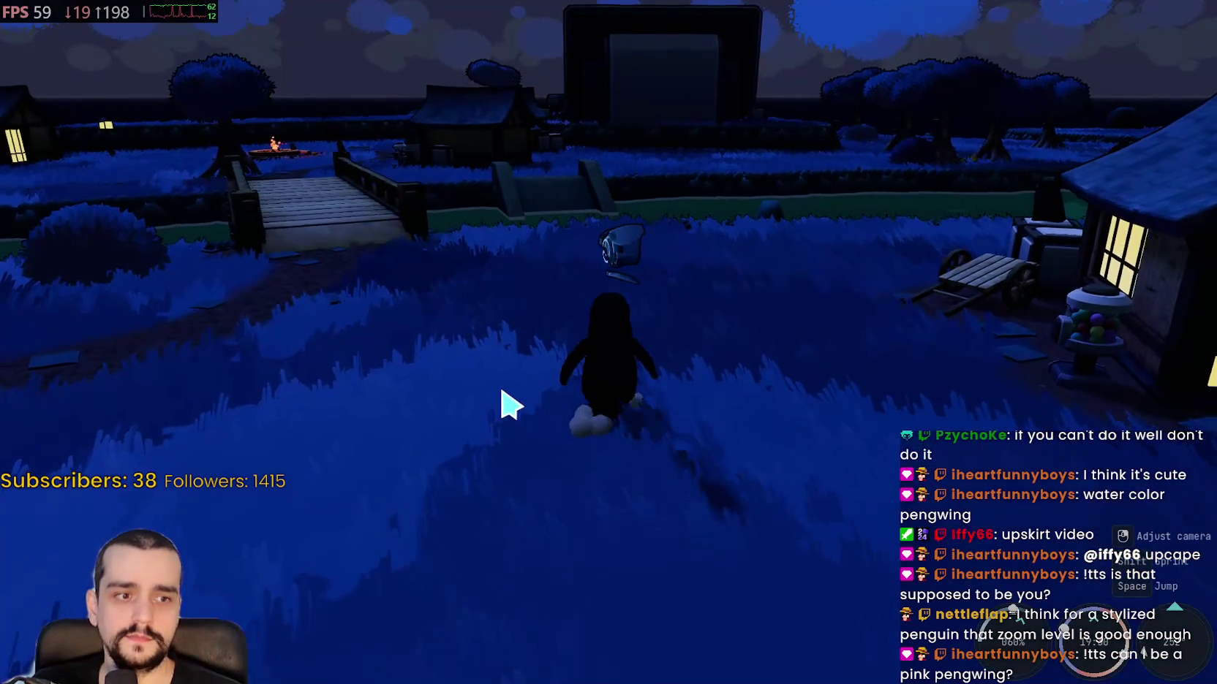
- Walk across the grass to the gumball machine and browse its vendor shop
key("w")
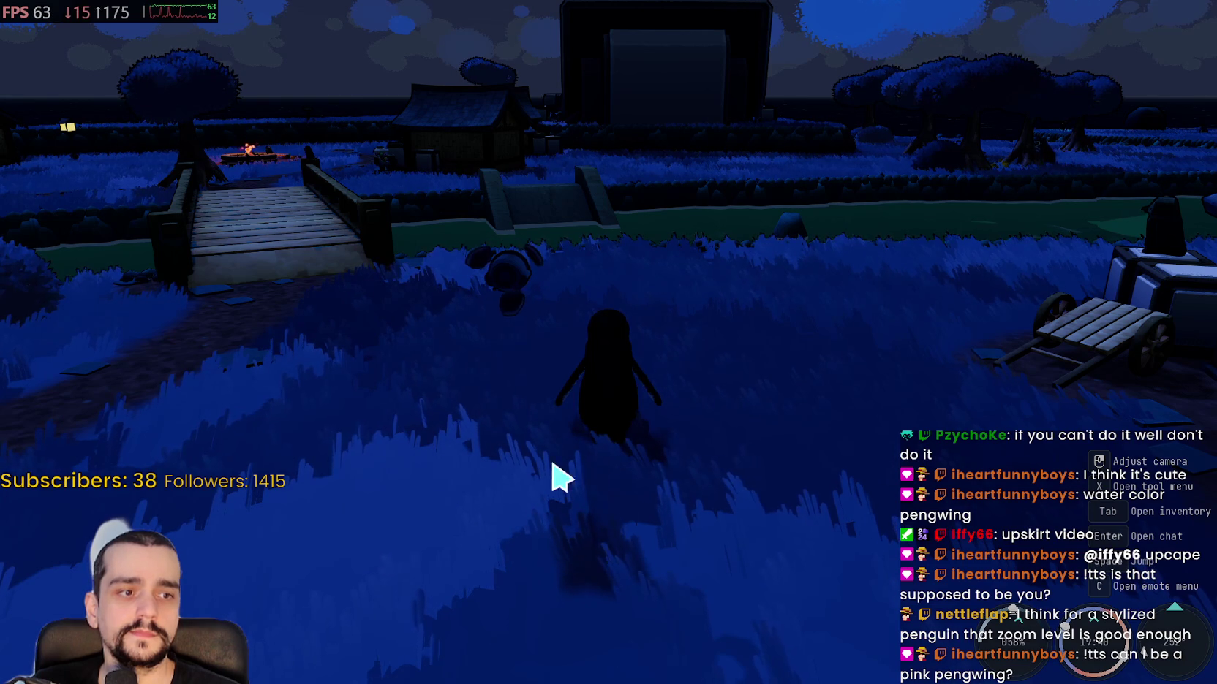
key("w")
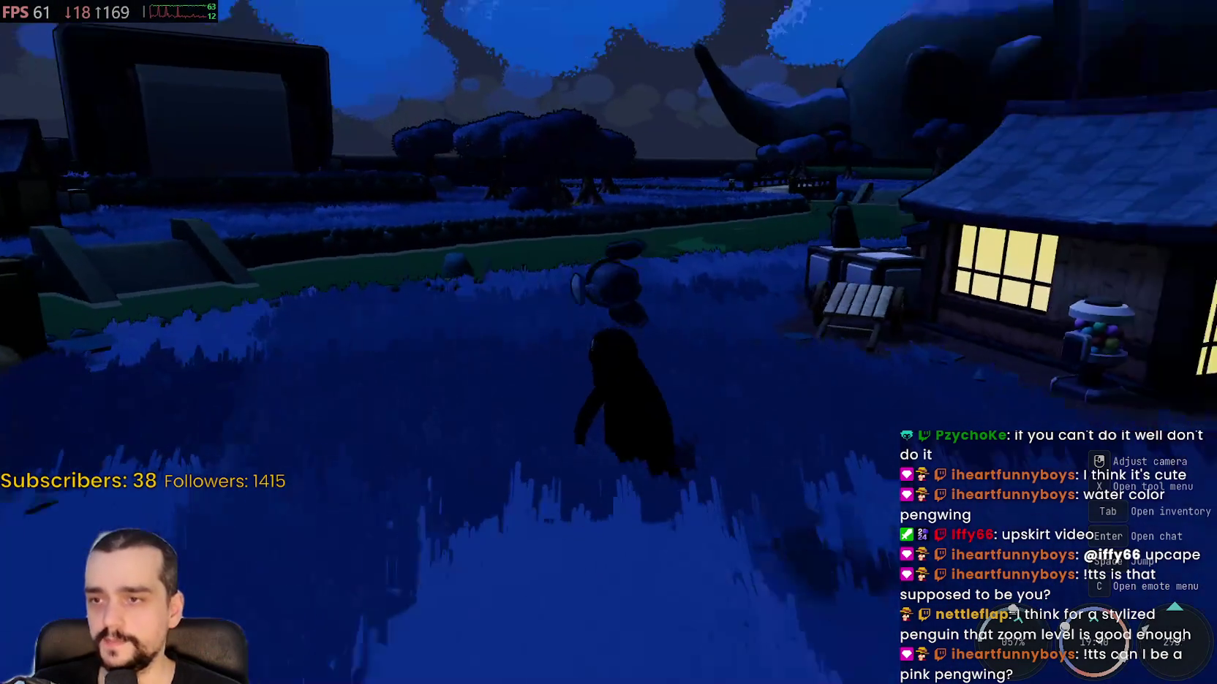
key("w")
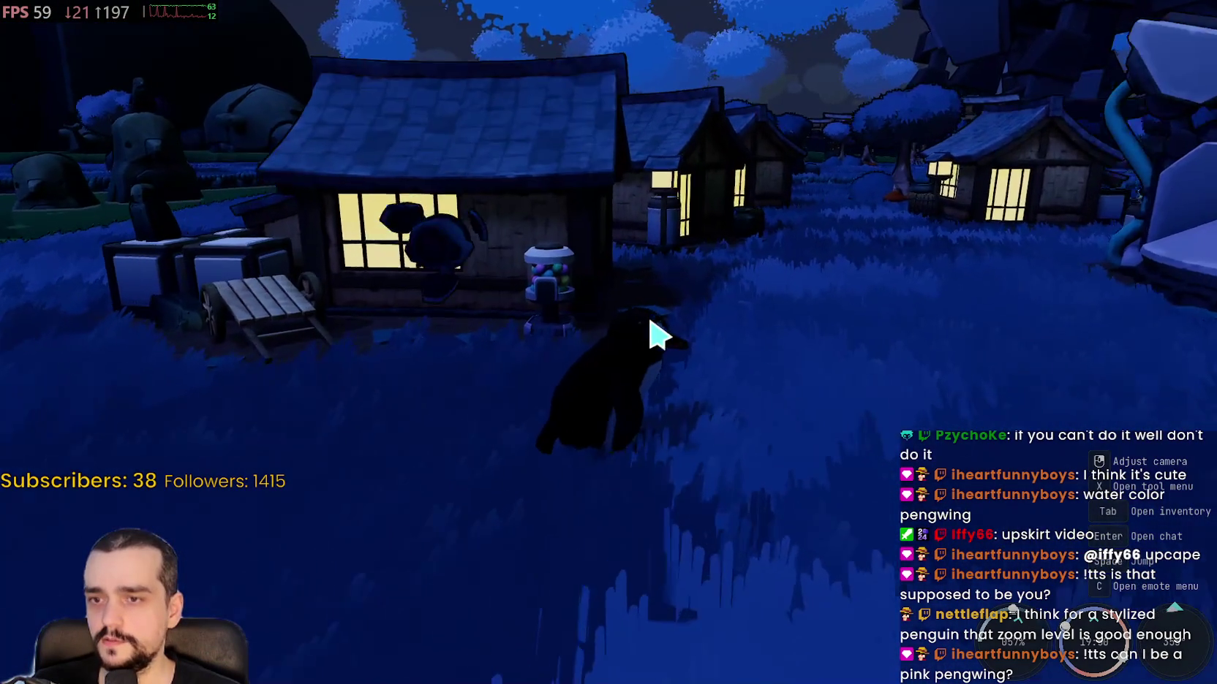
key("w")
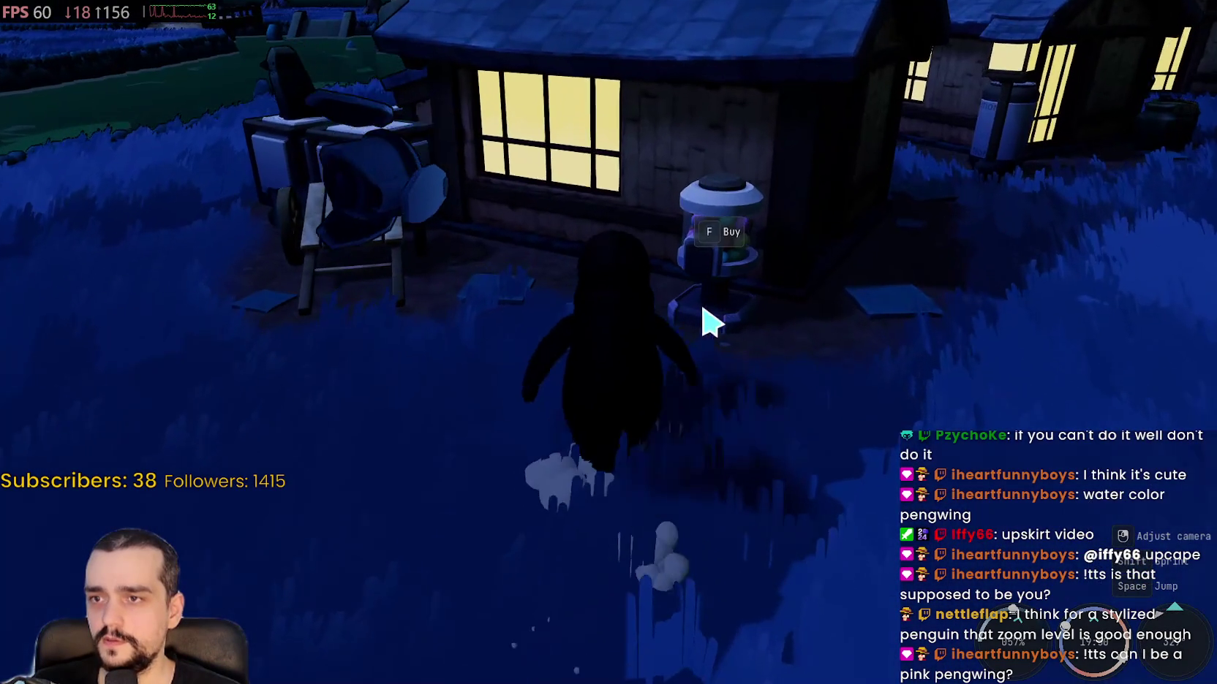
key("f")
mouse_move(221, 101)
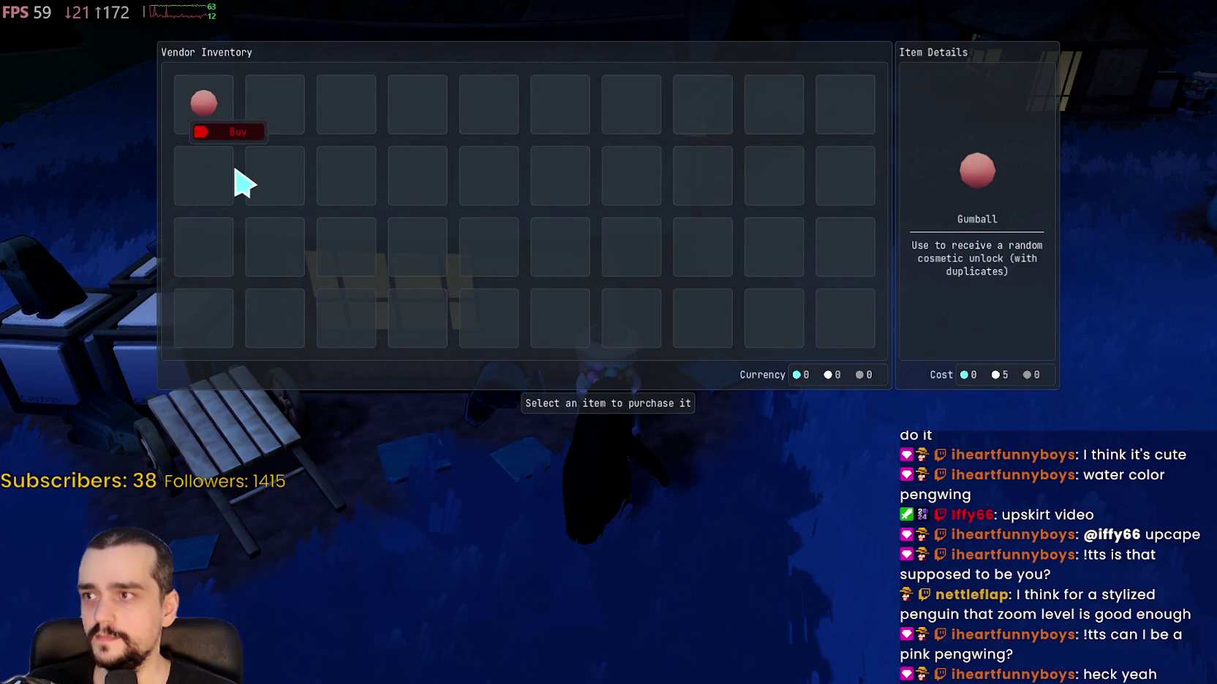
key("Escape")
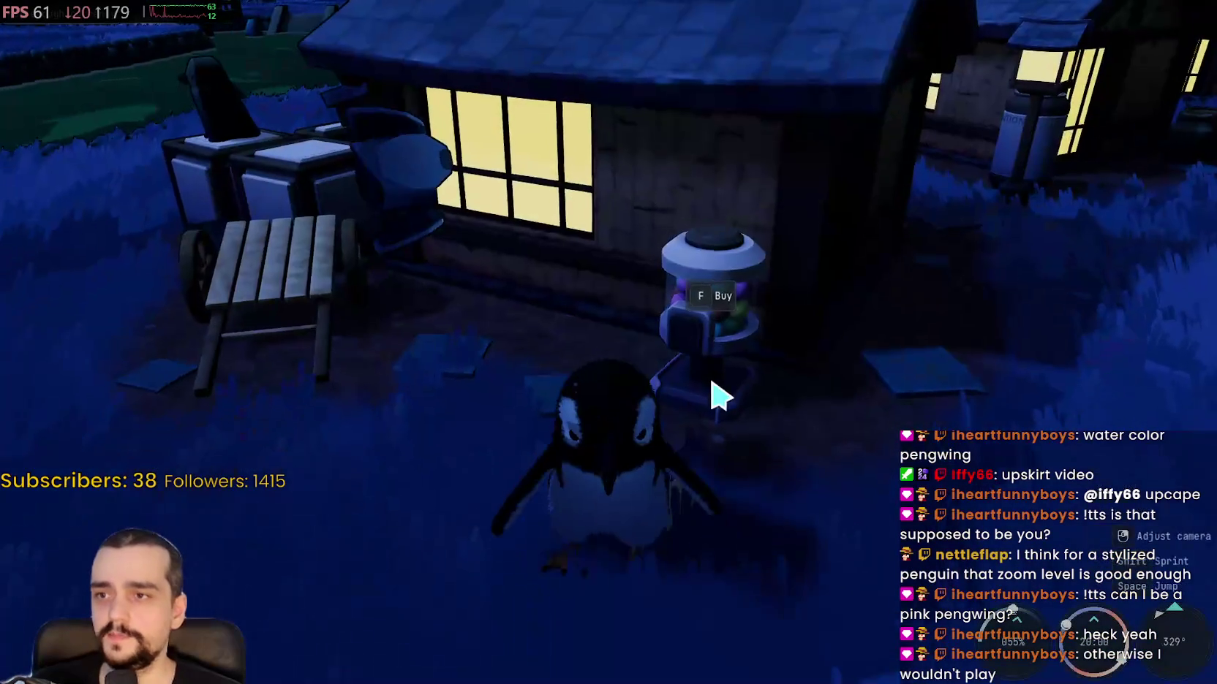
- Wander past the lit houses, then return to reopen the gumball machine's shop
key("w")
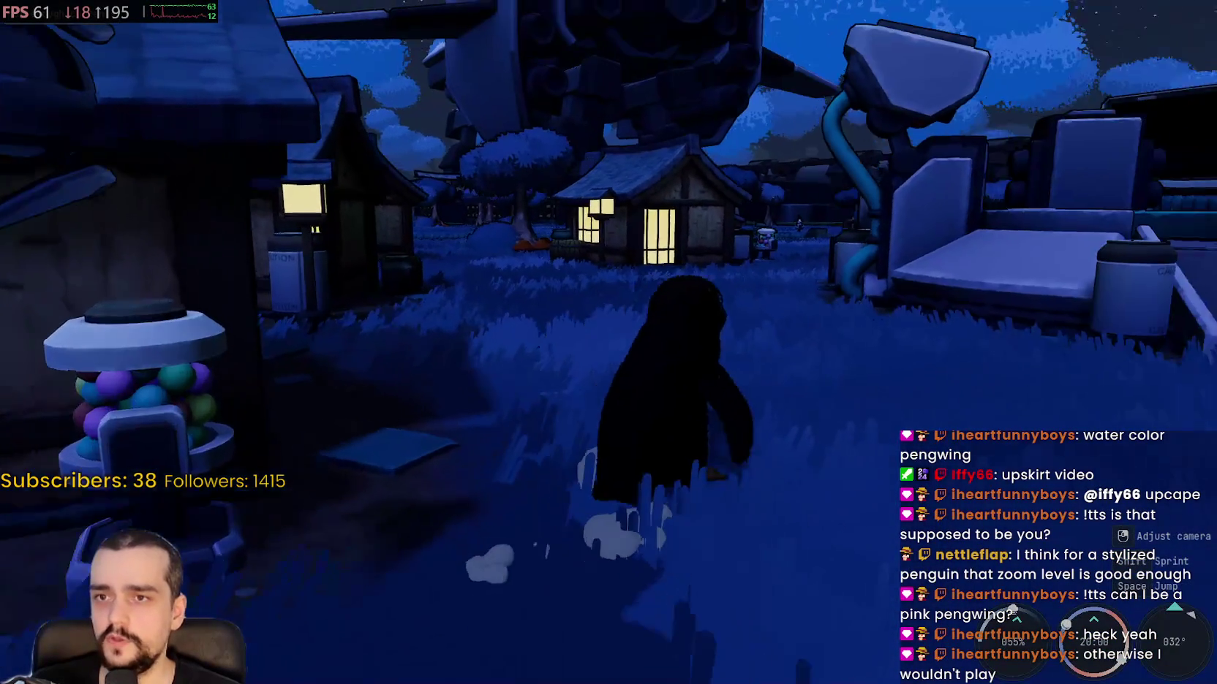
key("a")
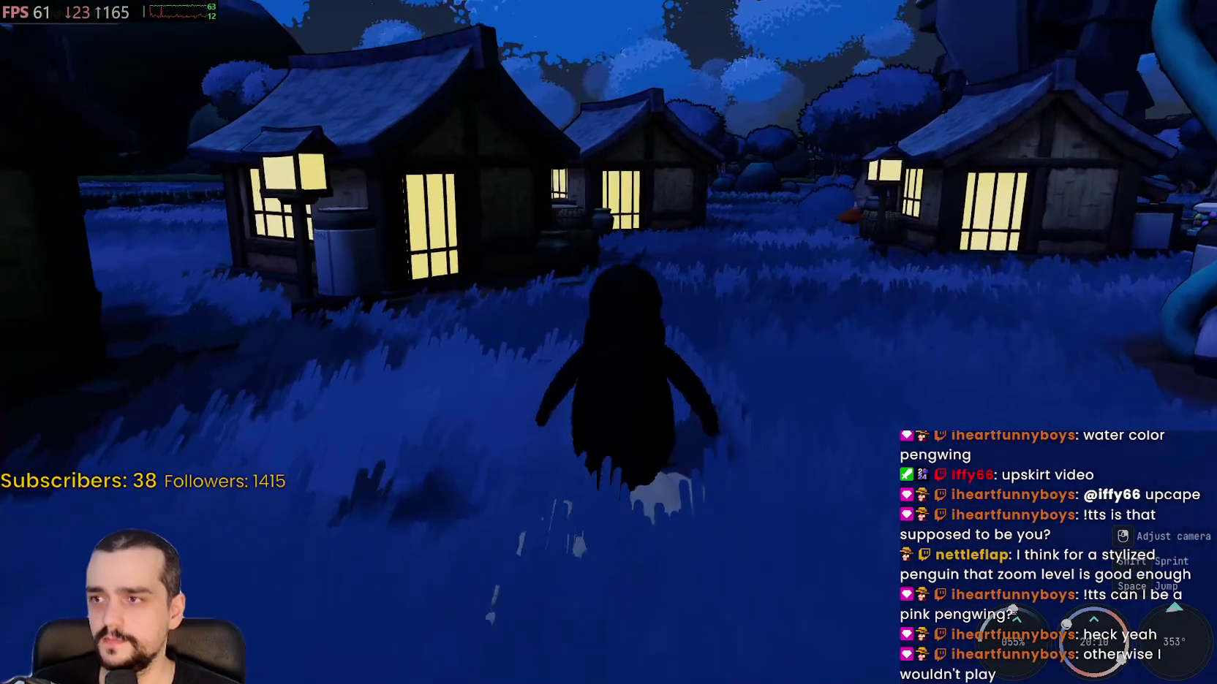
key("a")
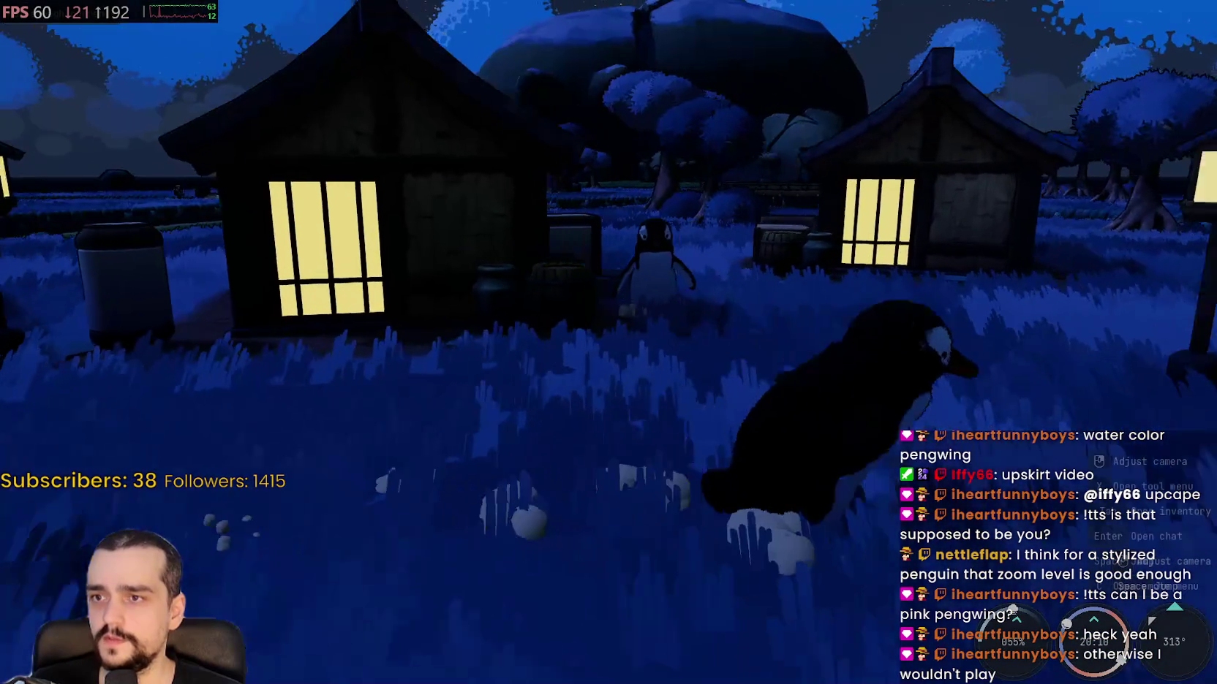
key("d")
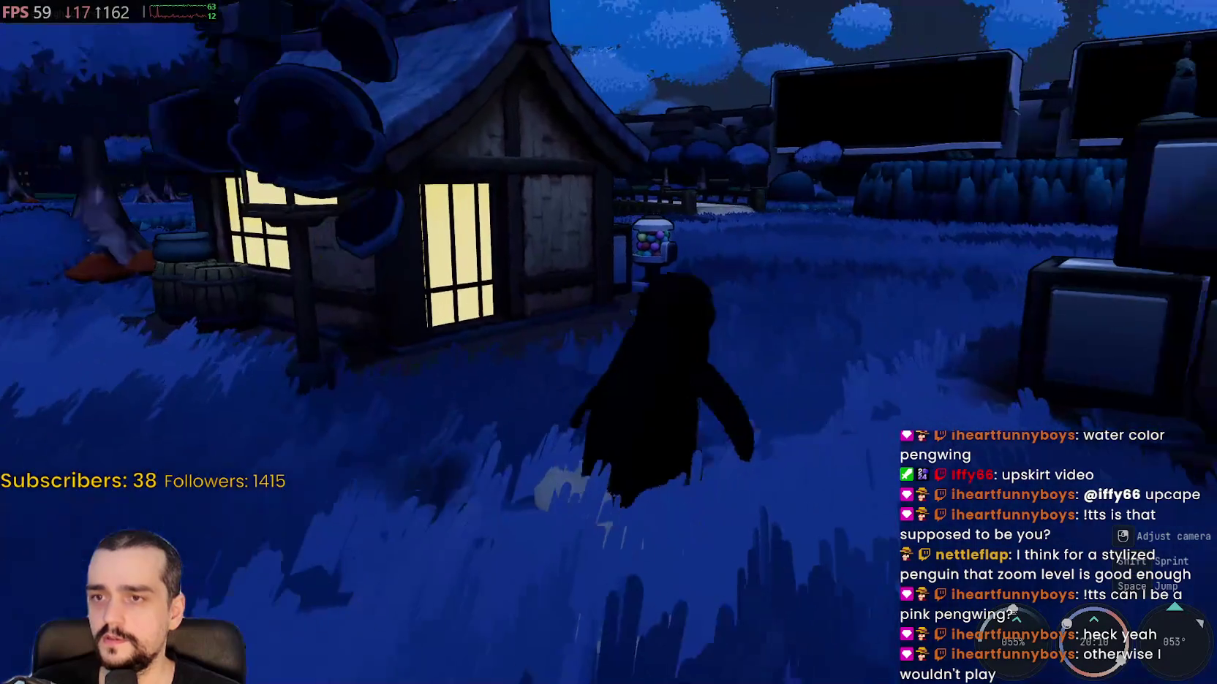
key("e")
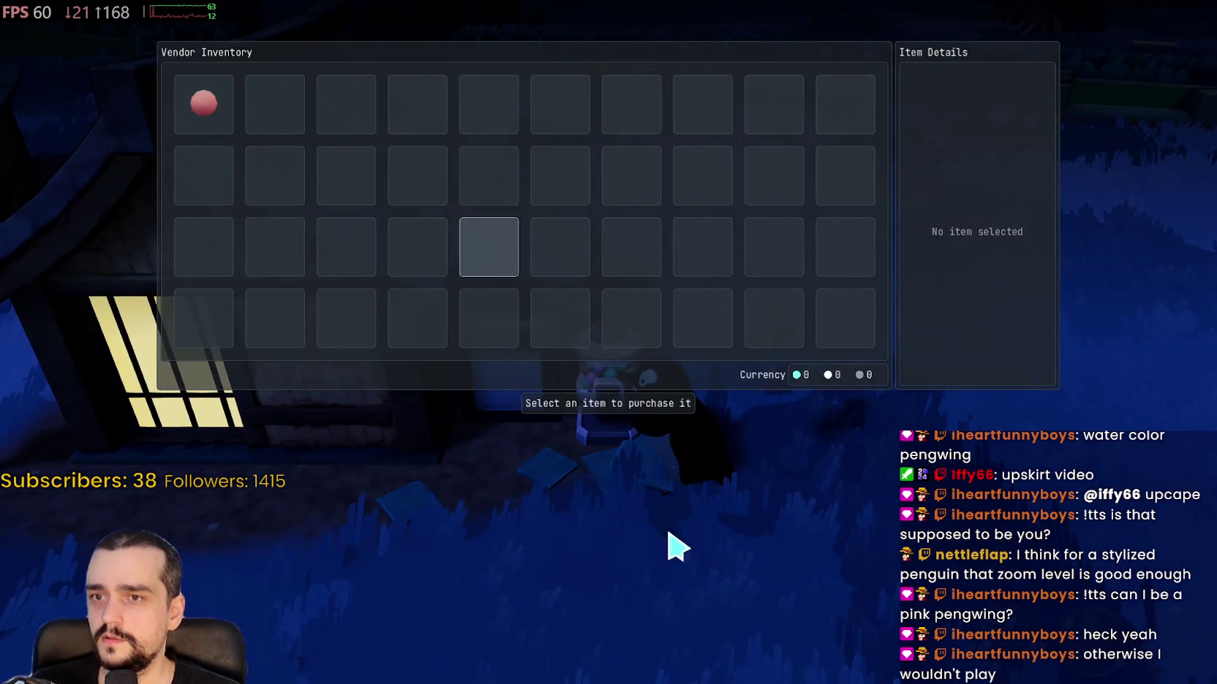
- Walk past the lamp post through the grass onto the bridge and open the inventory
key("s")
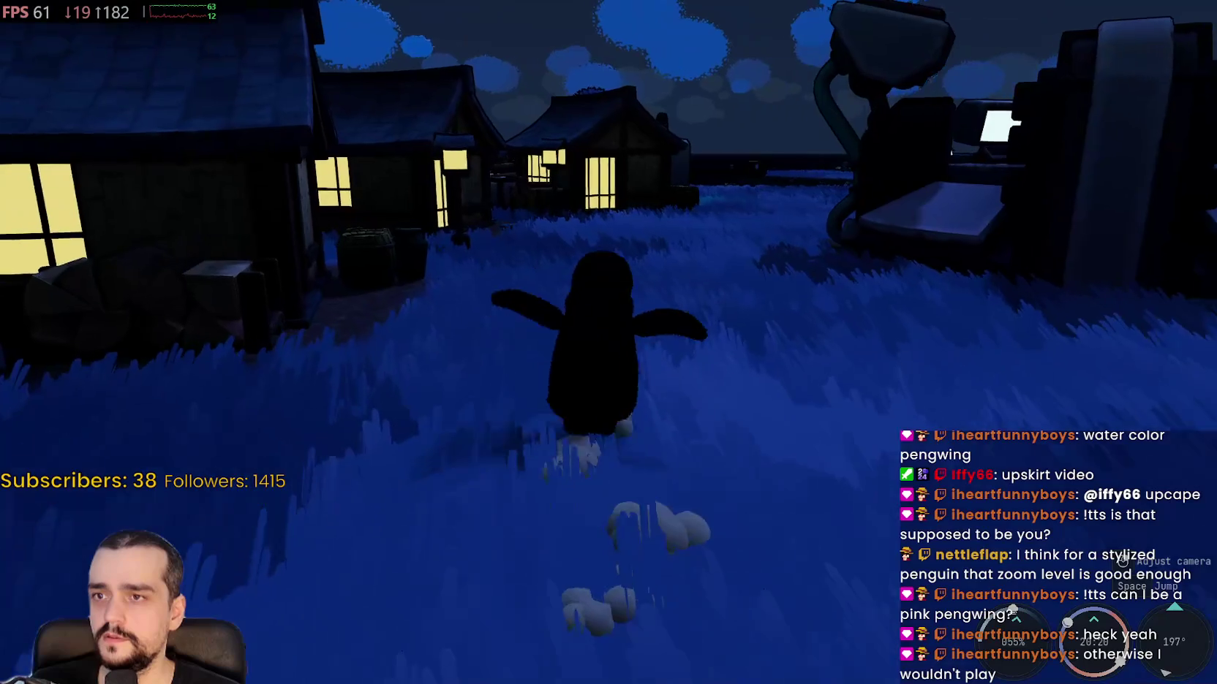
key("a")
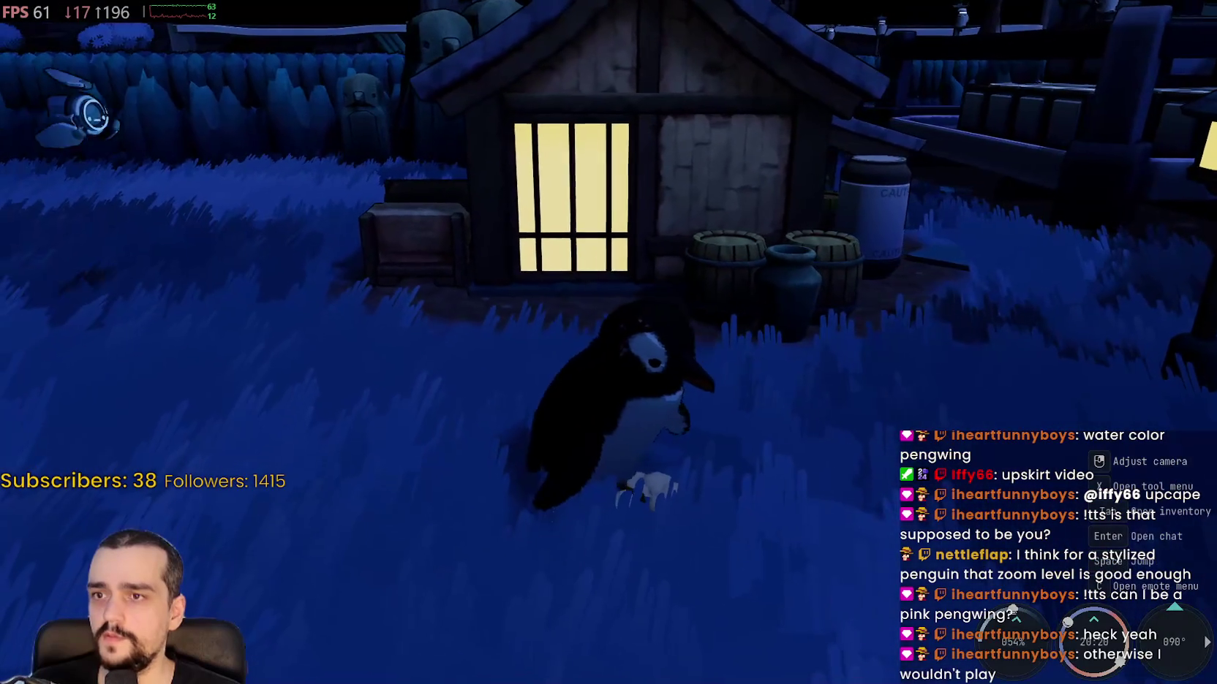
key("w")
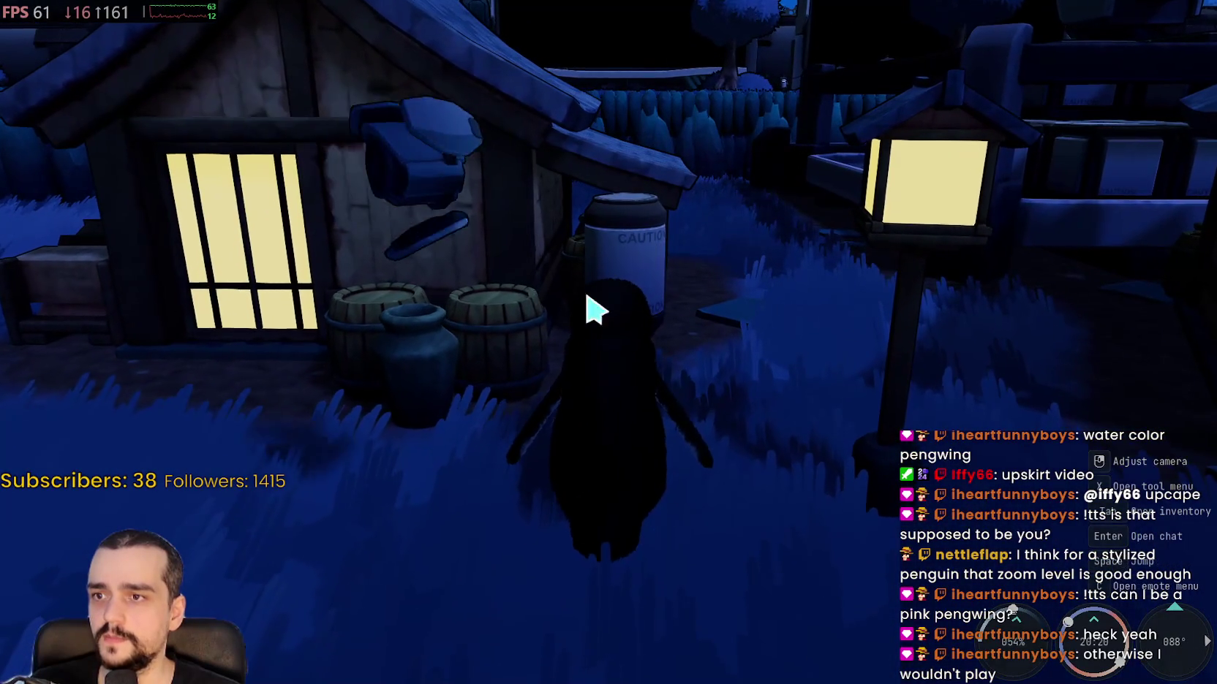
key("d")
key("w")
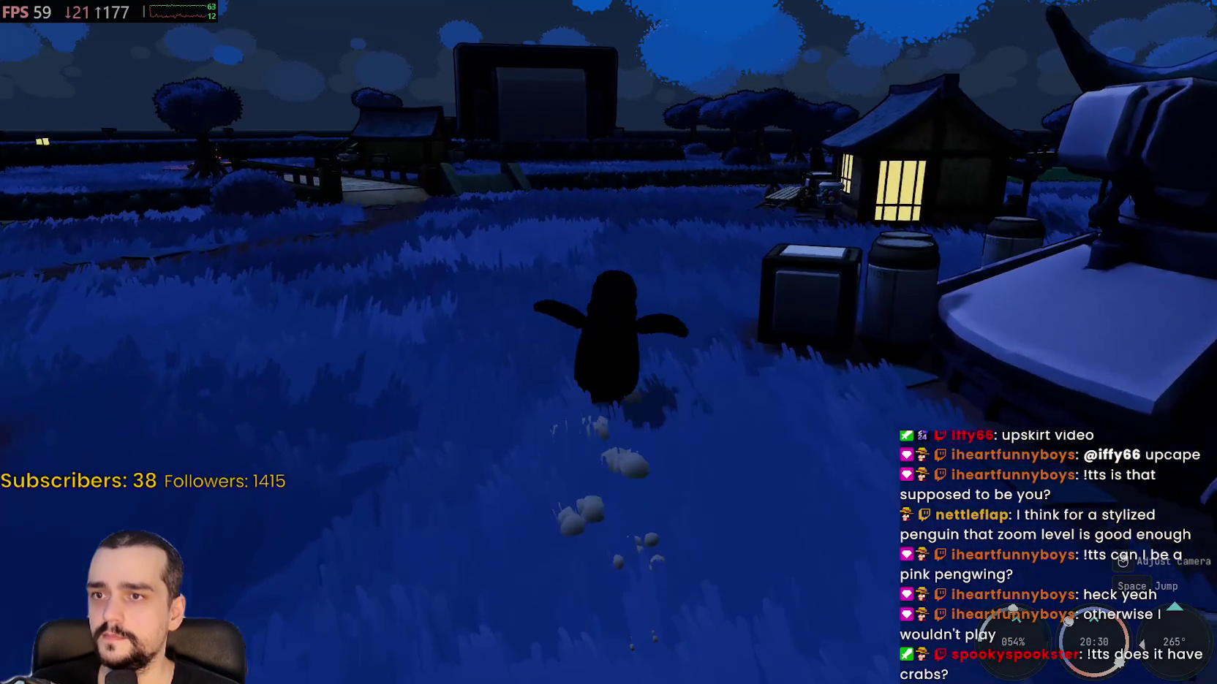
key("a")
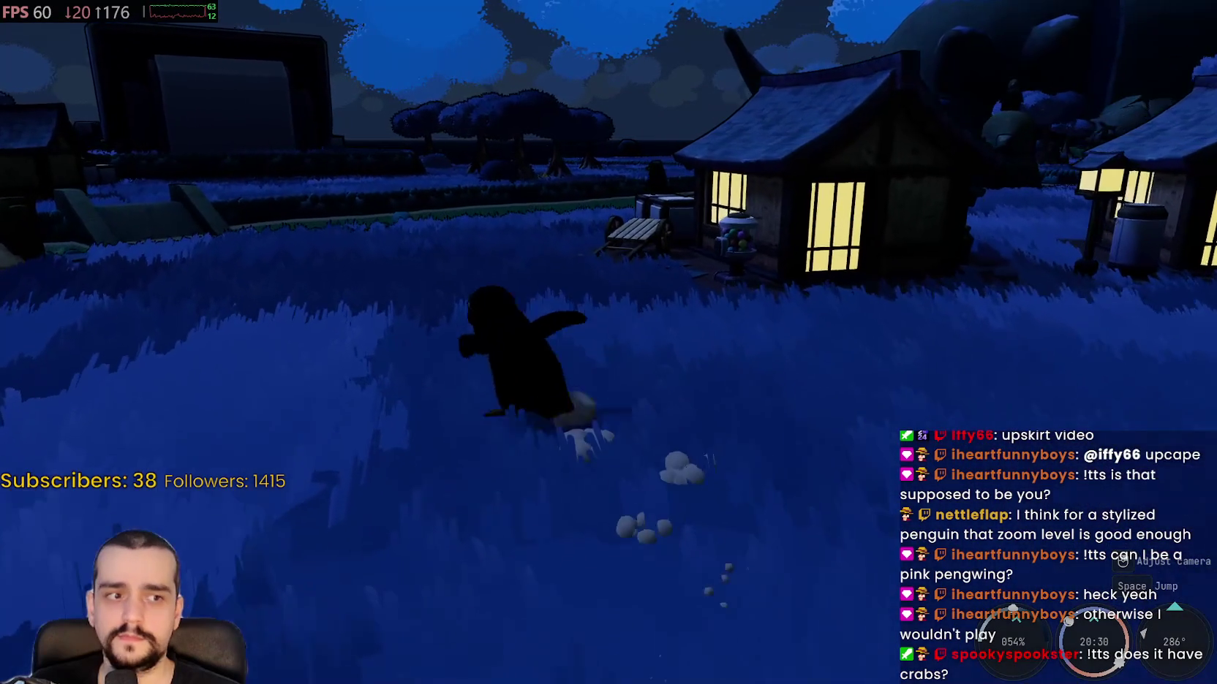
key("w")
key("w")
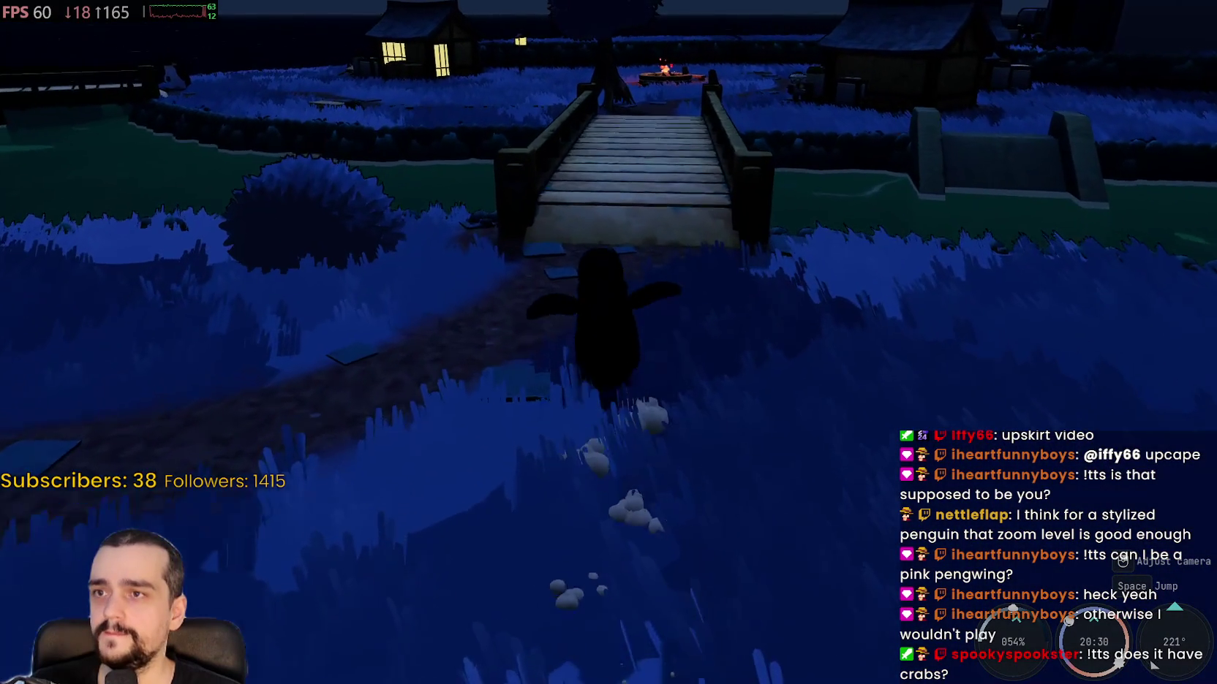
key("a")
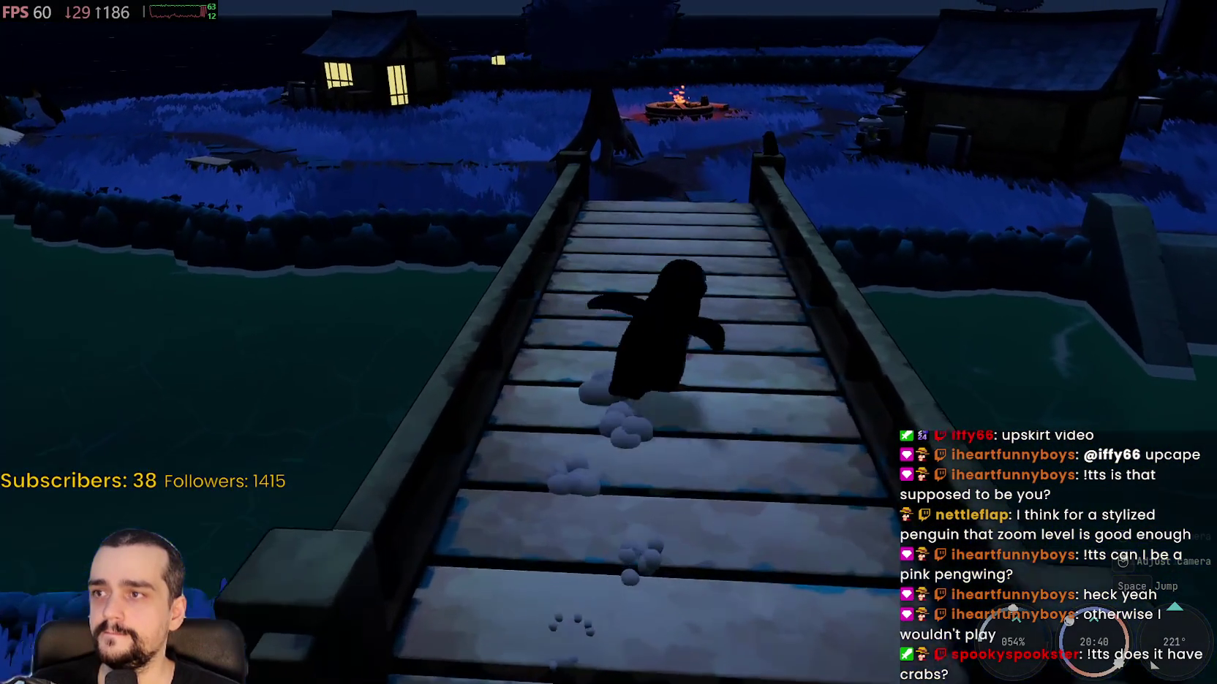
key("s")
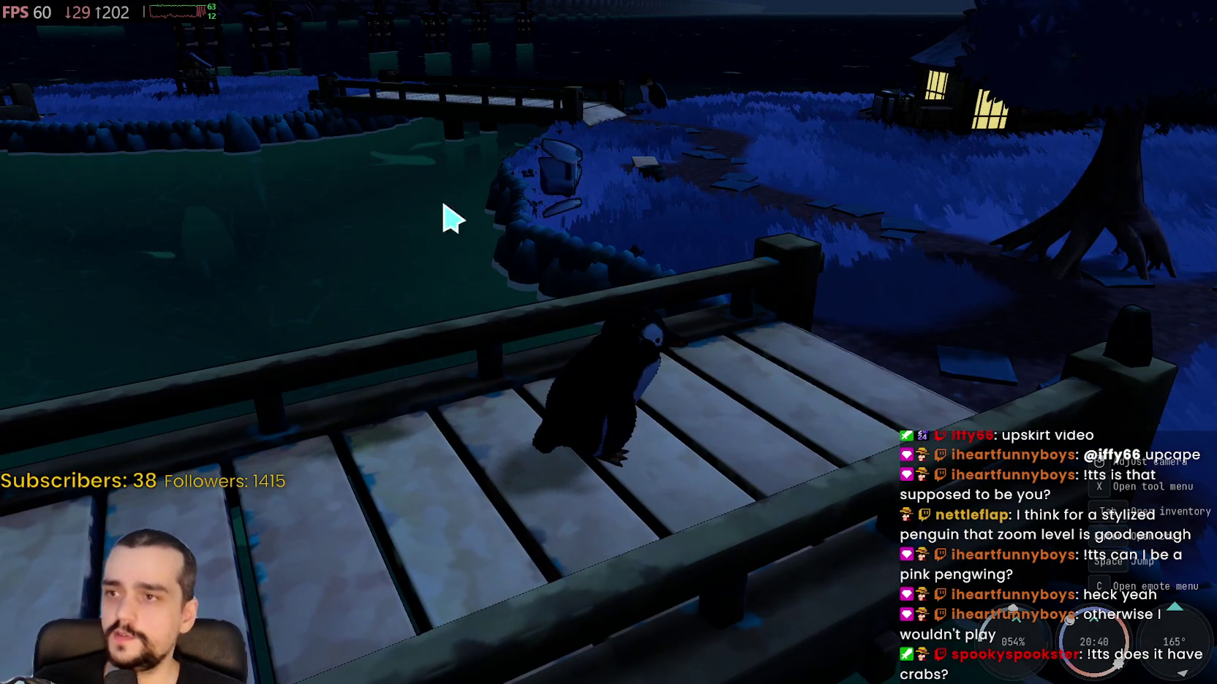
key("Tab")
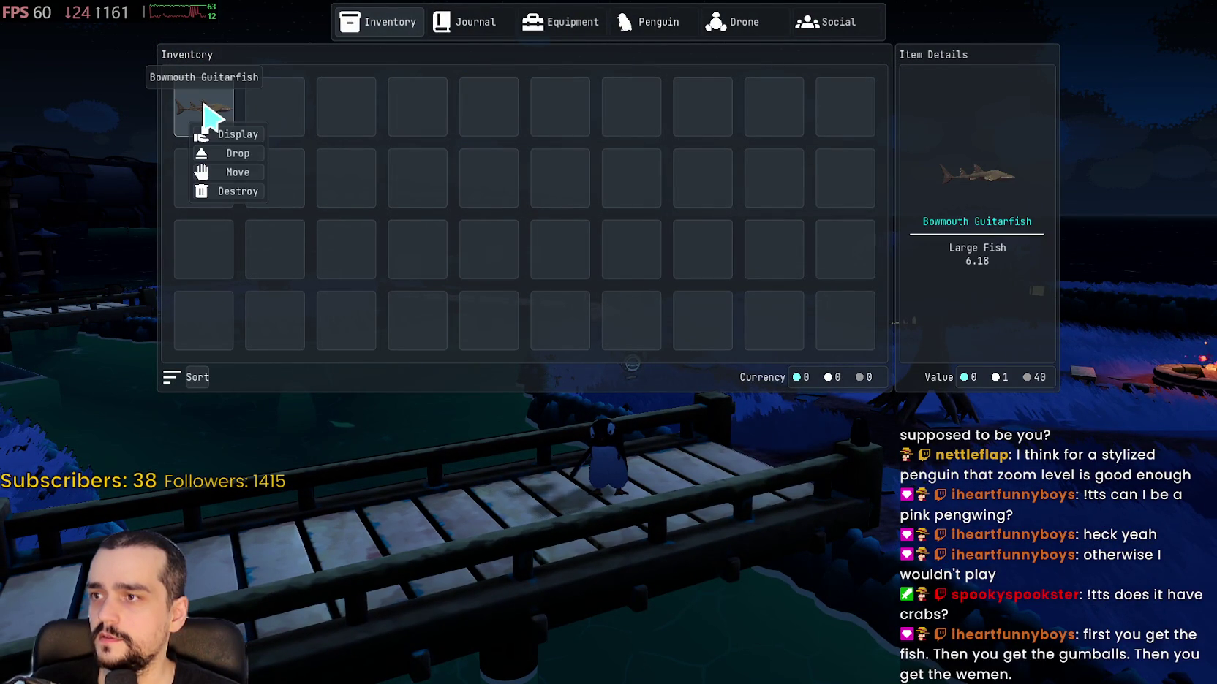
- Display the Bowmouth Guitarfish, put it away, then walk off the bridge onto the grass
left_click(245, 134)
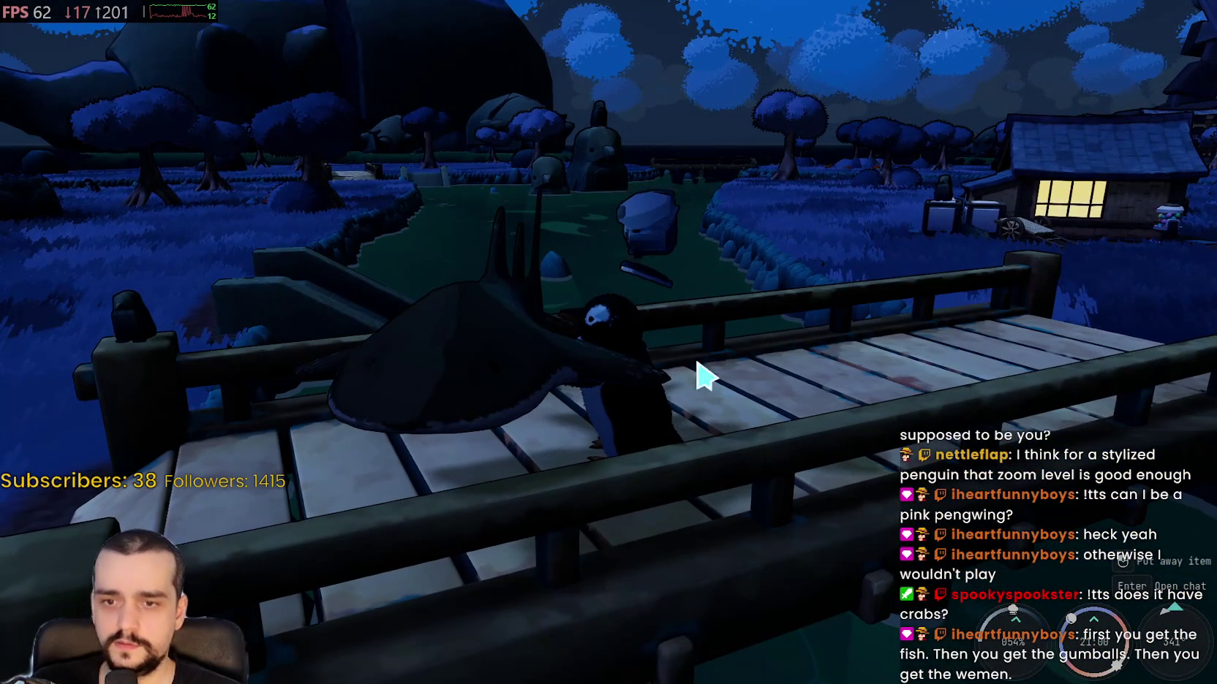
right_click(713, 387)
key("w")
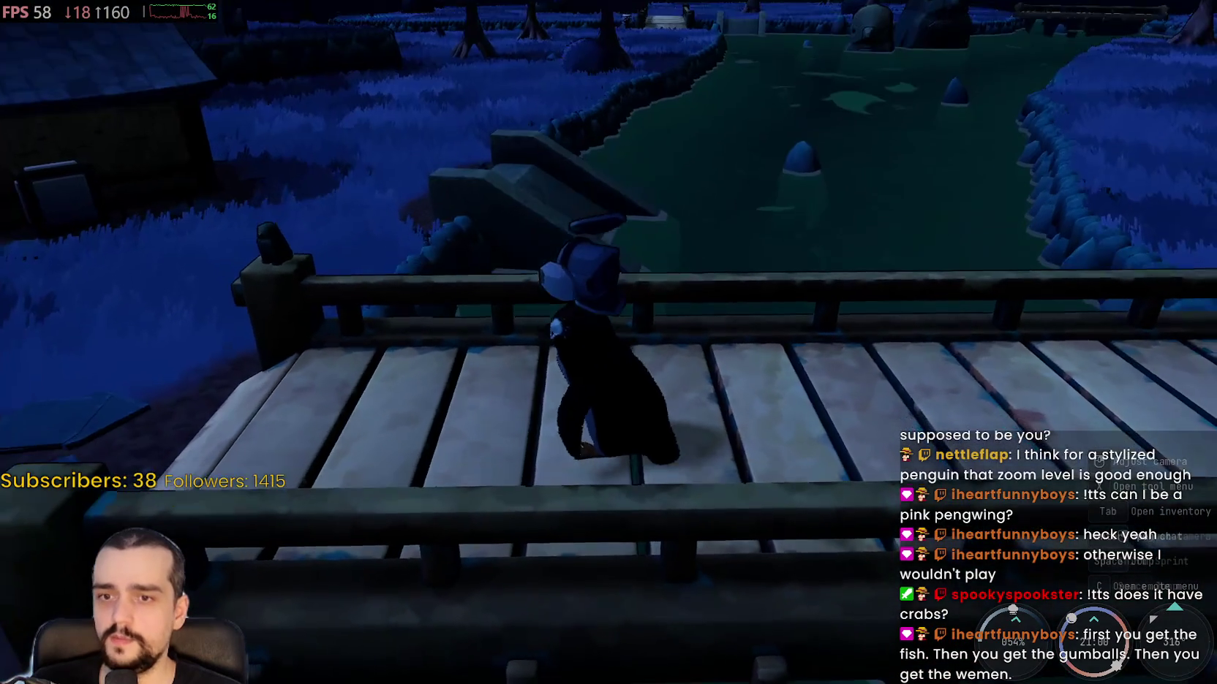
key("w")
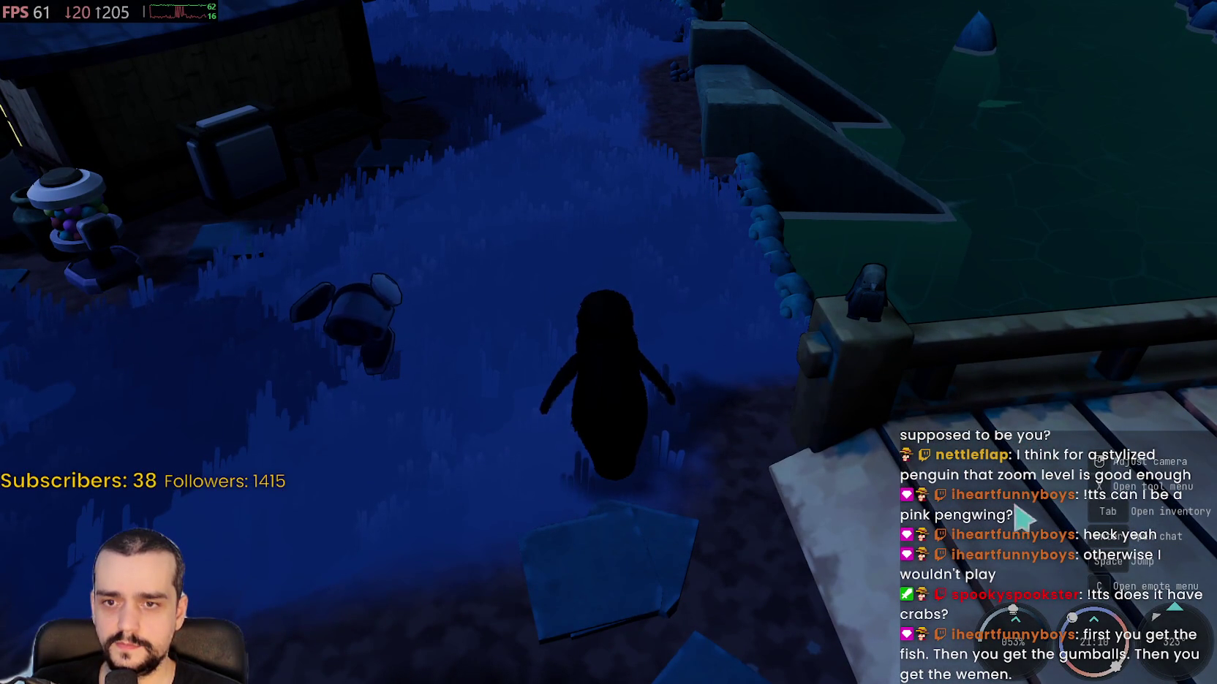
- Equip the fishing rod and walk out along the pond's stone wall toward the water
key("x")
key("x")
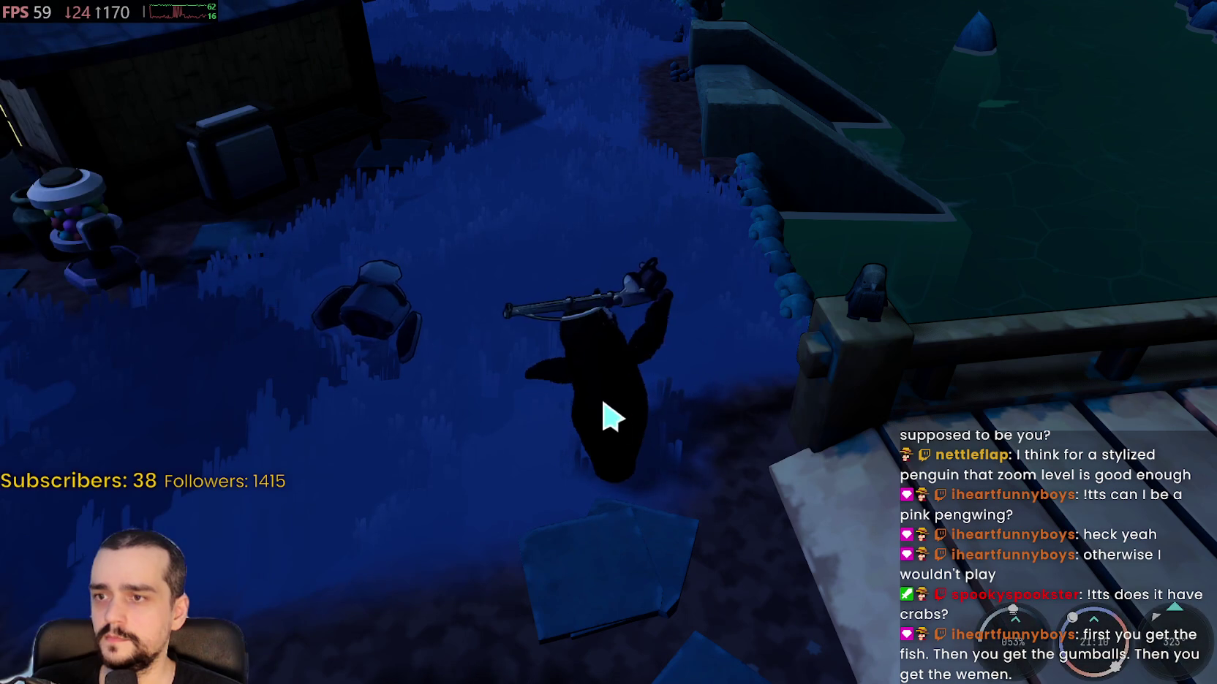
key("w")
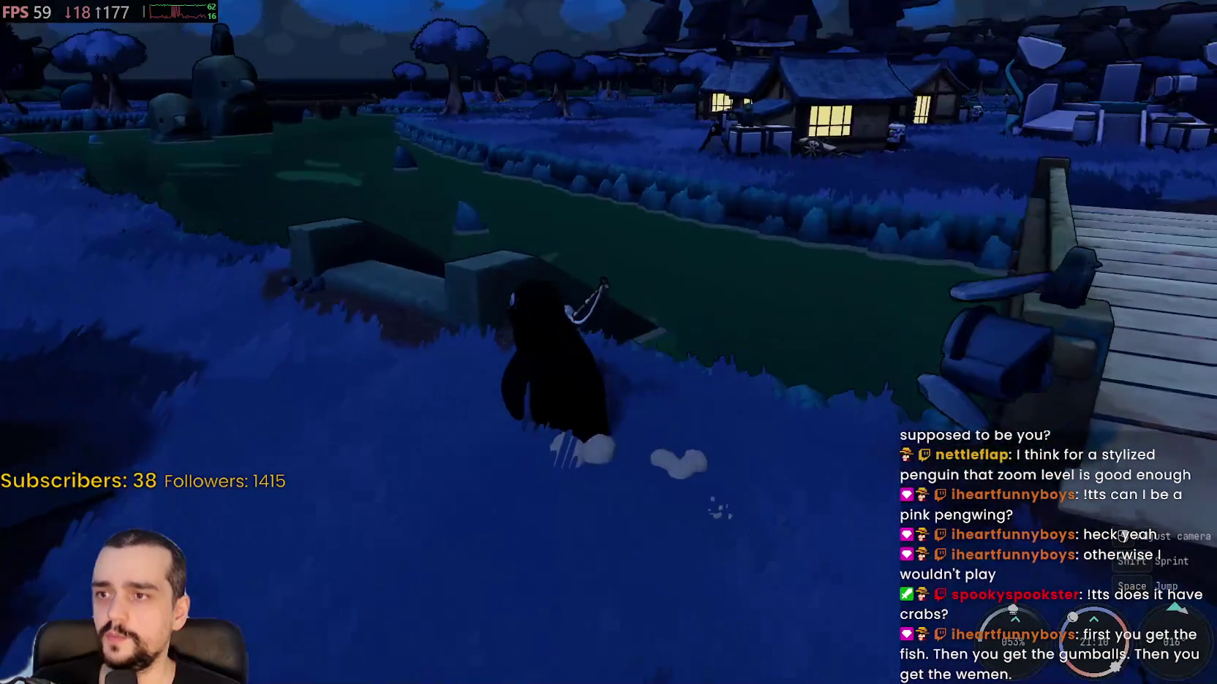
key("w")
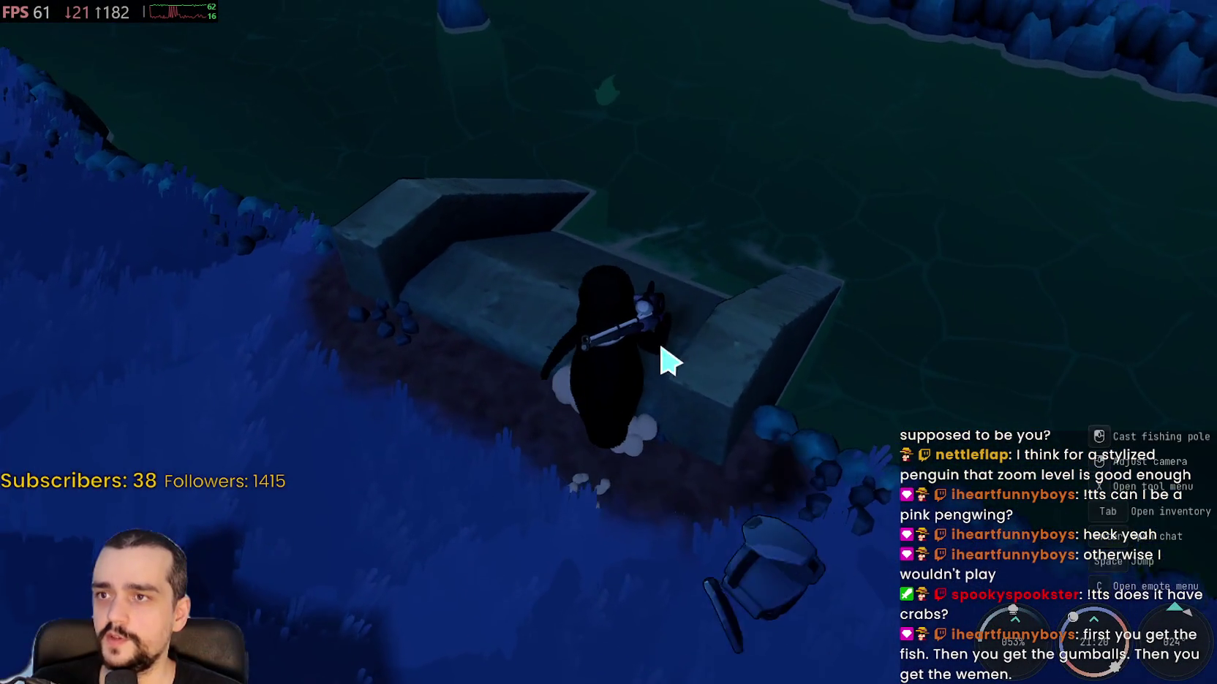
key("w")
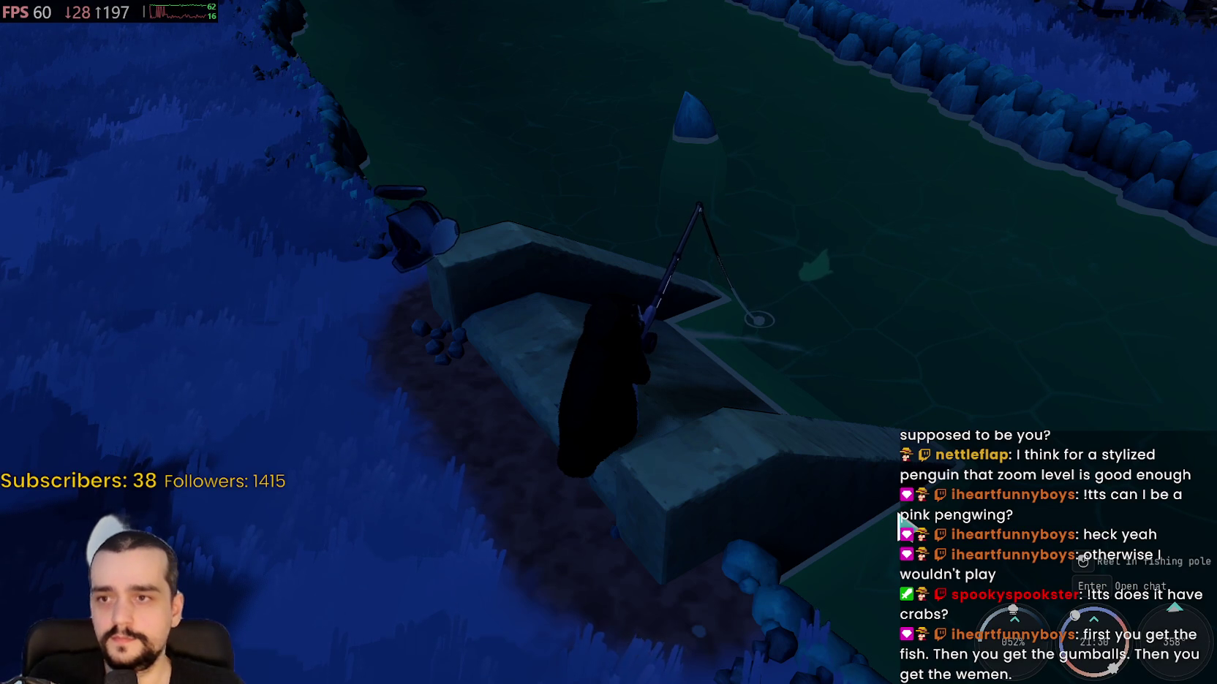
- Cast into the pond, hook the bite, and land a Peacock Mantis Shrimp via the arrow sequence
scroll(882, 460, "up", 5)
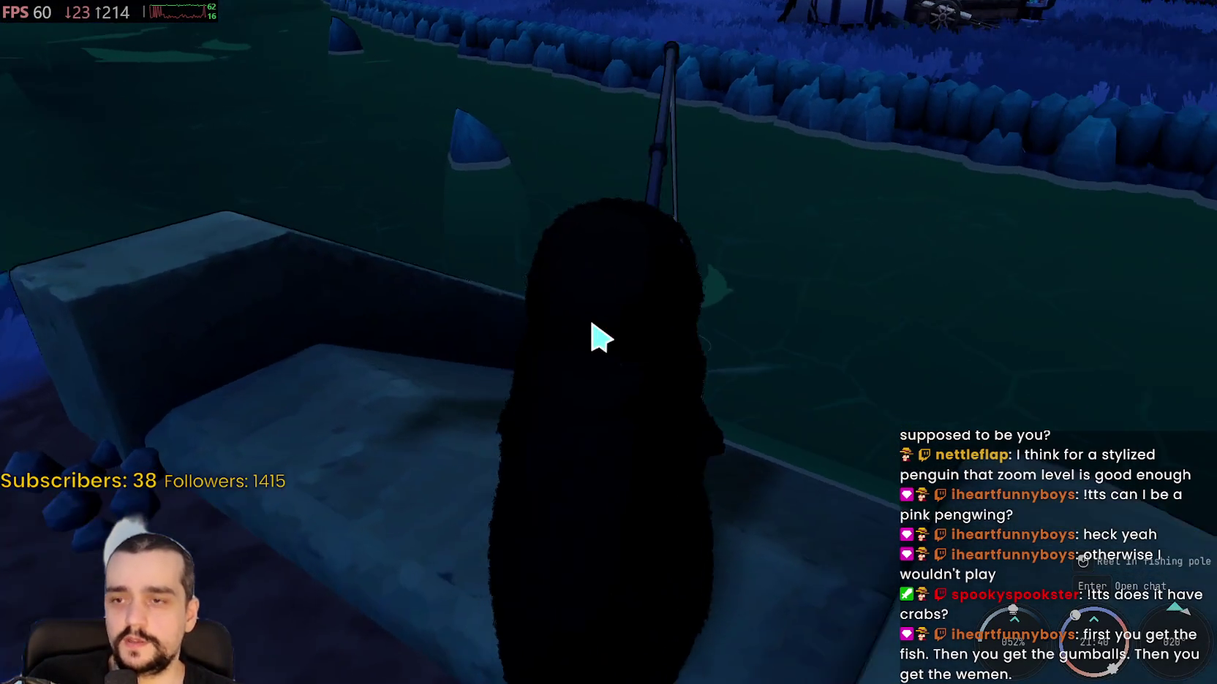
scroll(592, 325, "up", 3)
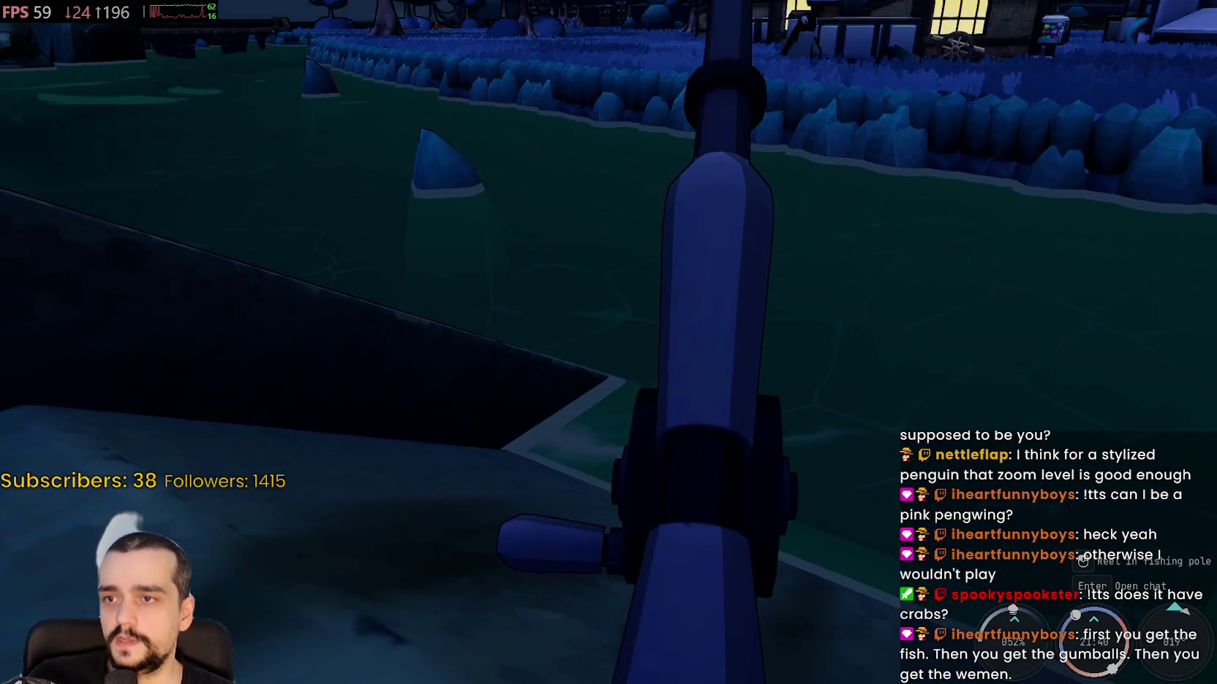
mouse_move(608, 342)
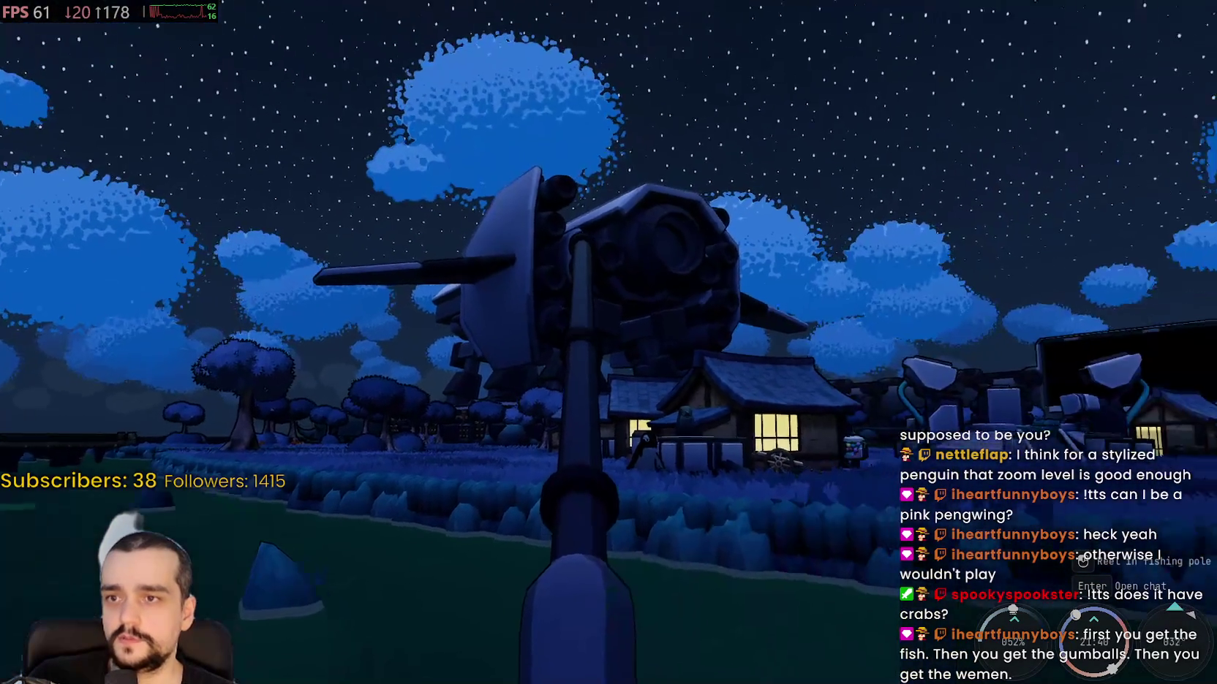
scroll(609, 342, "down", 3)
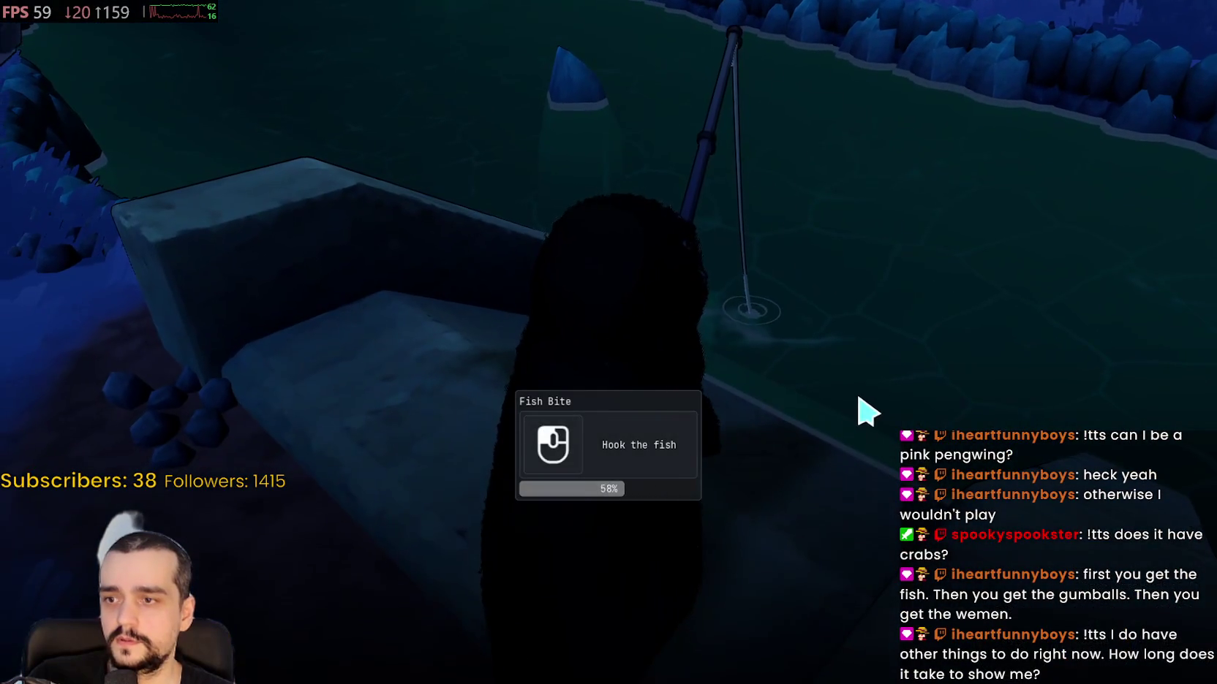
left_click(868, 411)
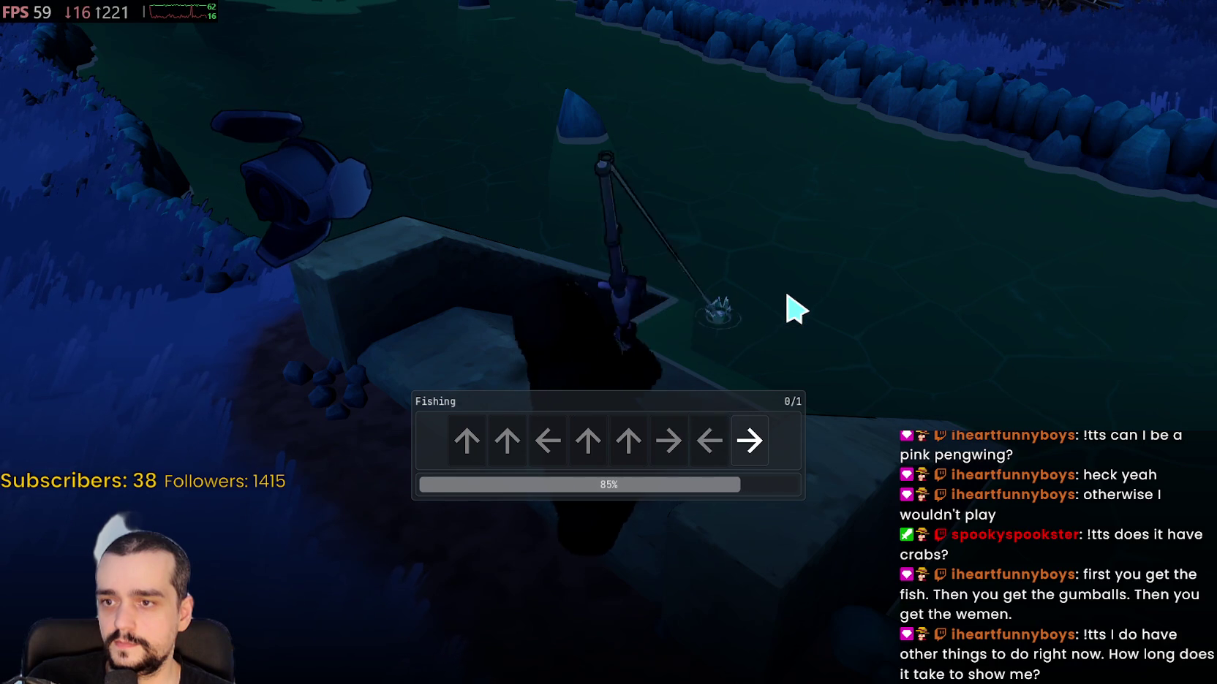
key("Right")
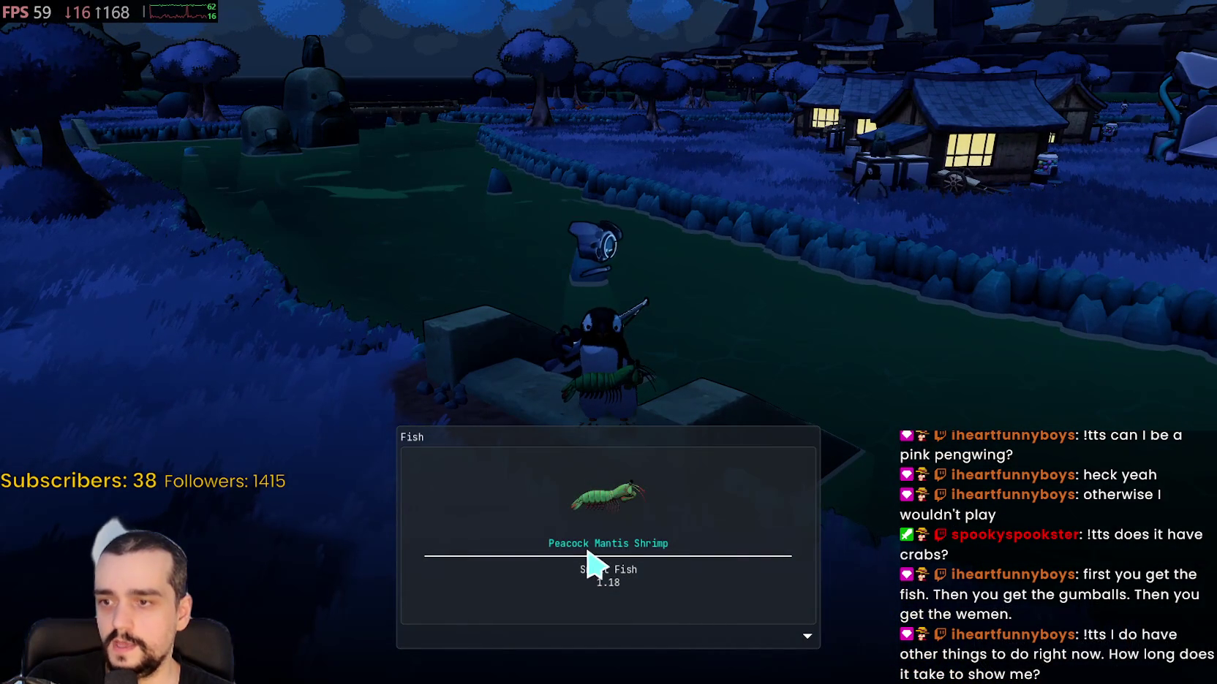
left_click(811, 622)
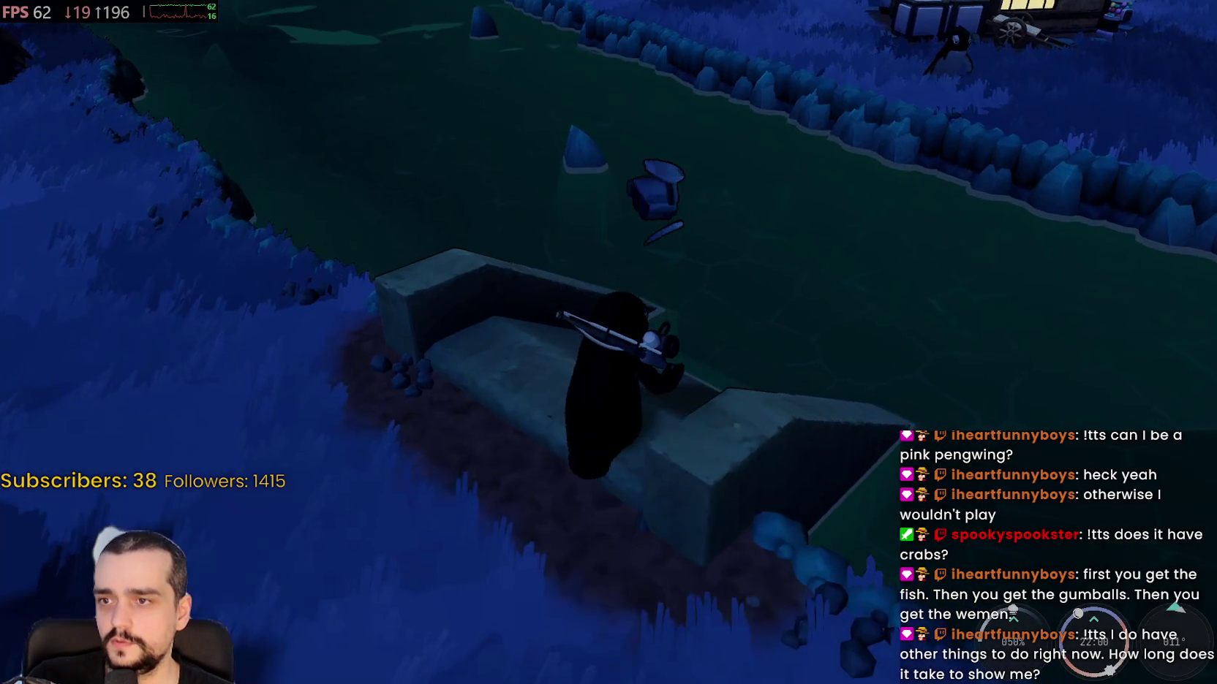
- Step back into the grass and open the game Settings from the pause menu
key("w")
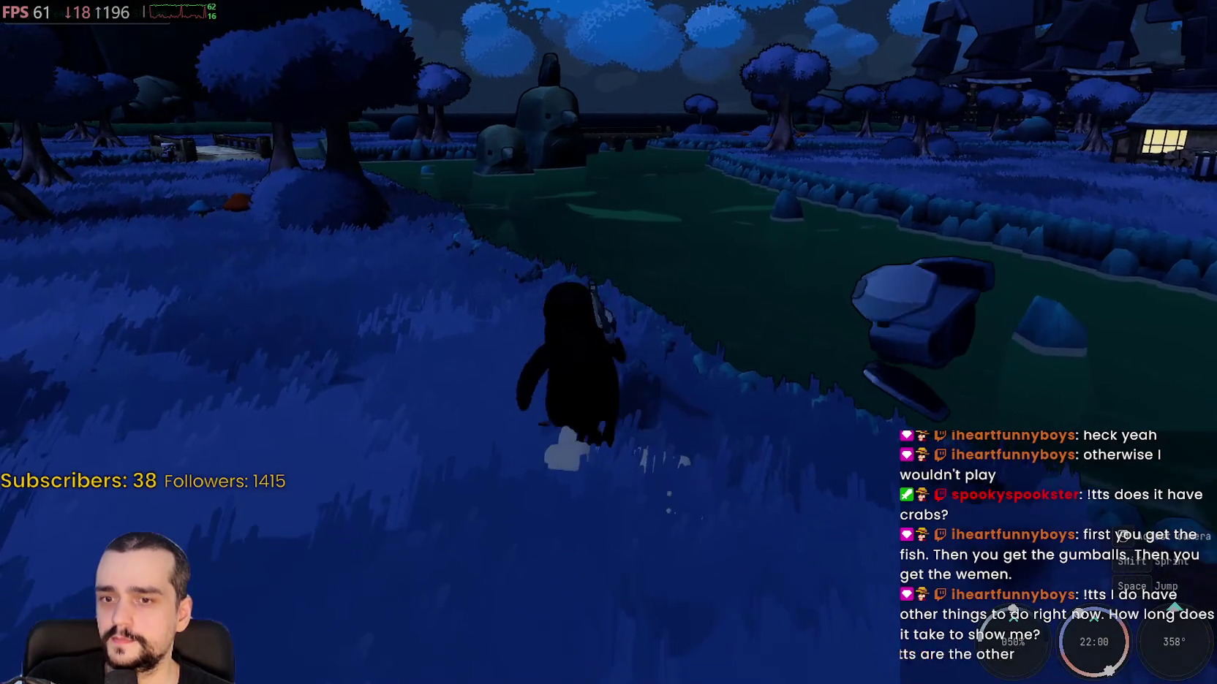
key("Escape")
left_click(611, 333)
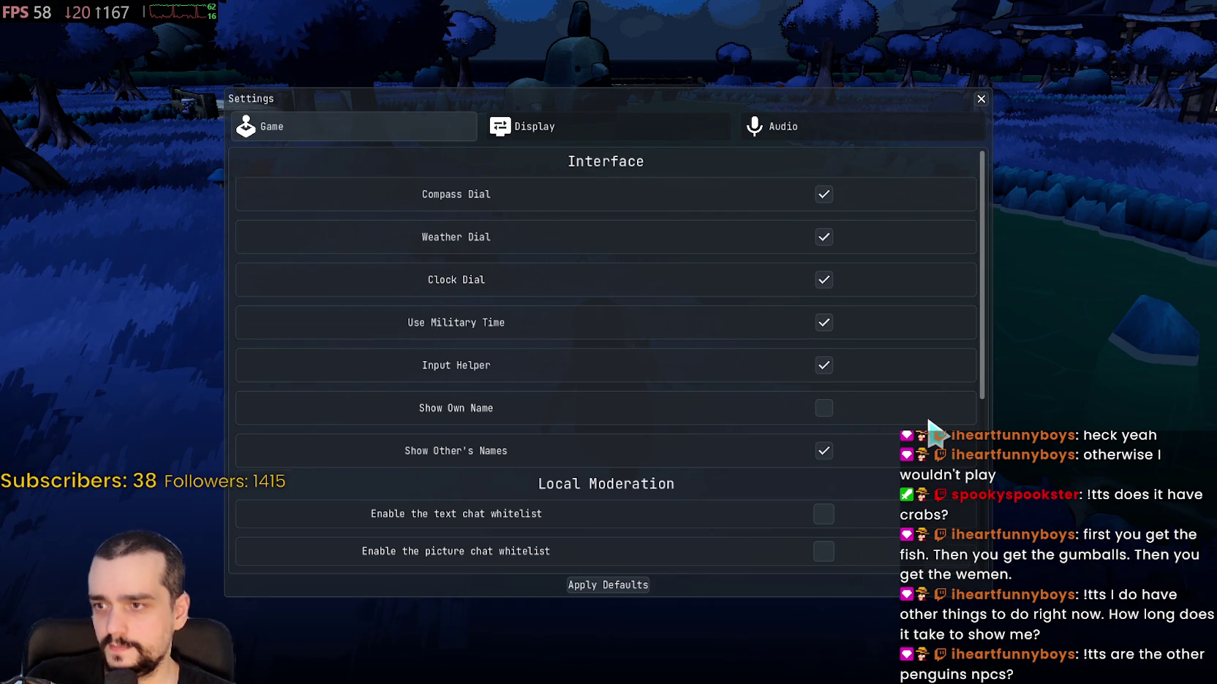
scroll(928, 421, "down", 3)
scroll(928, 422, "down", 2)
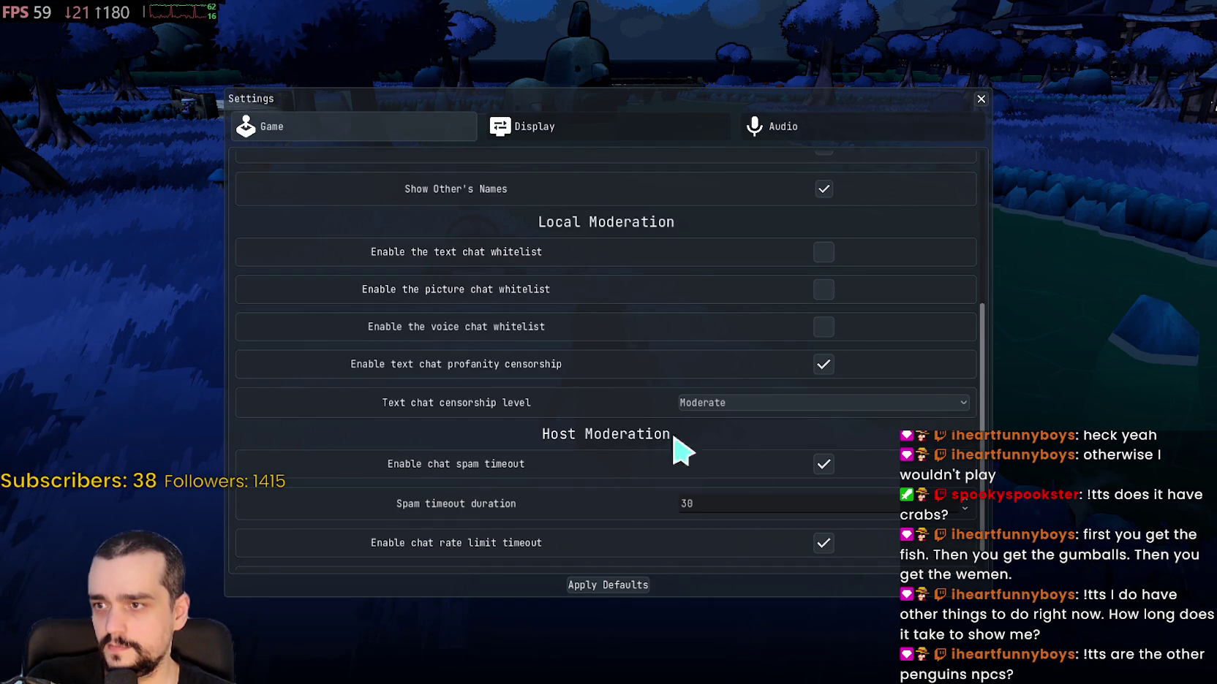
scroll(525, 307, "down", 1)
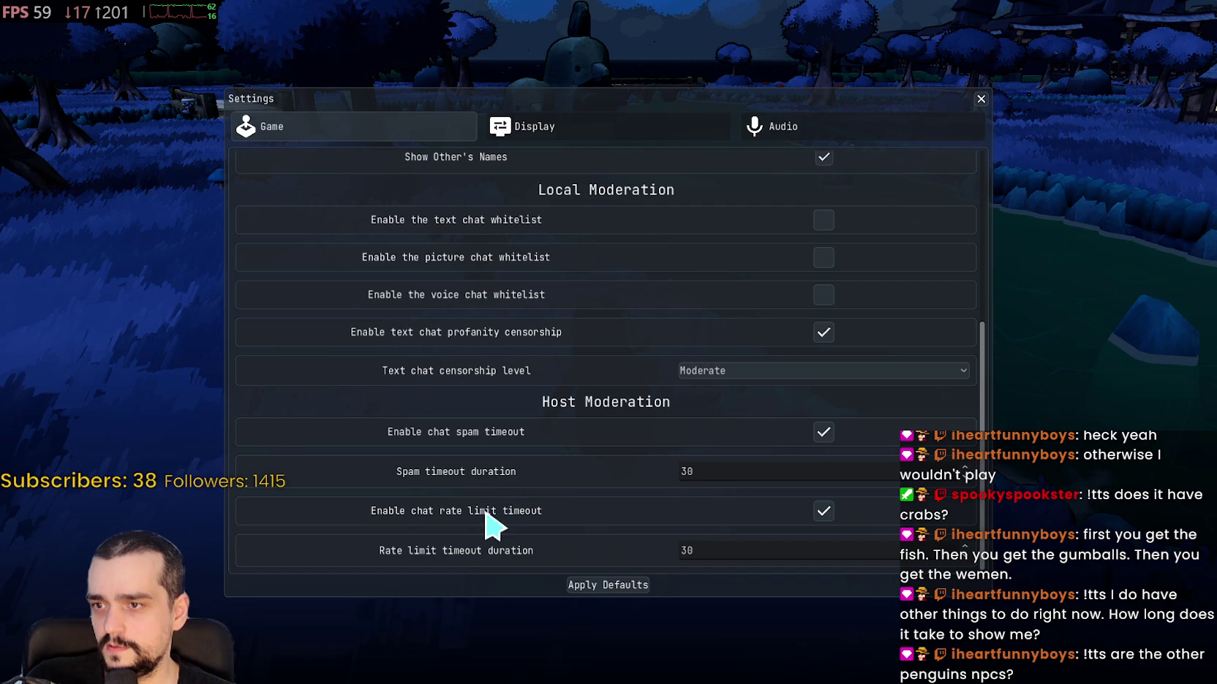
scroll(512, 530, "up", 4)
key("Escape")
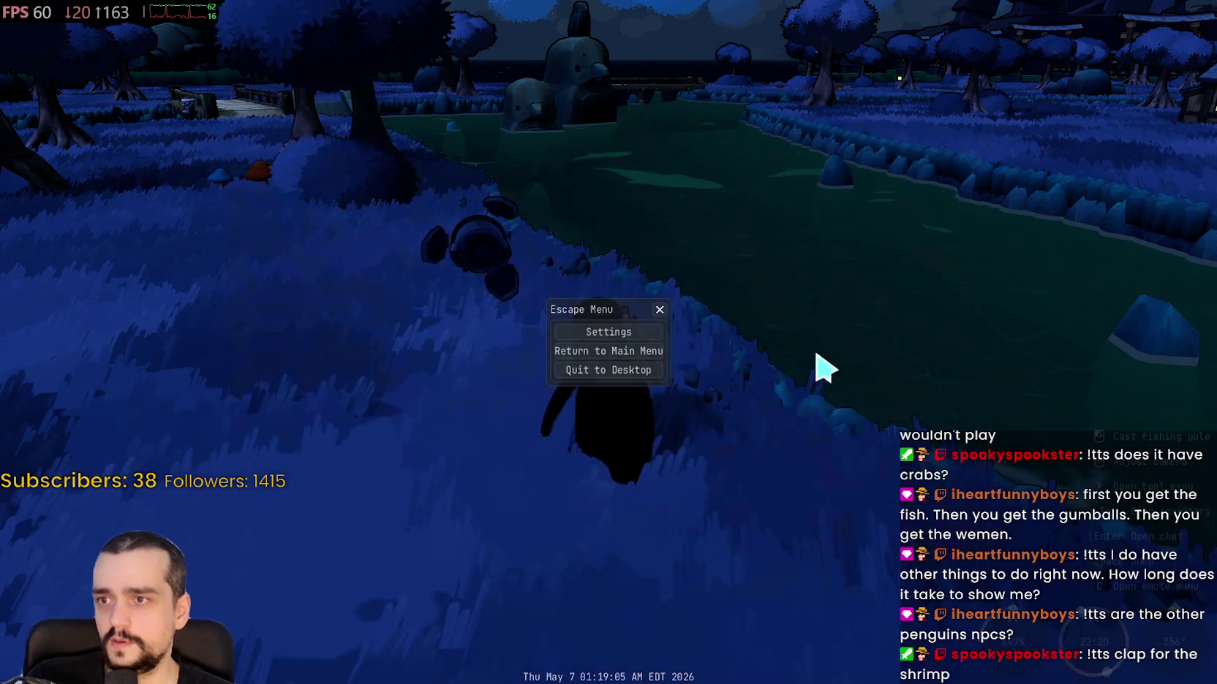
- Reel in the line and swing the camera from the water round to face the lit village
mouse_move(870, 307)
left_mouse_down()
mouse_move(597, 307)
mouse_move(690, 322)
mouse_move(657, 250)
mouse_move(722, 339)
mouse_move(722, 408)
mouse_move(608, 353)
left_mouse_up()
mouse_move(687, 388)
left_mouse_down()
mouse_move(701, 388)
mouse_move(598, 362)
mouse_move(594, 439)
mouse_move(701, 433)
mouse_move(683, 427)
left_mouse_up()
scroll(610, 351, "down", 3)
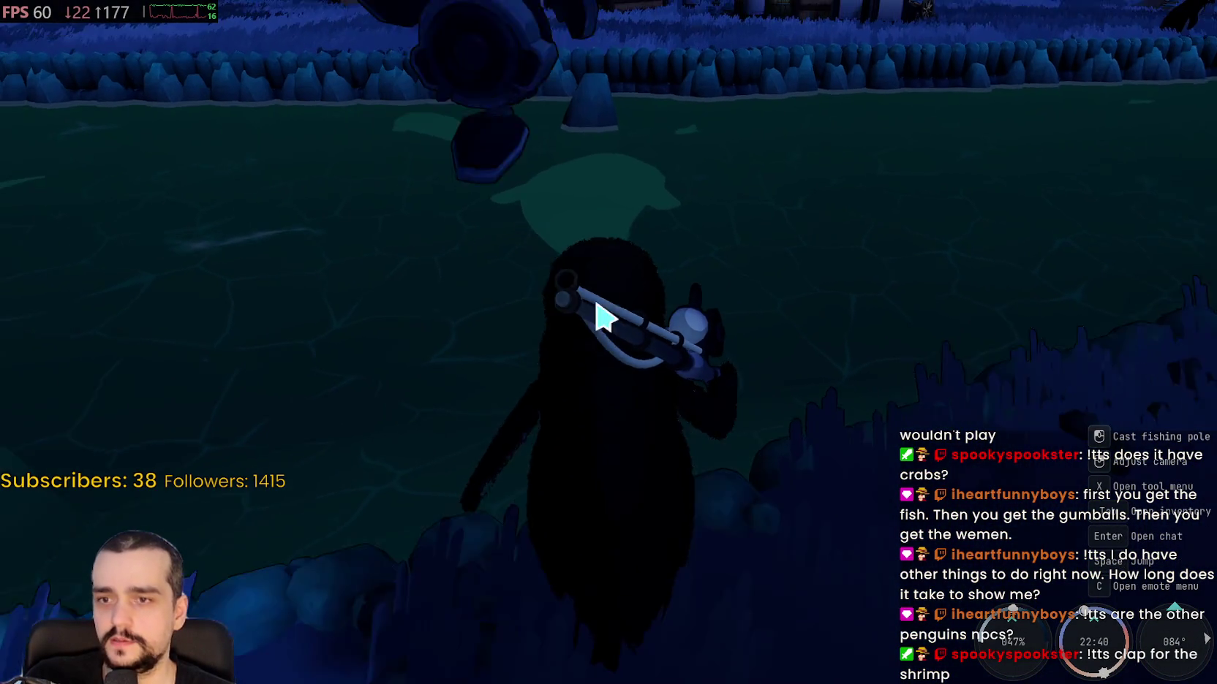
left_click_drag(700, 342, 696, 334)
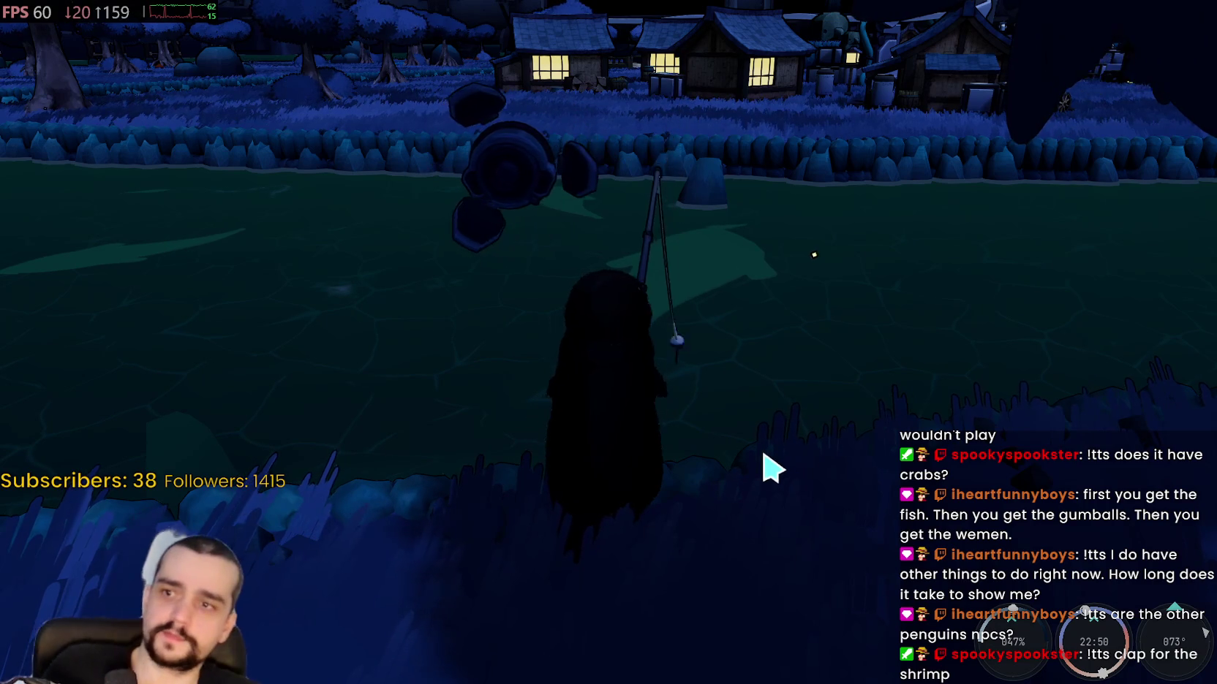
left_click_drag(637, 363, 636, 350)
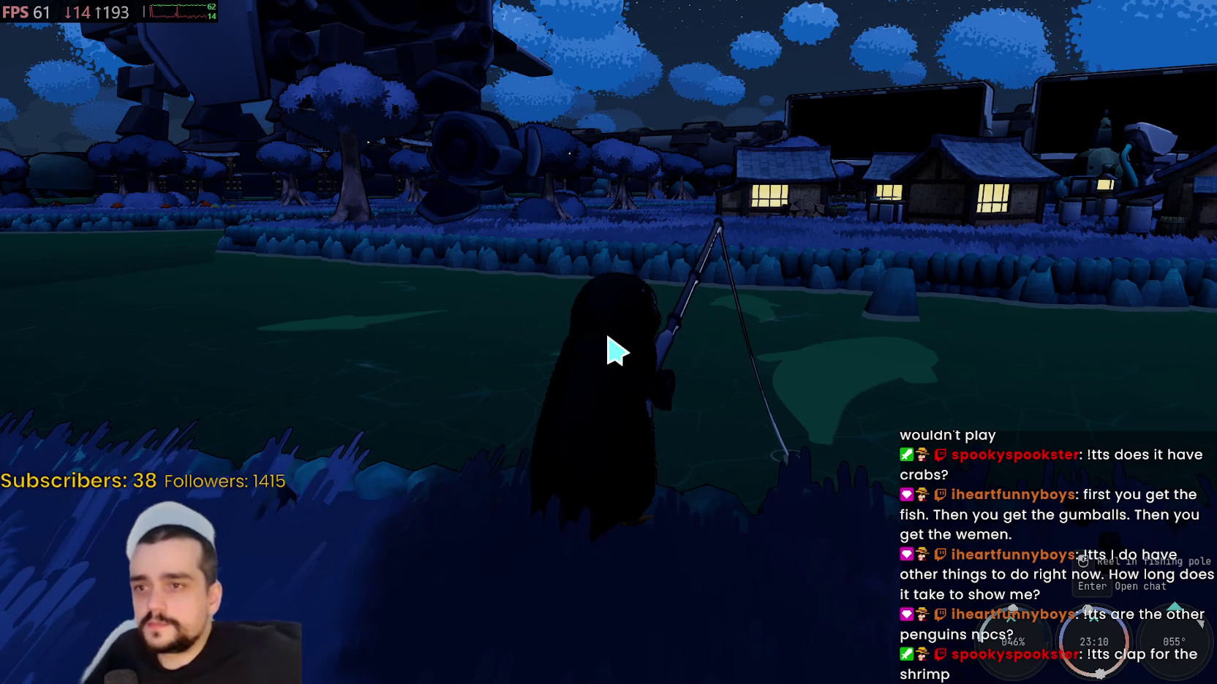
mouse_move(591, 379)
left_mouse_down()
mouse_move(610, 348)
mouse_move(645, 348)
left_mouse_up()
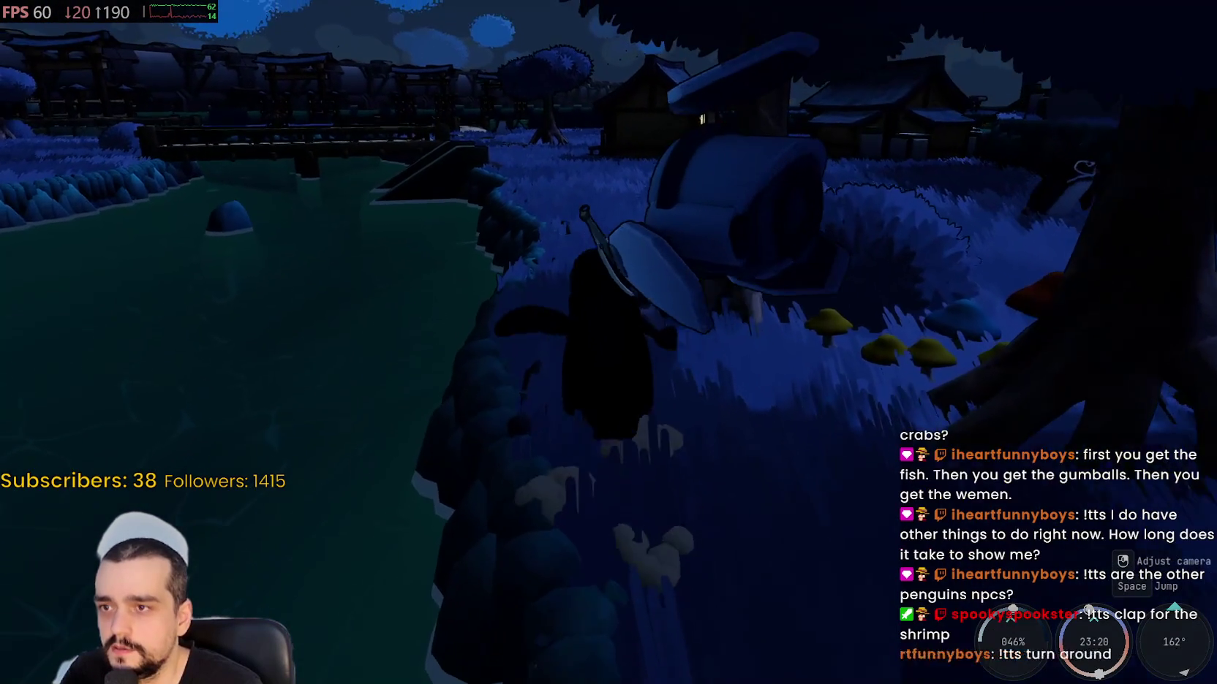
- Walk the penguin toward the village house and over to the other penguin by the fence
key("w")
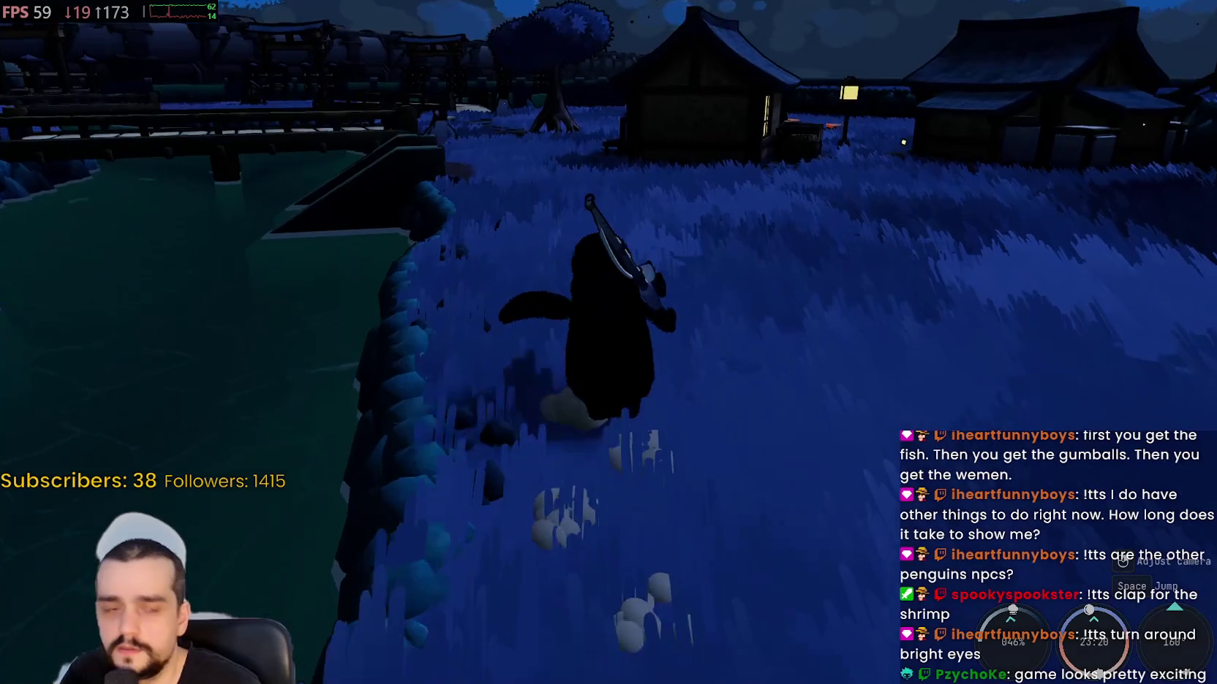
key("w")
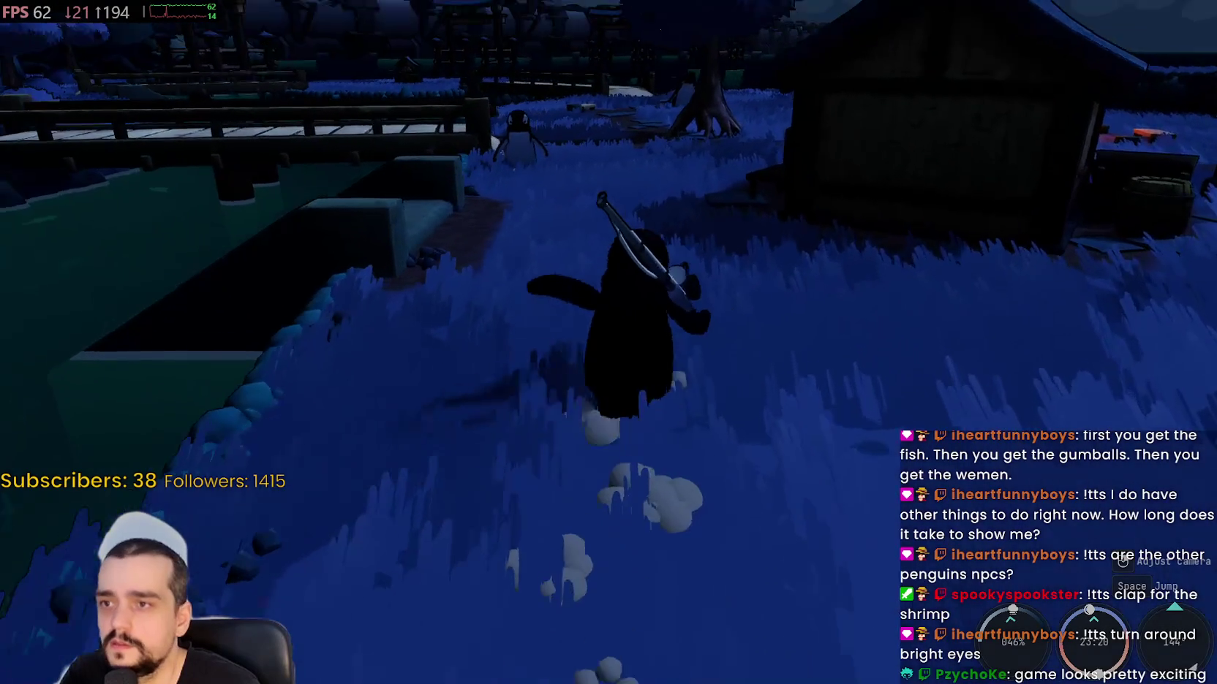
key("w")
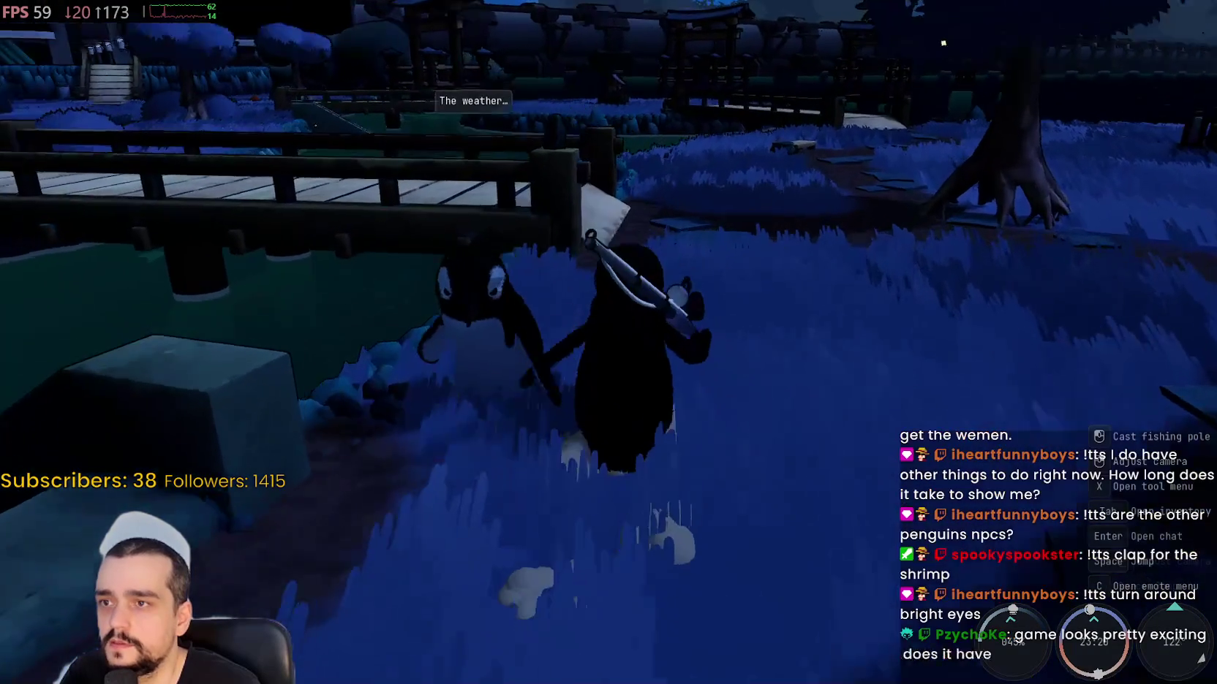
key("w")
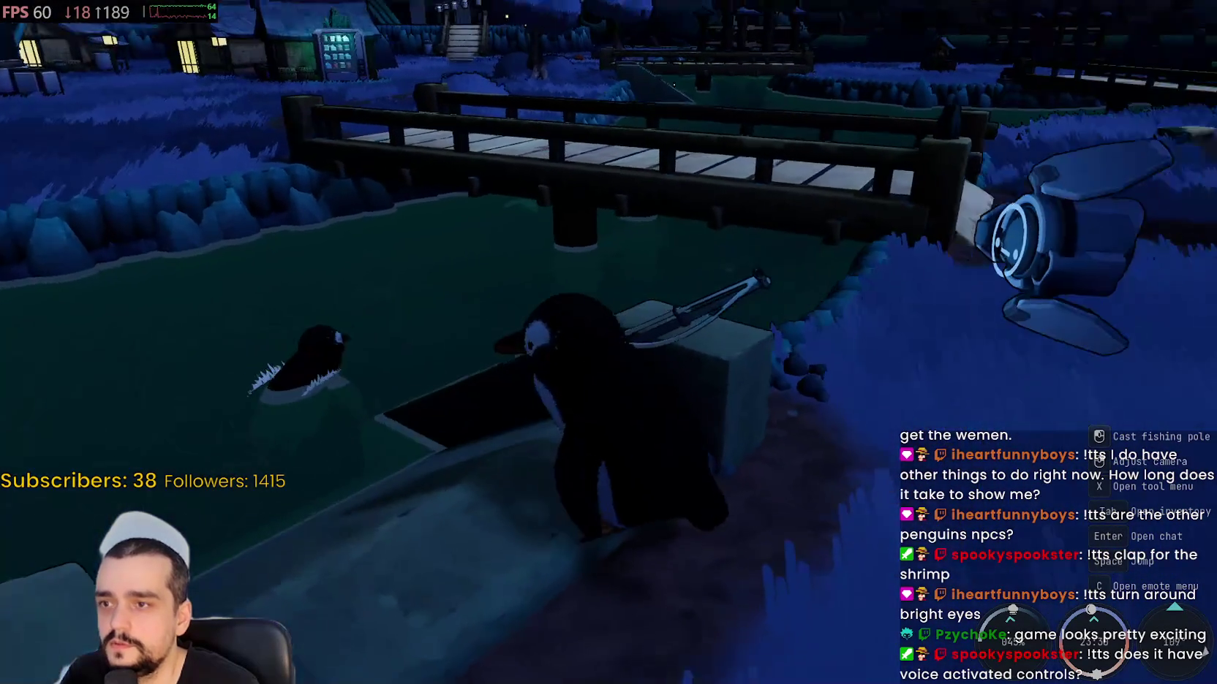
- Cross the bridge to the crates by the houses and open chat to say 'hello stream'
key("w")
key("w")
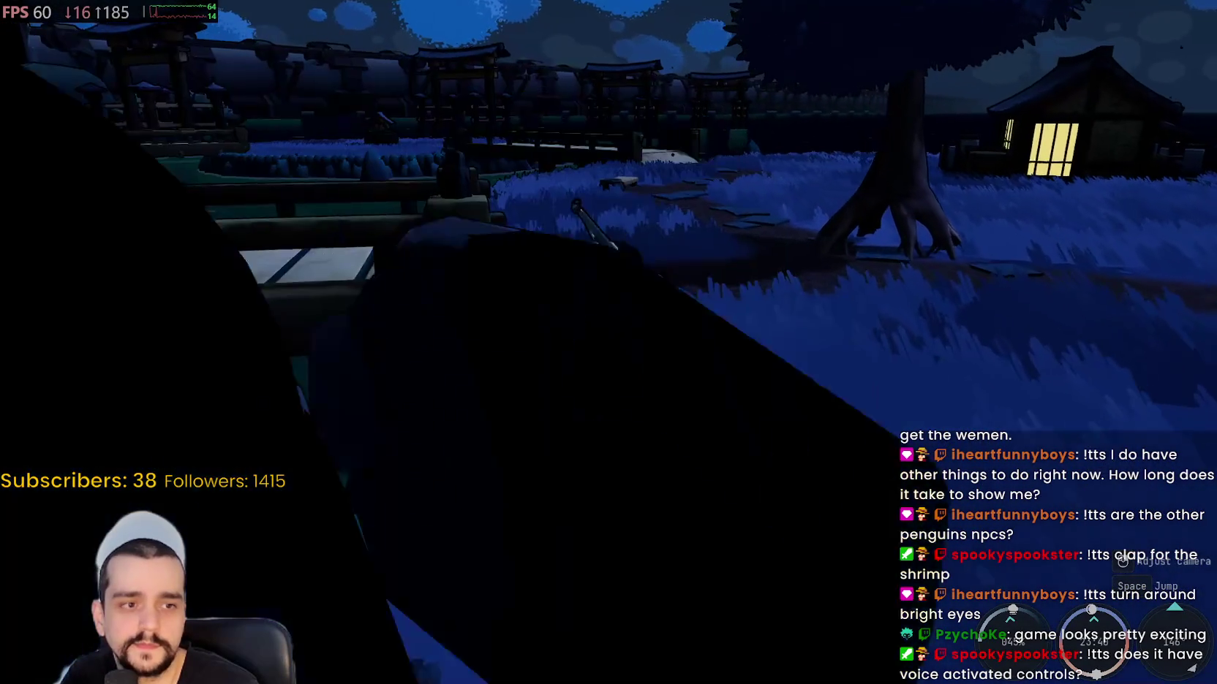
key("w")
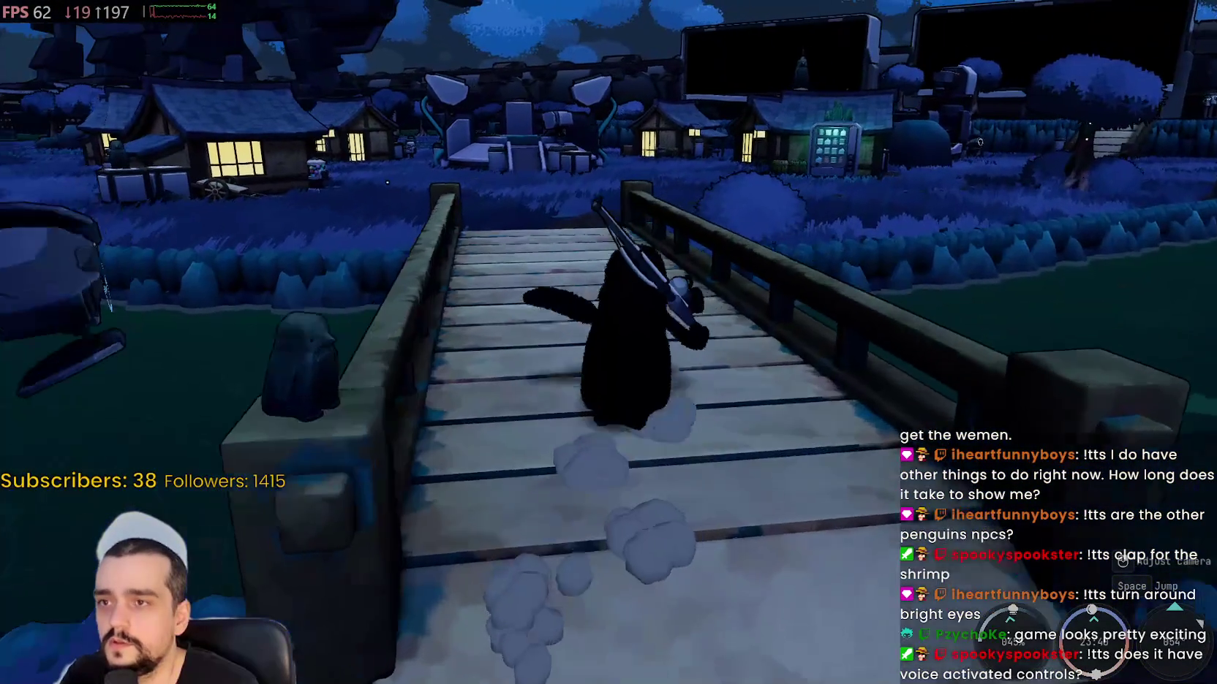
key("w")
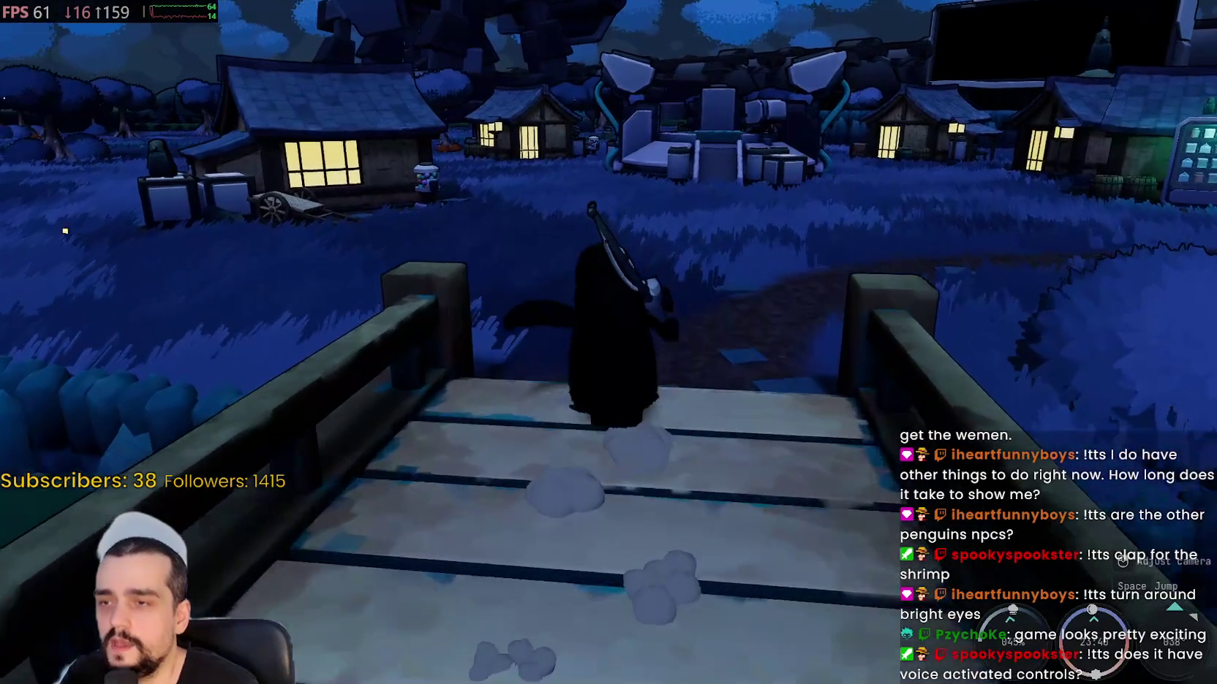
key("w")
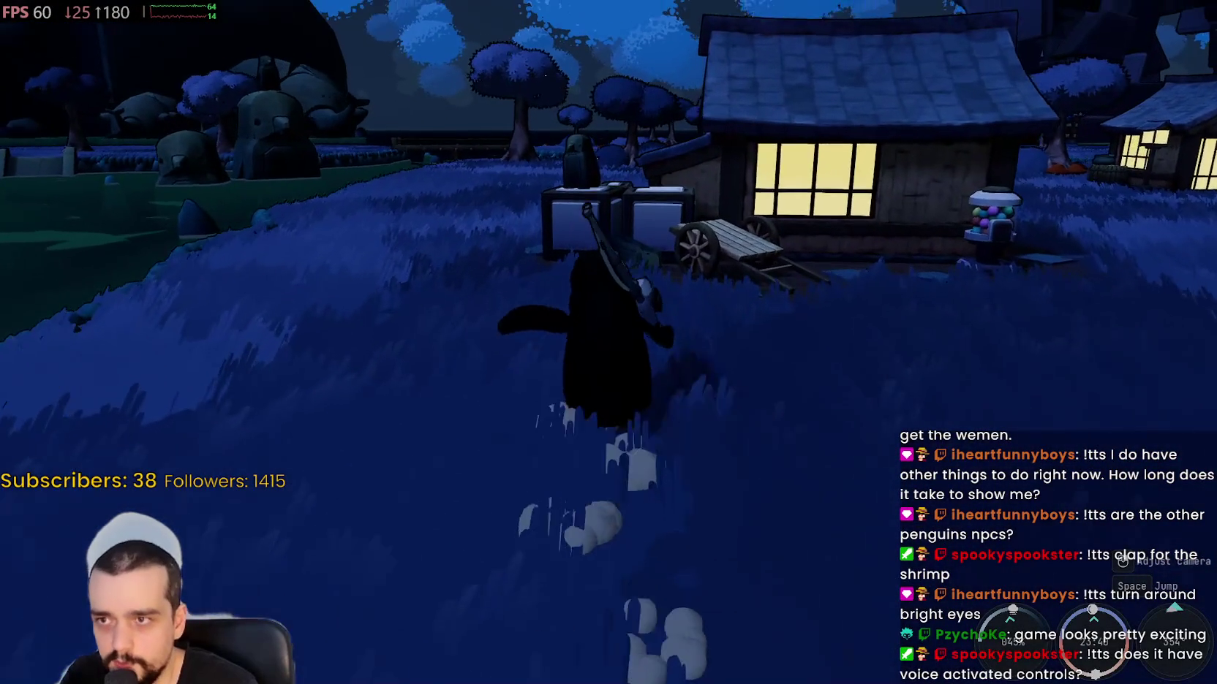
key("w")
key("Return")
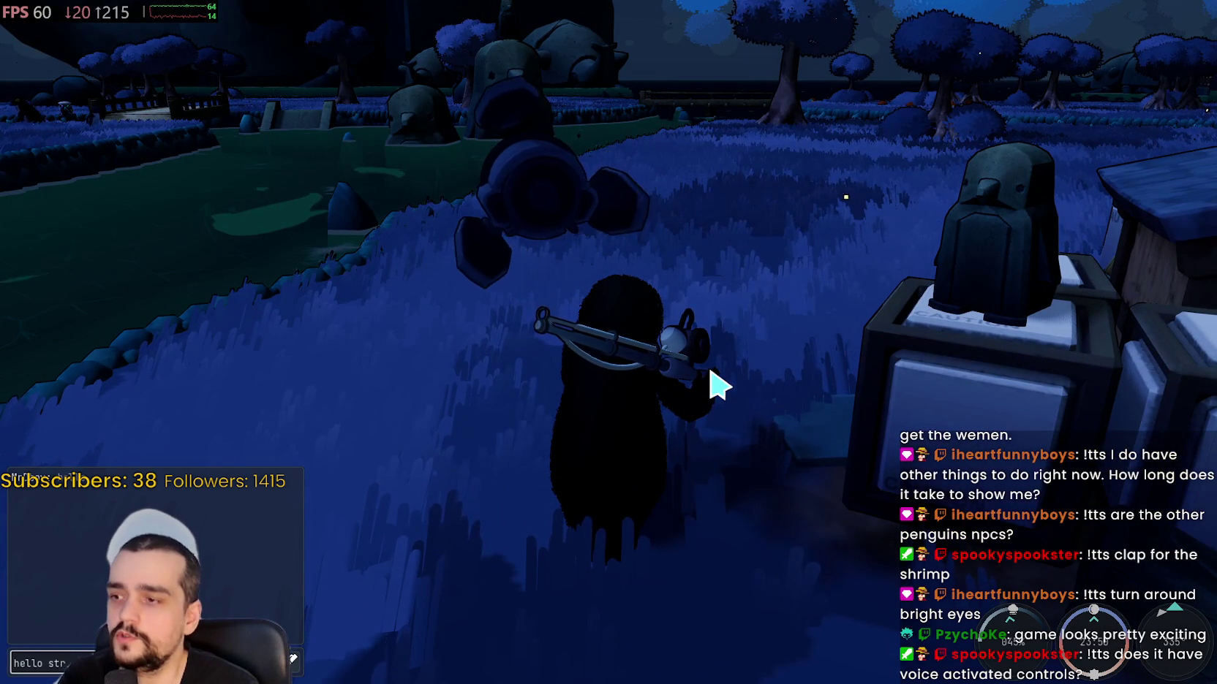
- Walk the penguin across the slope to the pond's edge and cast the fishing line
key("w")
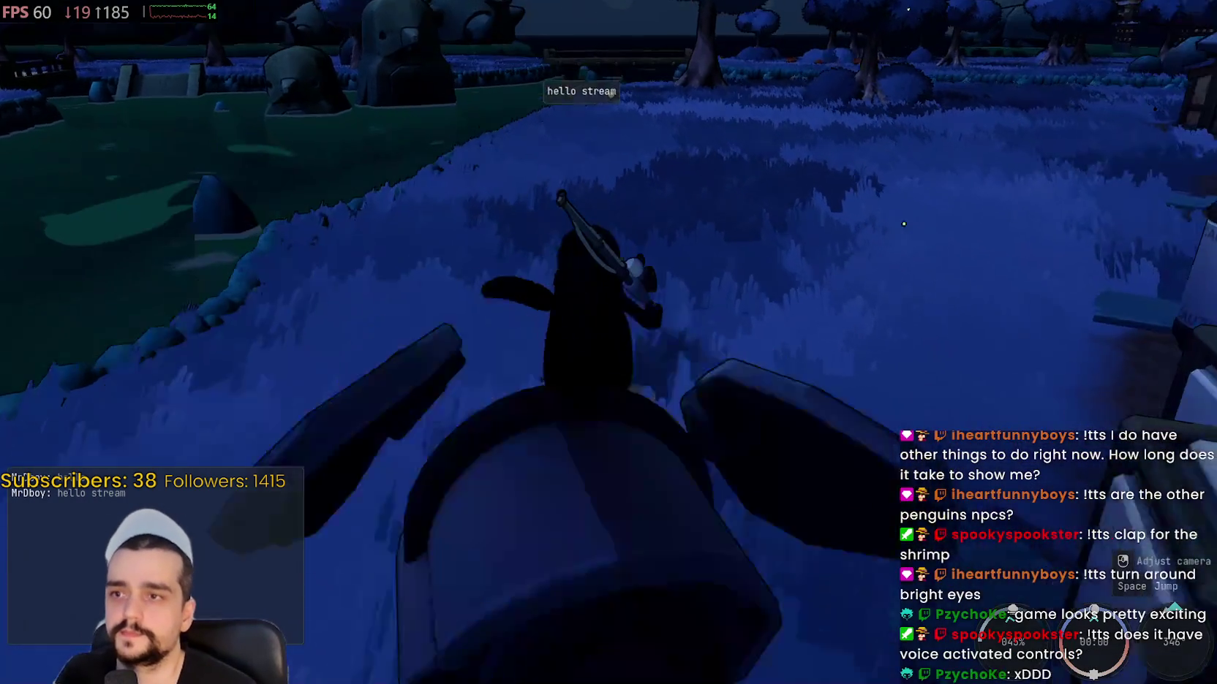
key("w")
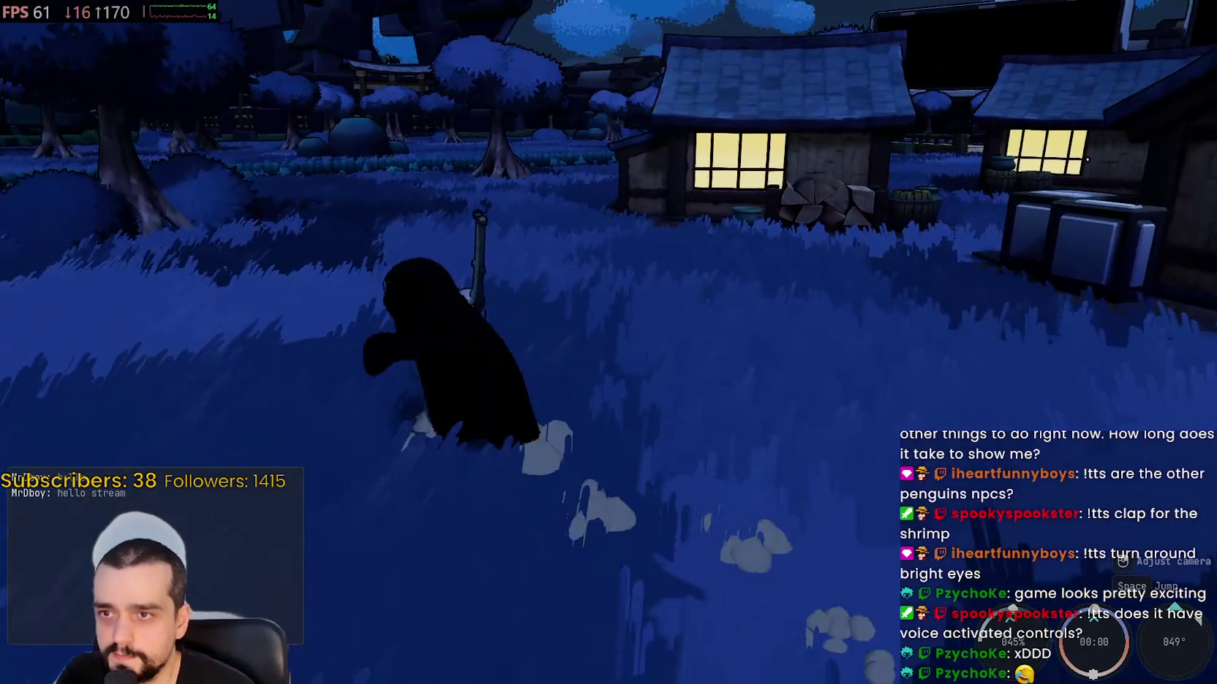
key("w")
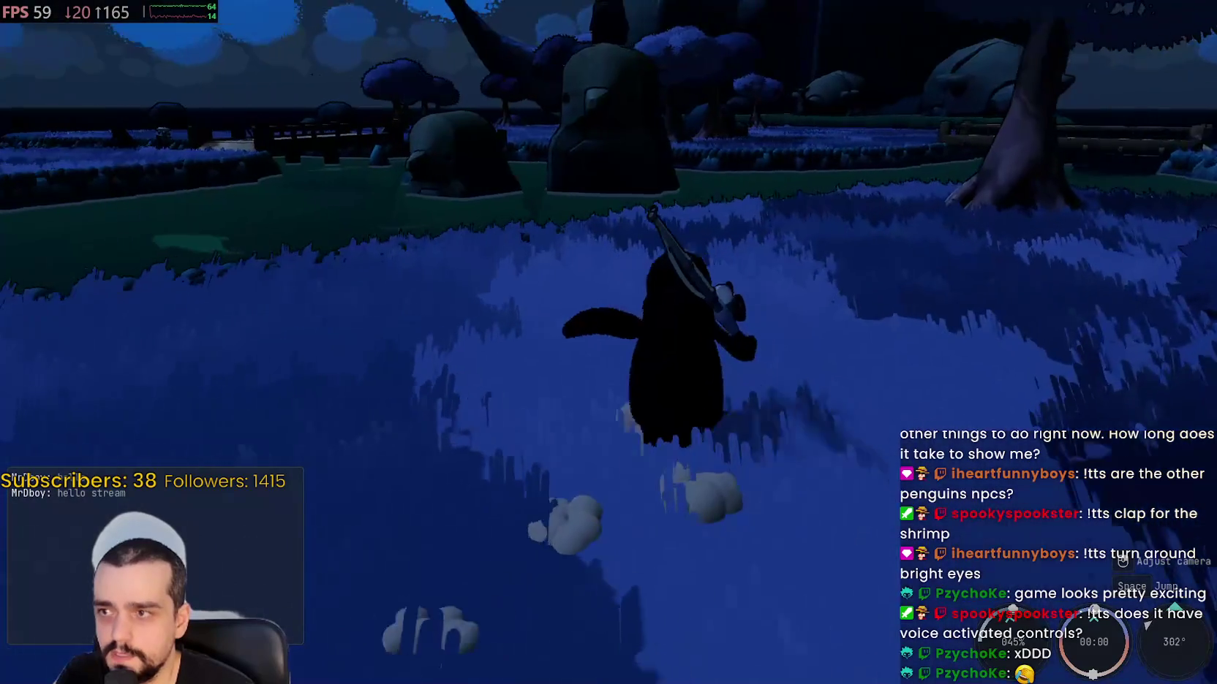
key("w")
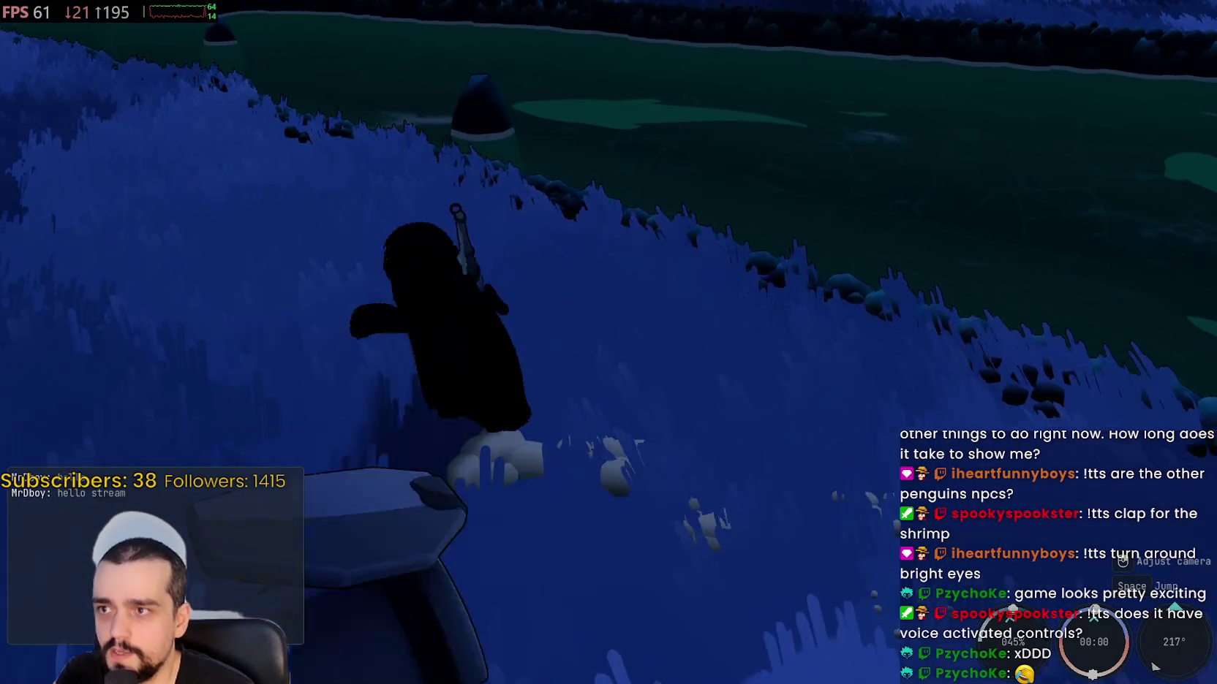
key("w")
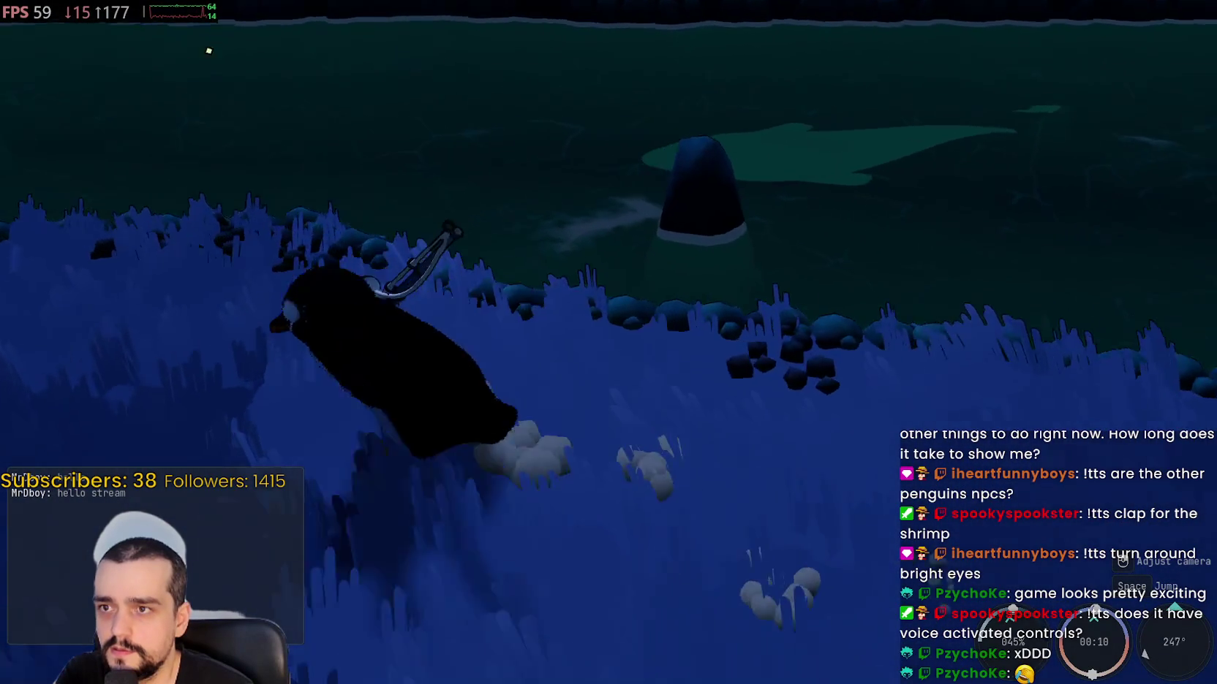
key("w")
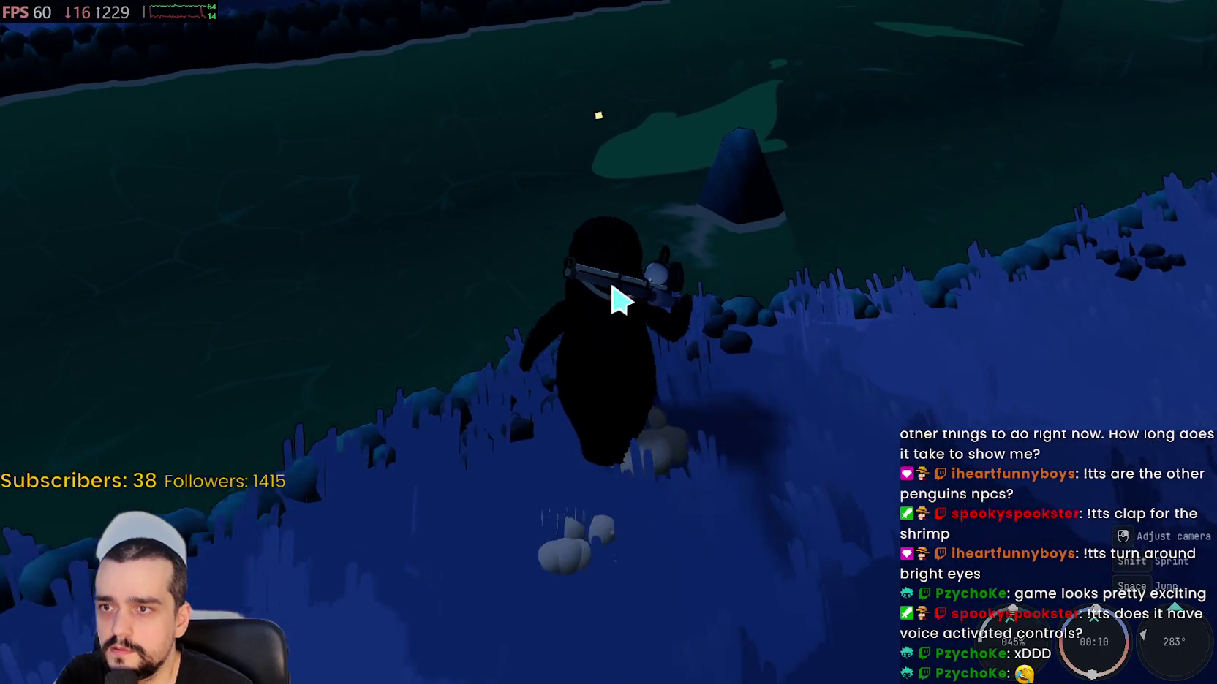
left_click(644, 265)
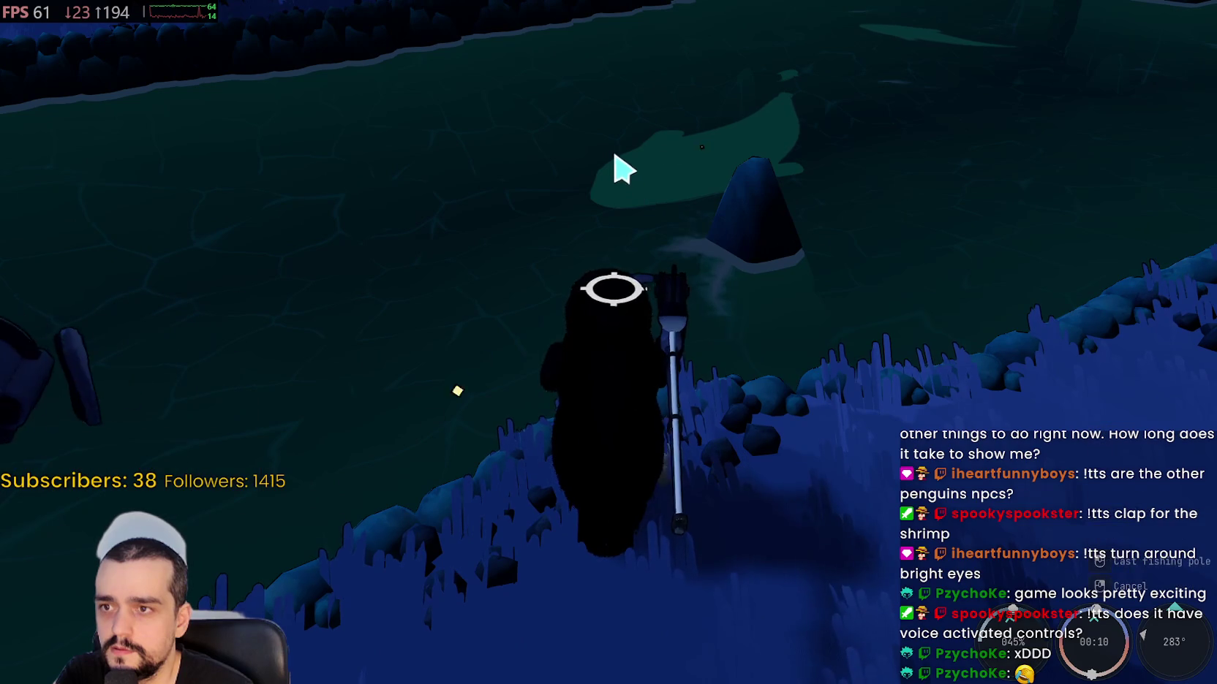
left_click(767, 409)
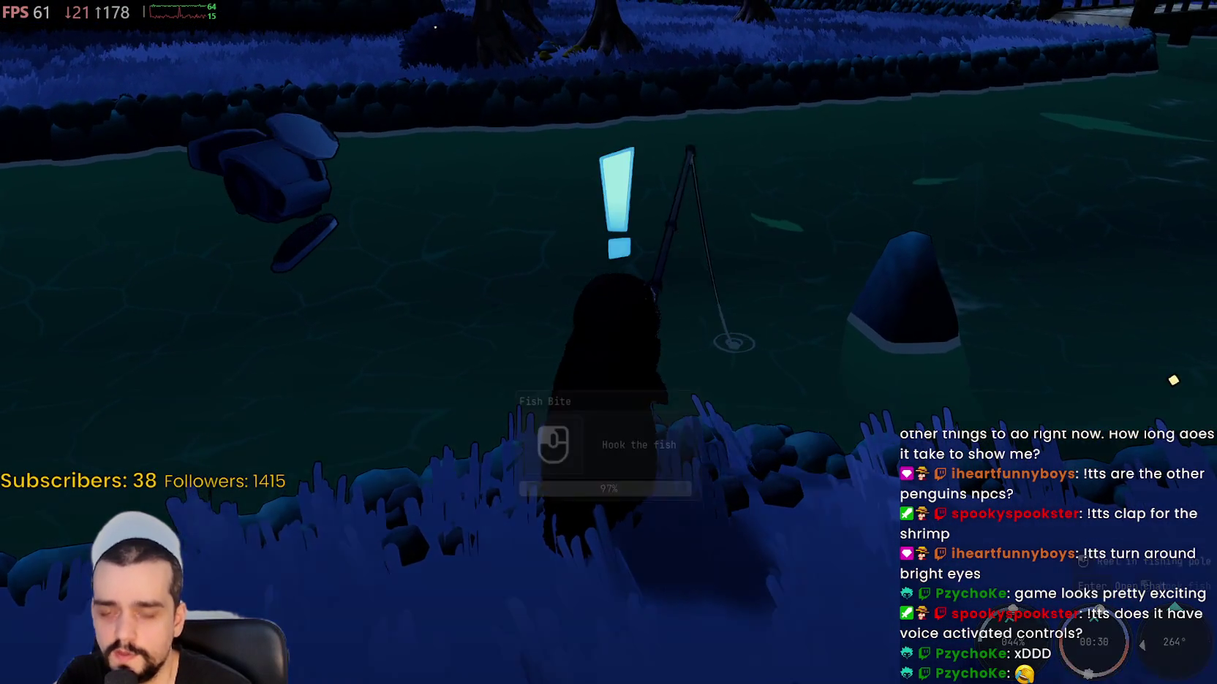
- Hook the biting fish and clear the first arrow sequence (Left, Right, Right, Down, Left, Down)
left_click(673, 380)
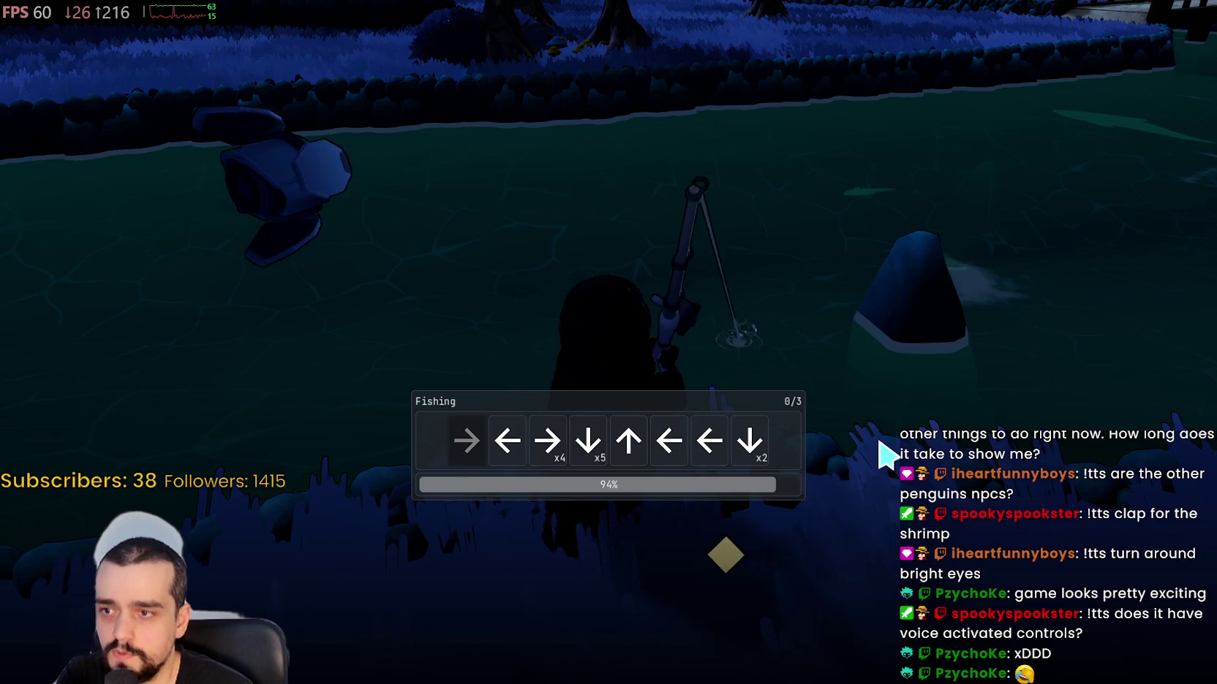
key("Left")
key("Right")
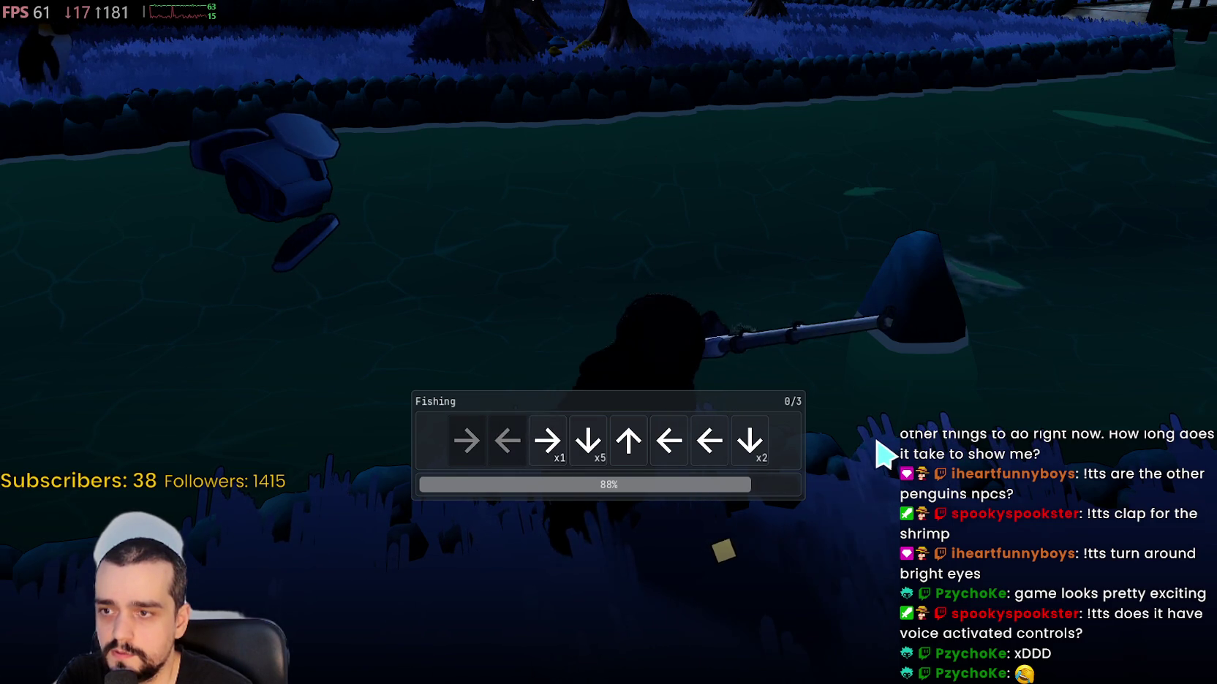
key("Right")
key("Right")
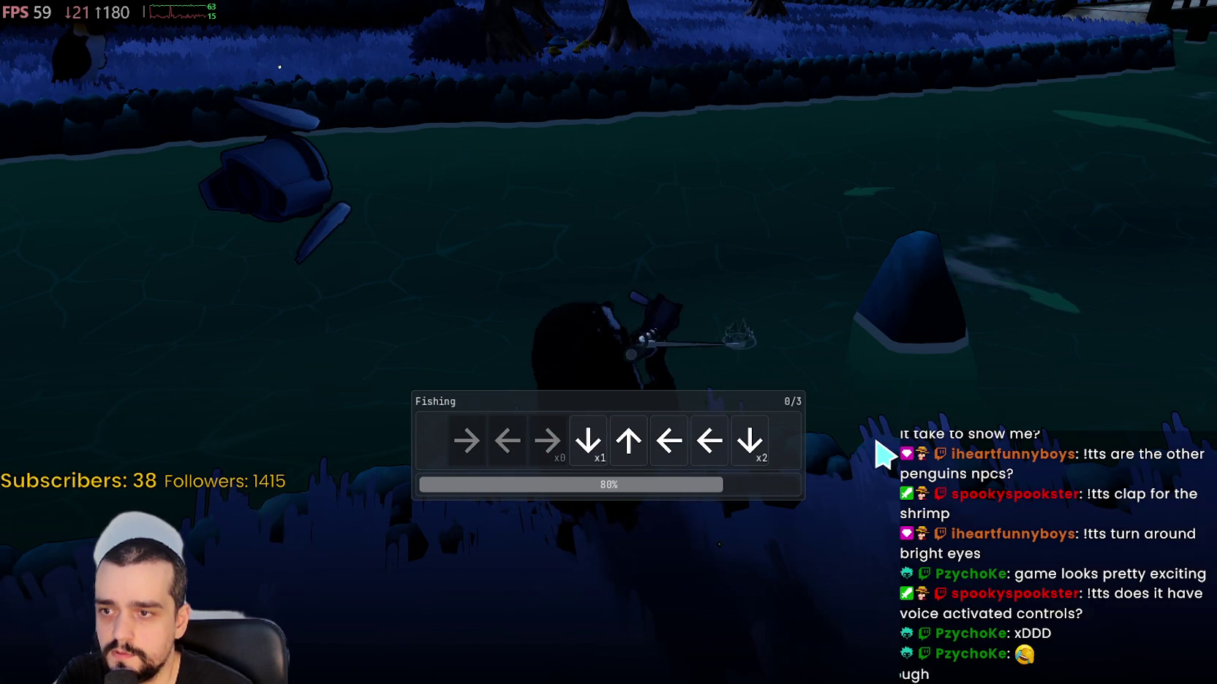
key("Down")
key("Down")
key("Left")
key("Left")
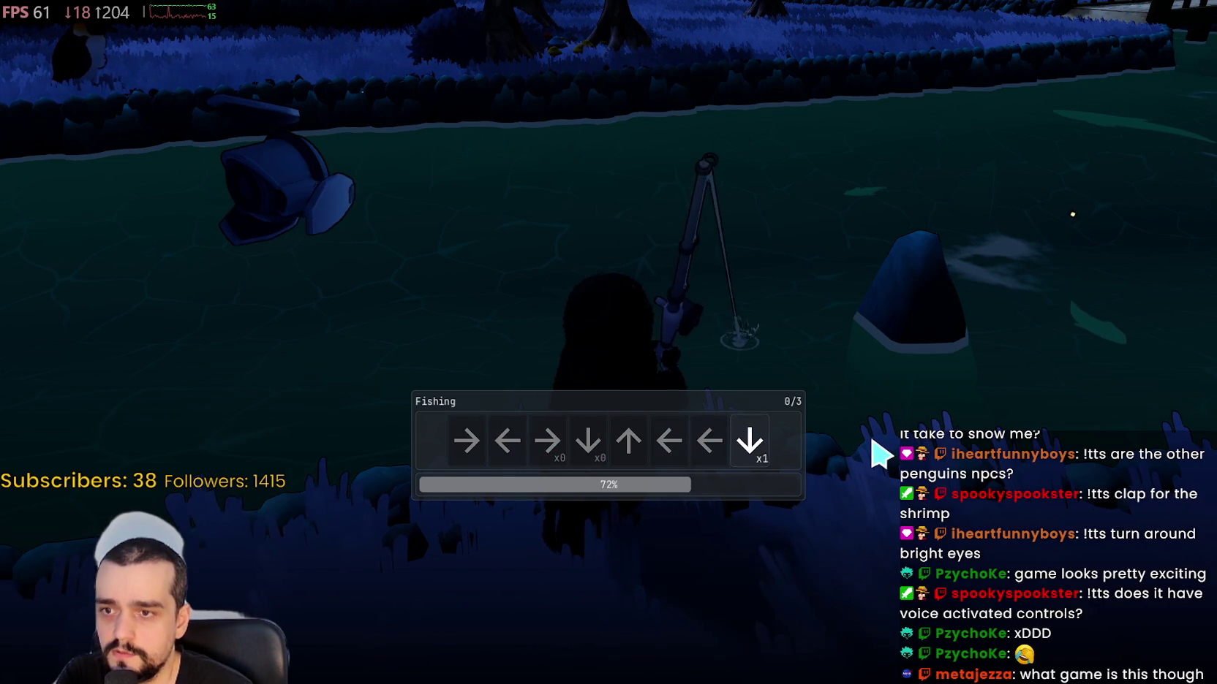
key("Down")
key("Down")
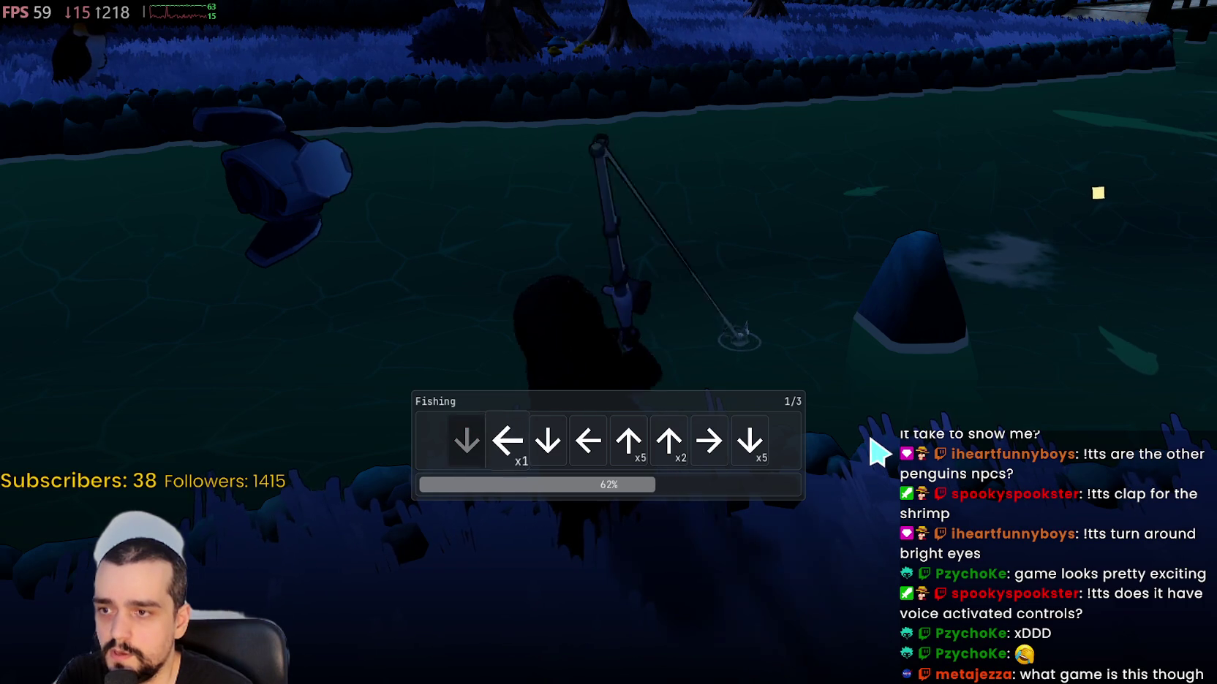
- Enter the second and third arrow sequences to reel in the 23.45 Giant Squid
key("Left")
key("Down")
key("Left")
key("Up")
key("Up")
key("Up")
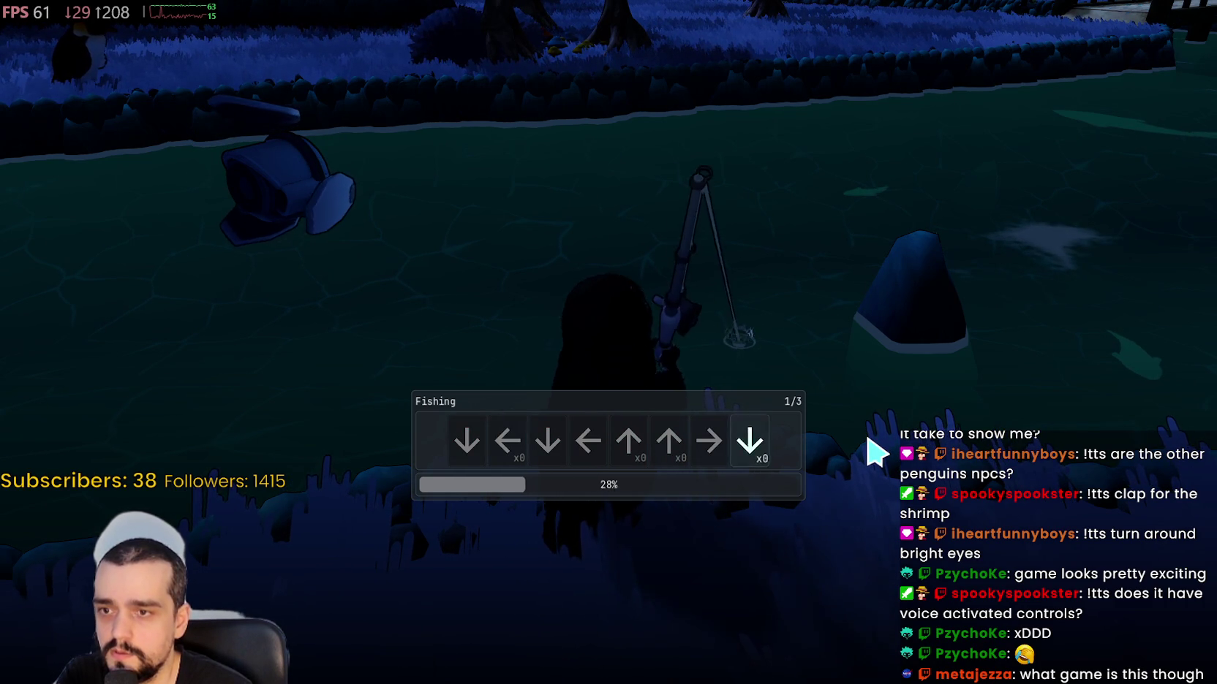
key("Down")
key("Up")
key("Left")
key("Right")
key("Right")
key("Right")
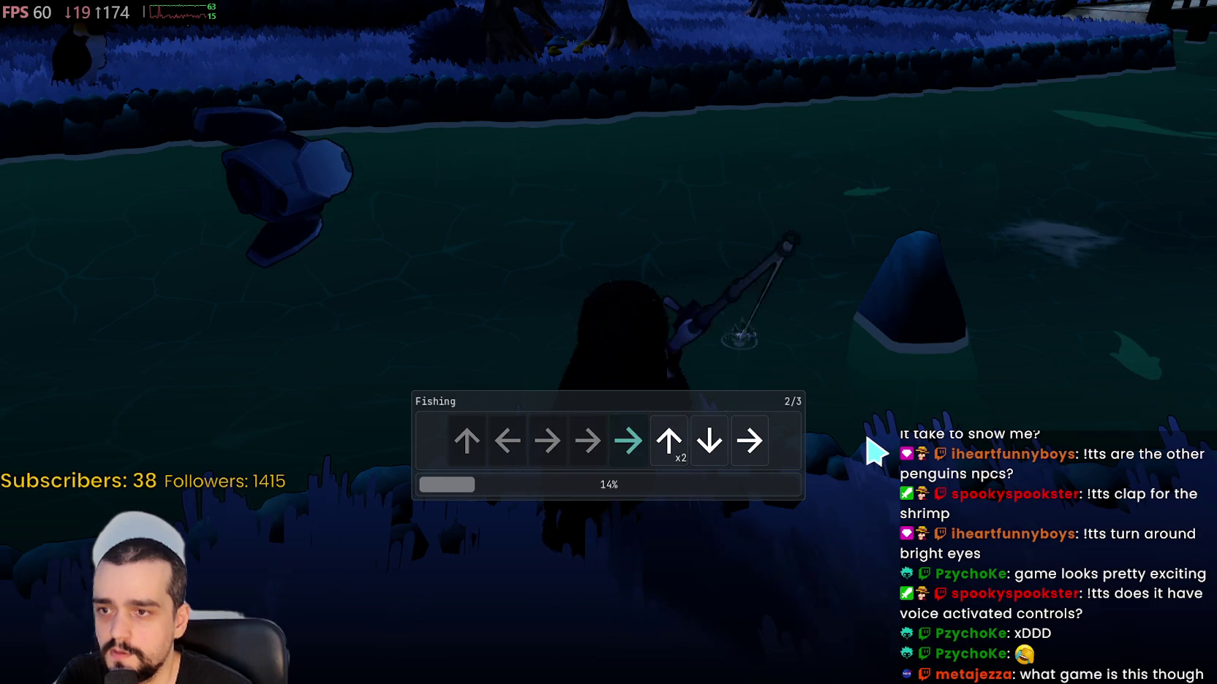
key("Down")
key("Right")
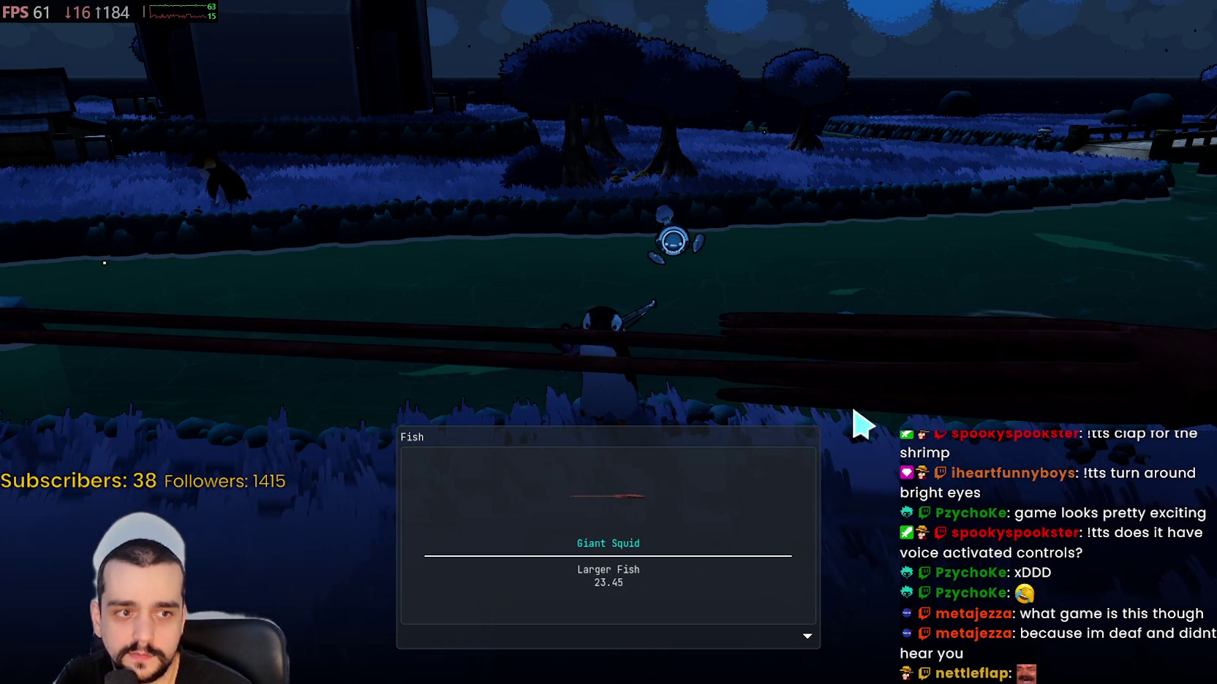
- Close the Giant Squid catch card, view the squid's details in the inventory, then close it
key("w")
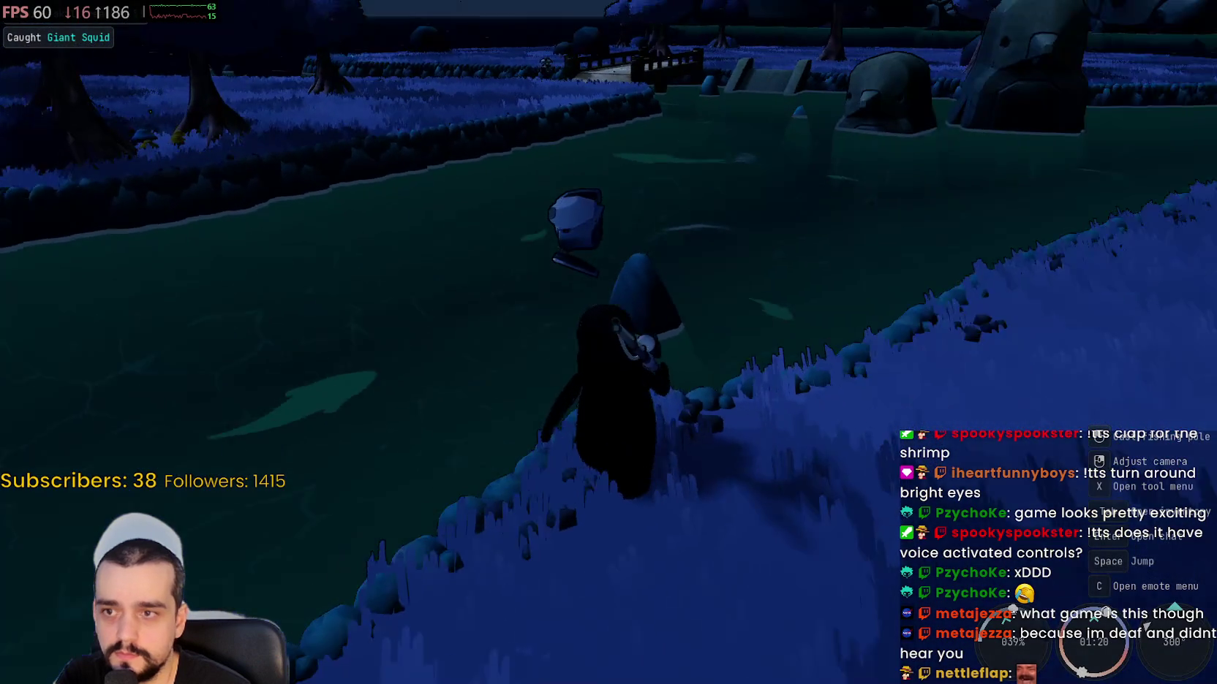
left_click_drag(597, 447, 597, 447)
key("Tab")
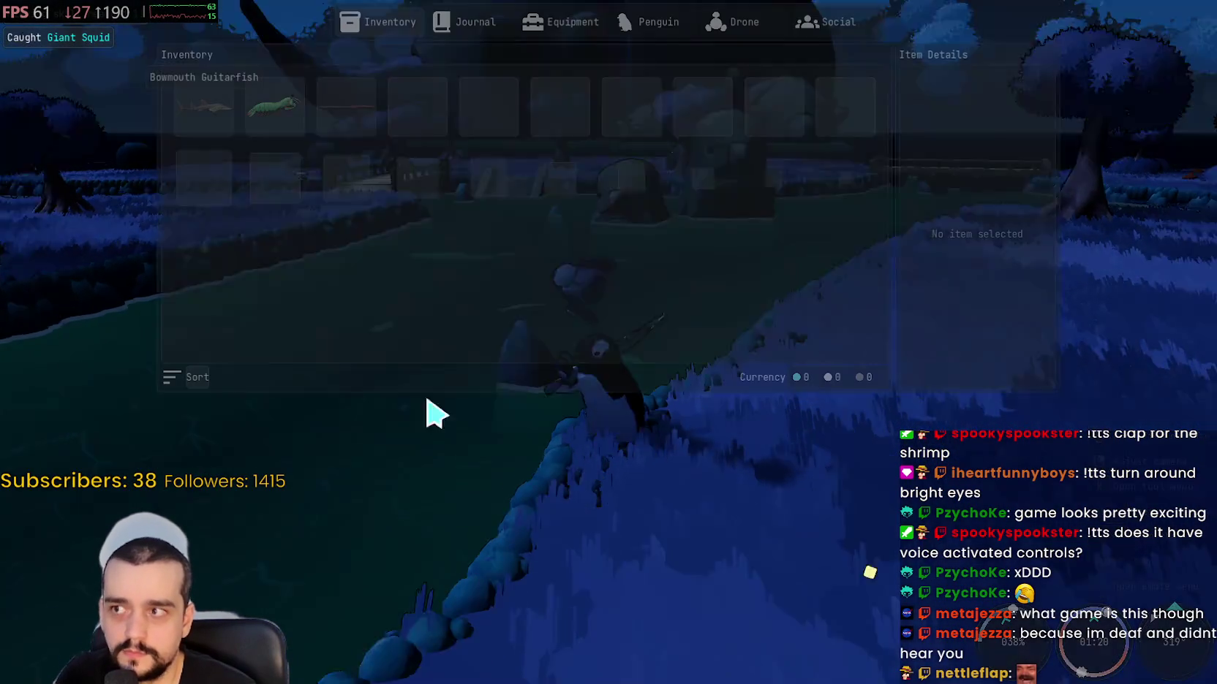
mouse_move(353, 125)
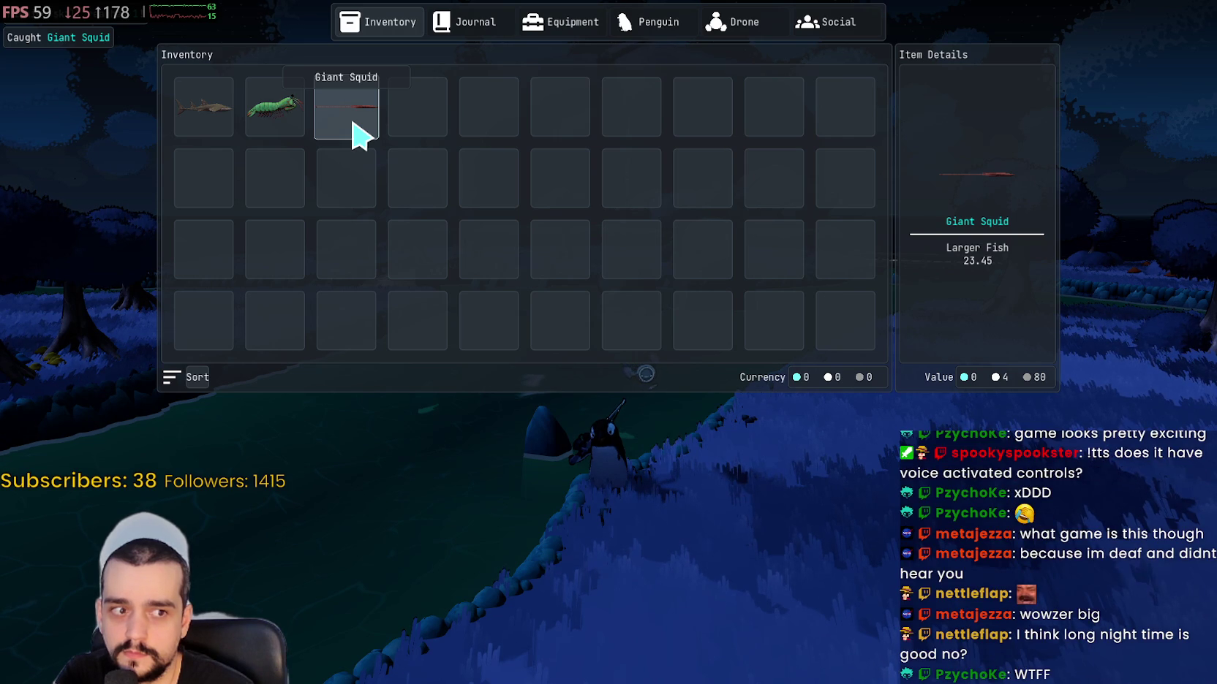
key("Tab")
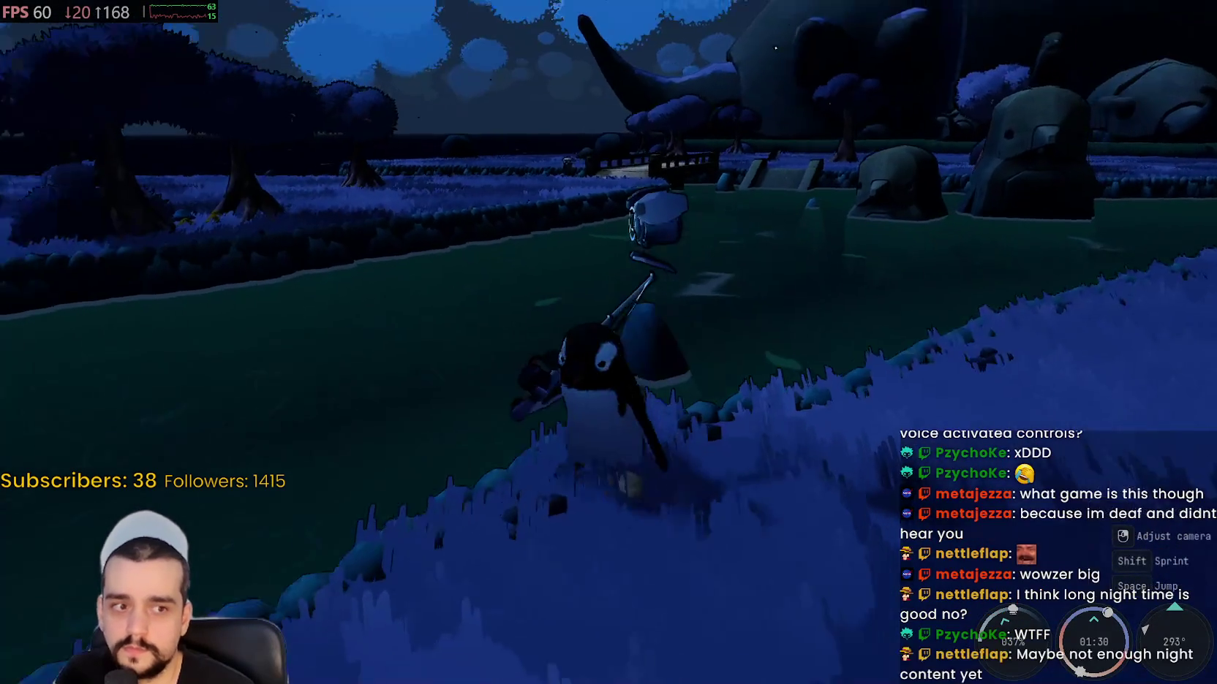
- Walk the penguin from the riverbank through the village to the crates by the lit house
key("s")
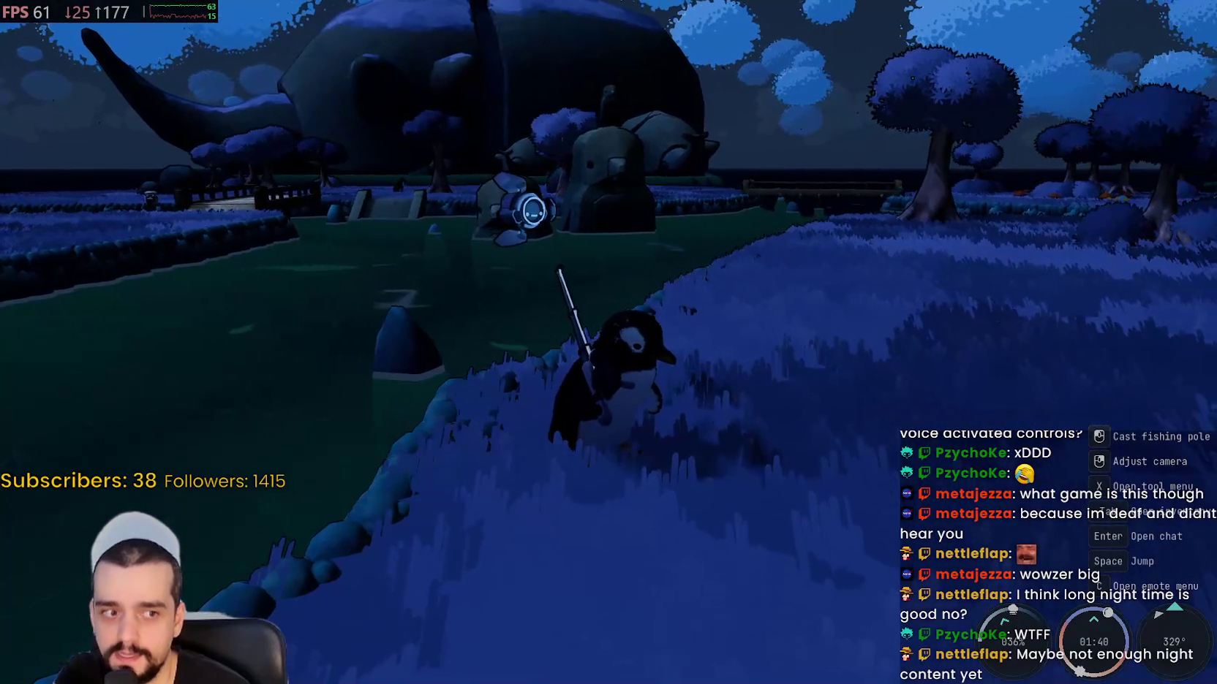
key("d")
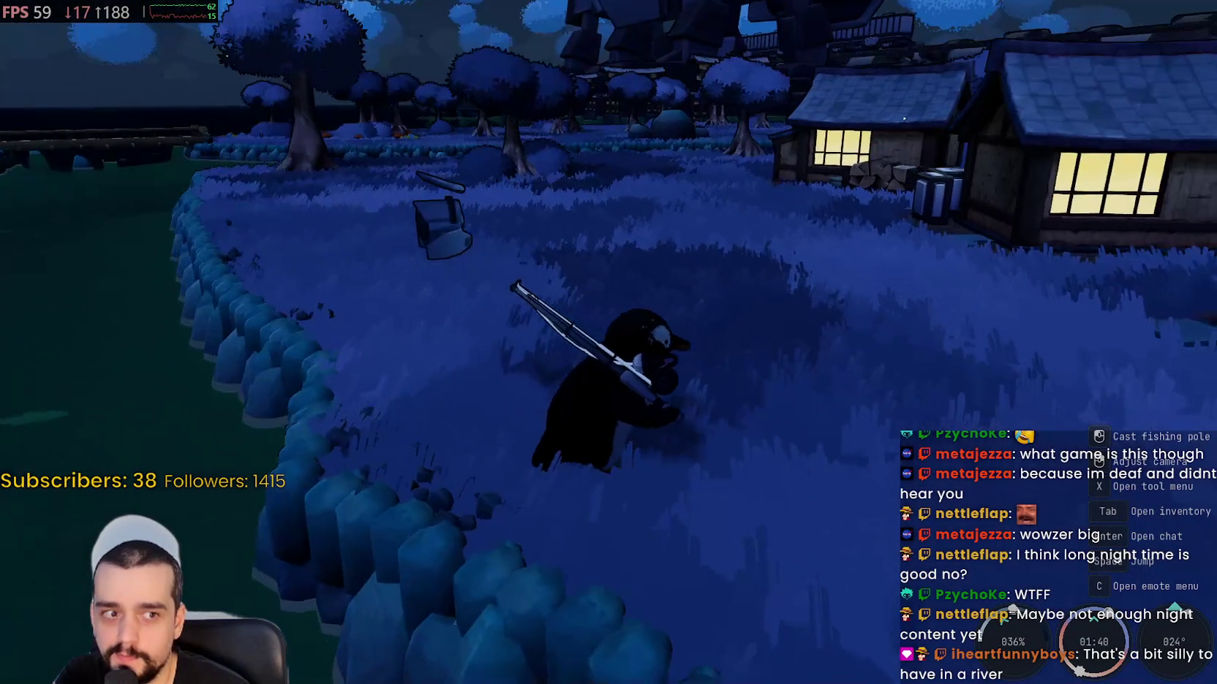
key("w")
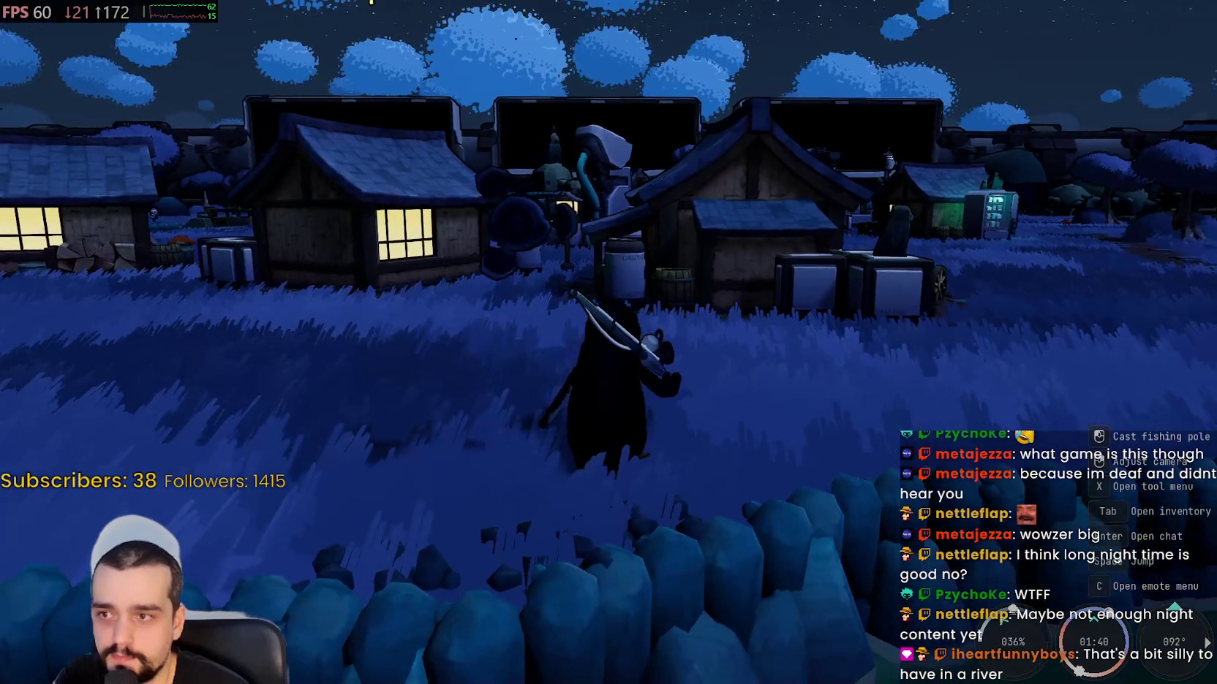
key("w")
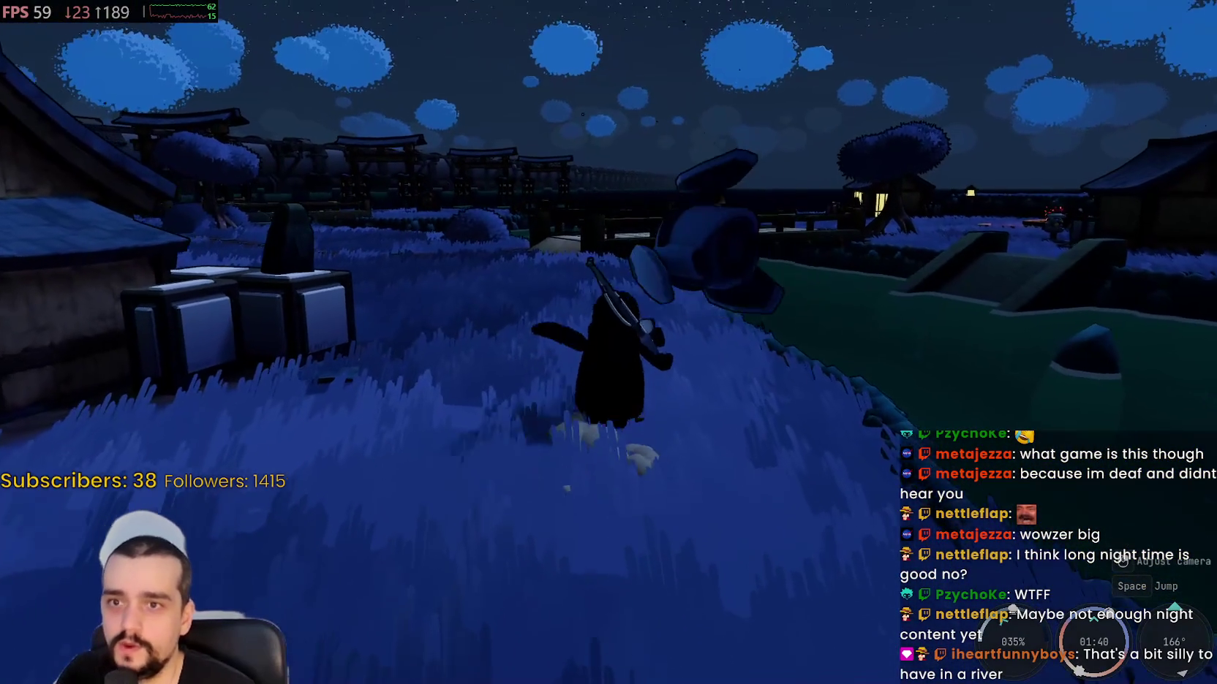
key("a")
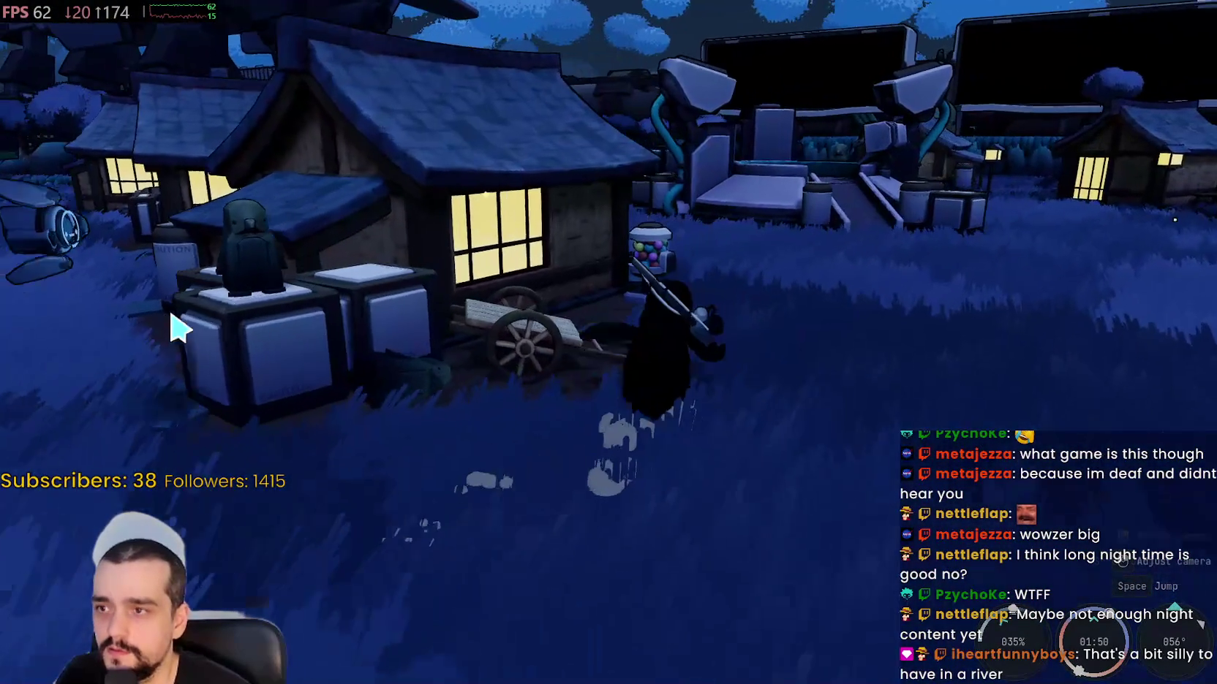
key("a")
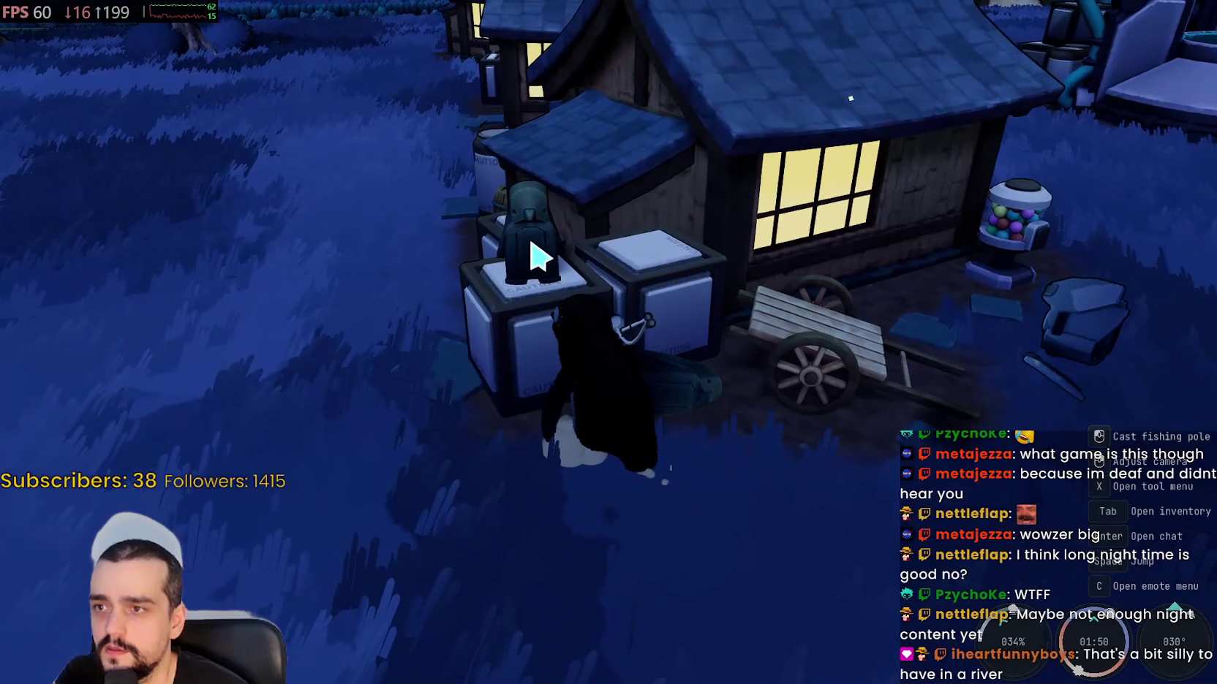
key("d")
- Cast and reel the rod on the grass, stow the pole, and open the gumball vendor's shop
left_click(539, 256)
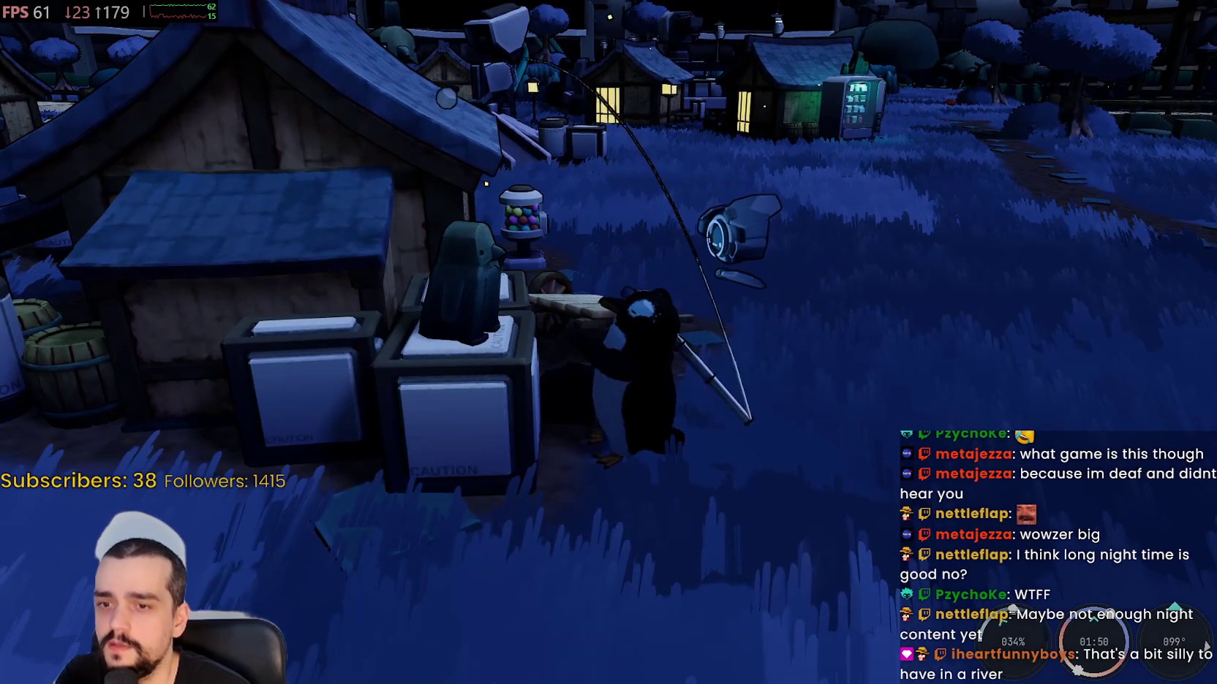
left_click(746, 413)
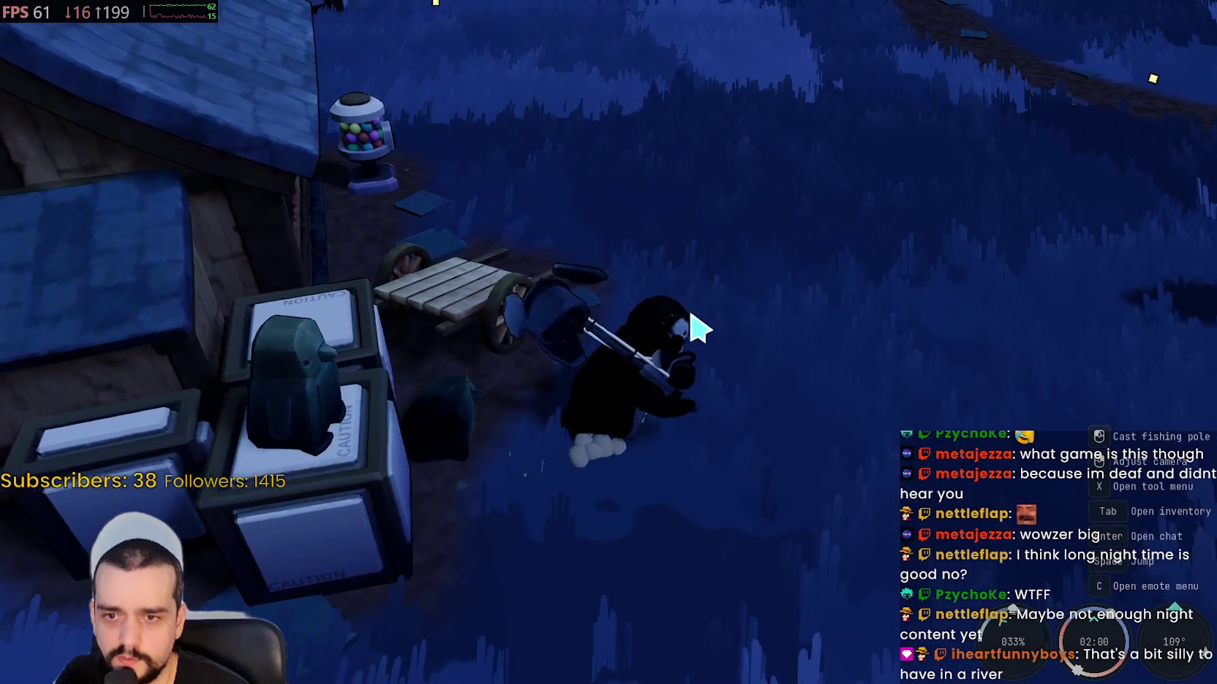
key("x")
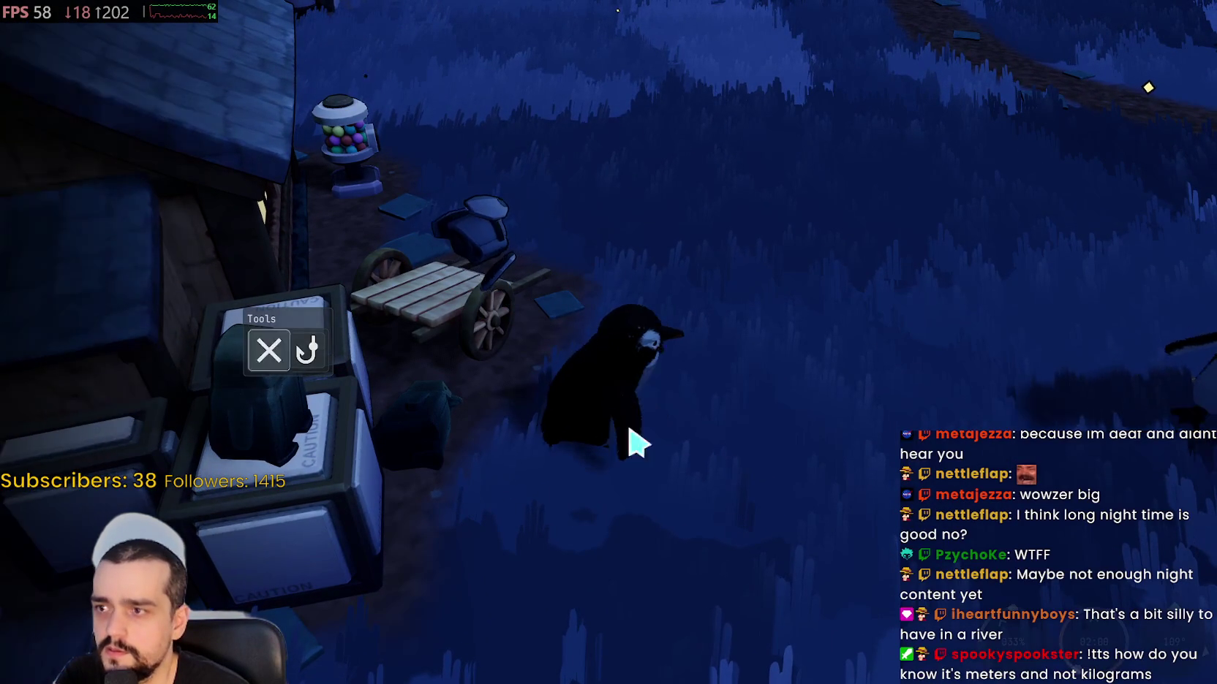
key("x")
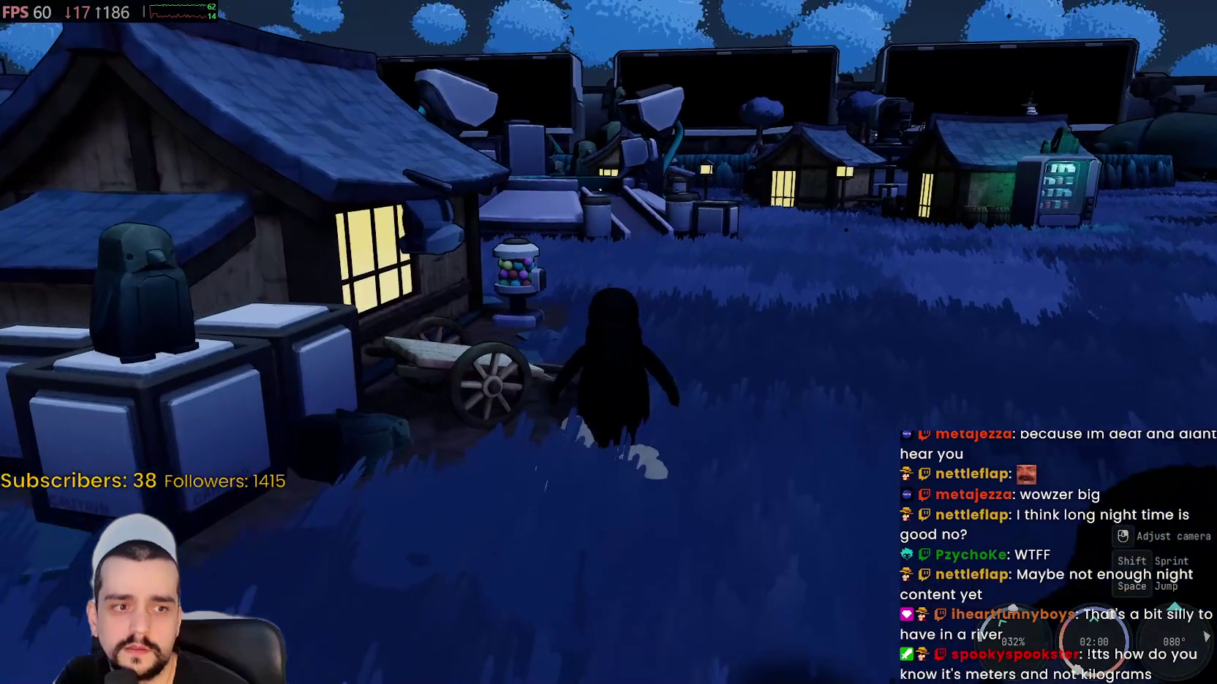
key("w")
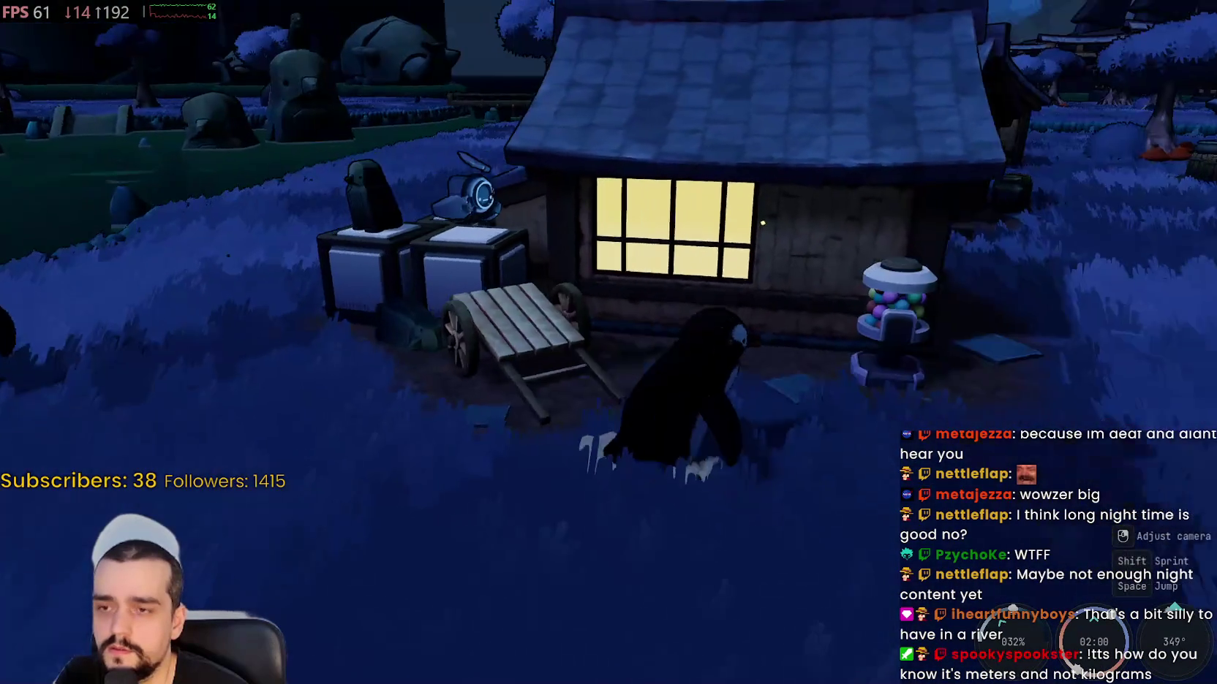
key("w")
key("e")
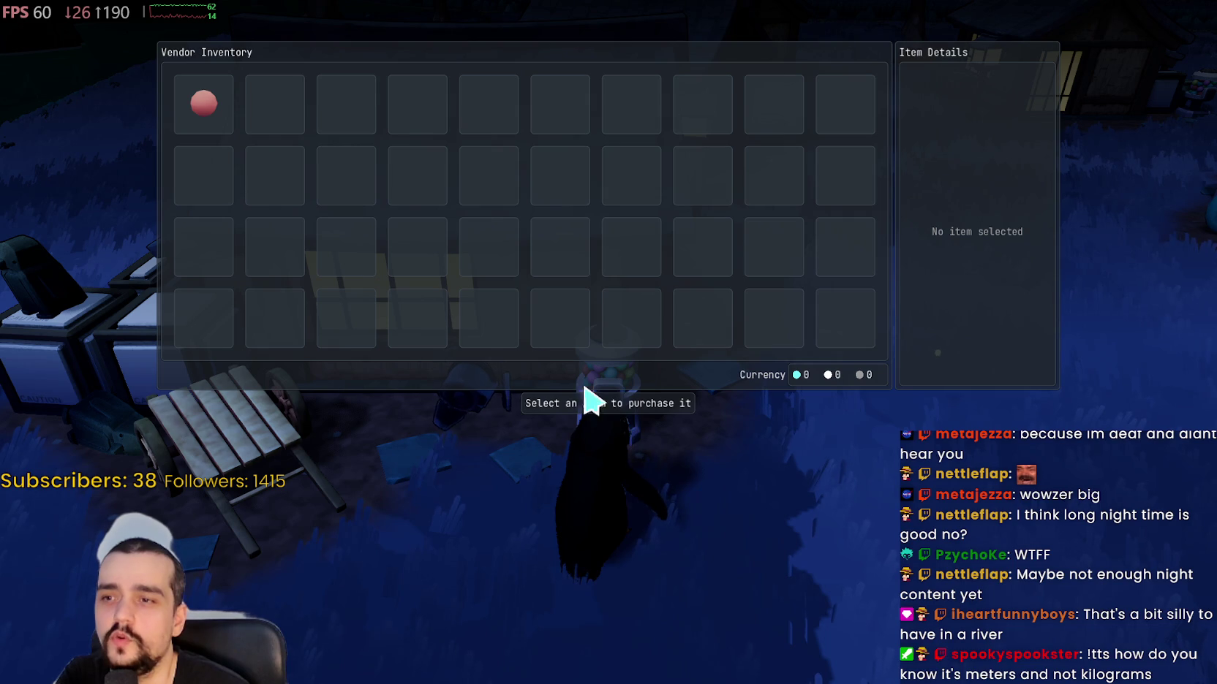
mouse_move(212, 104)
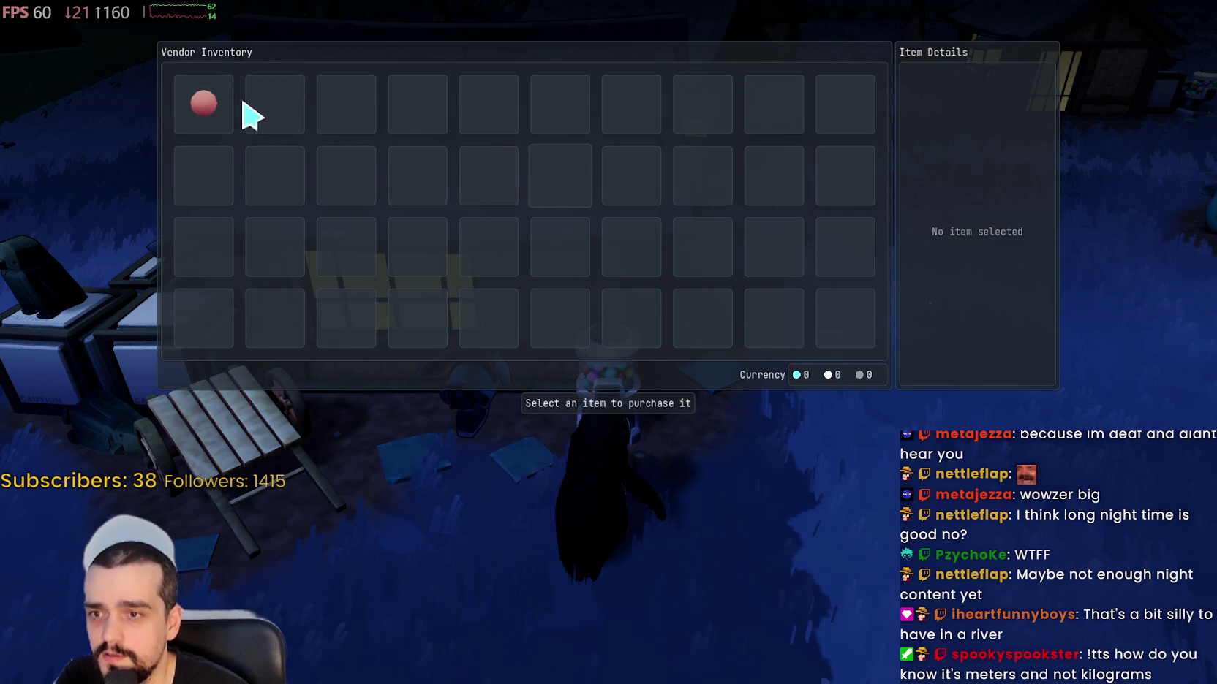
key("Escape")
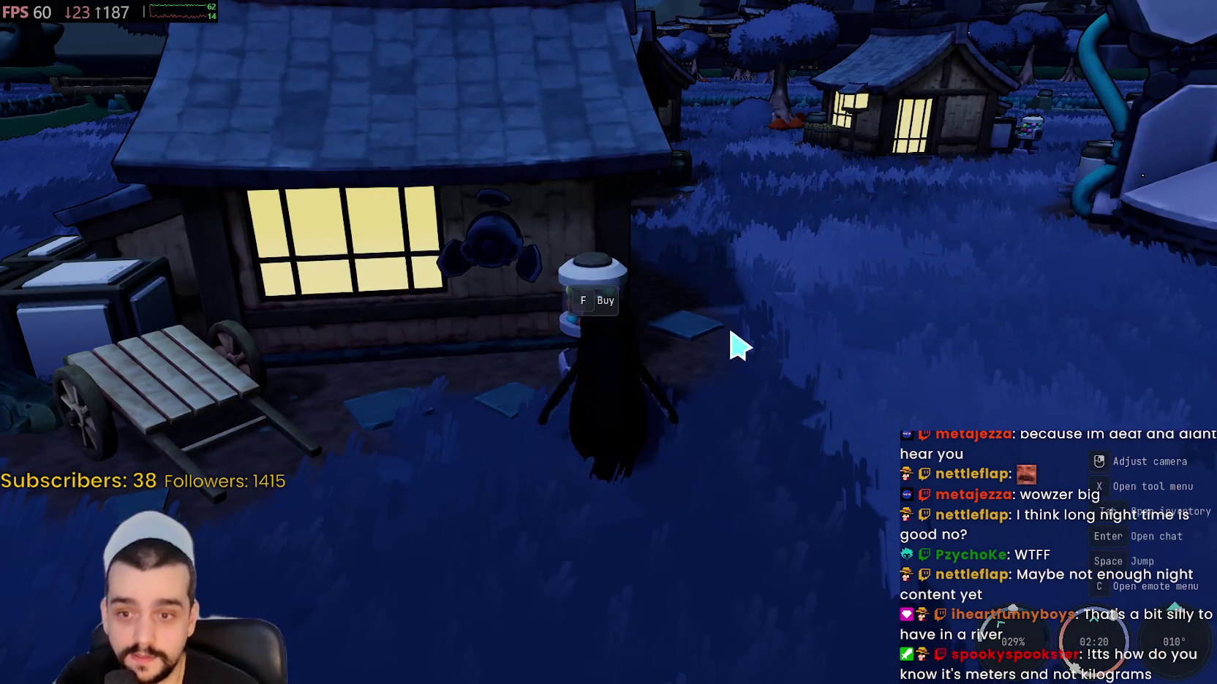
key("Tab")
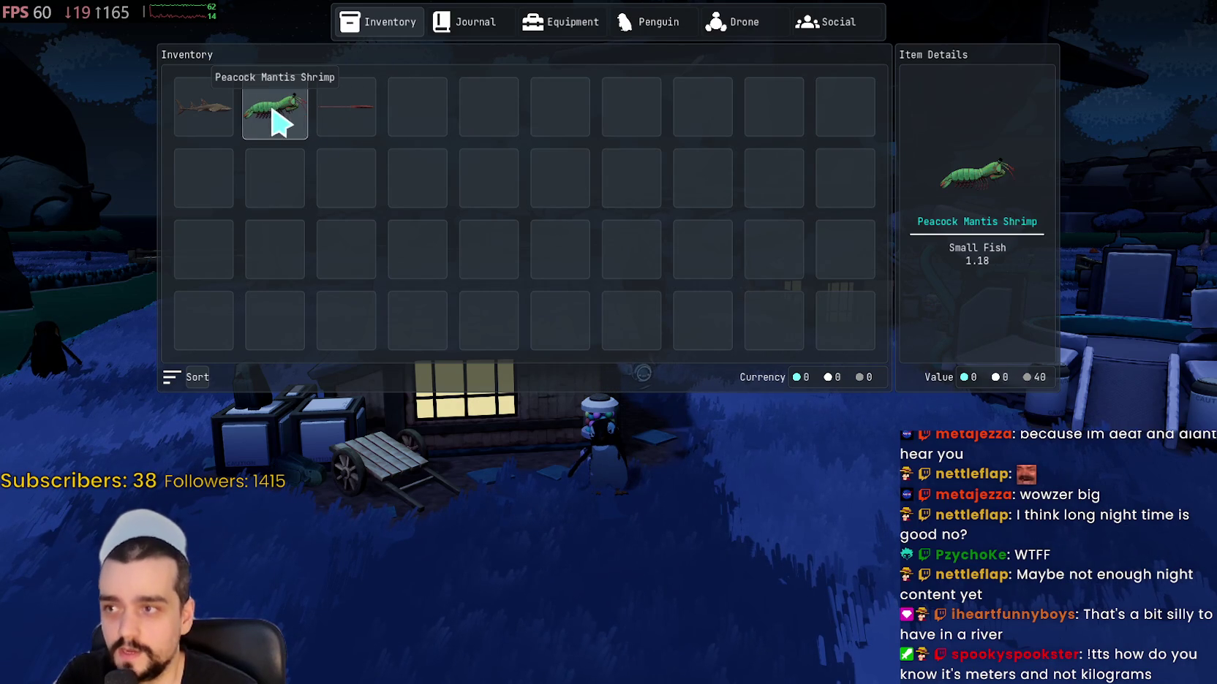
left_click(698, 125)
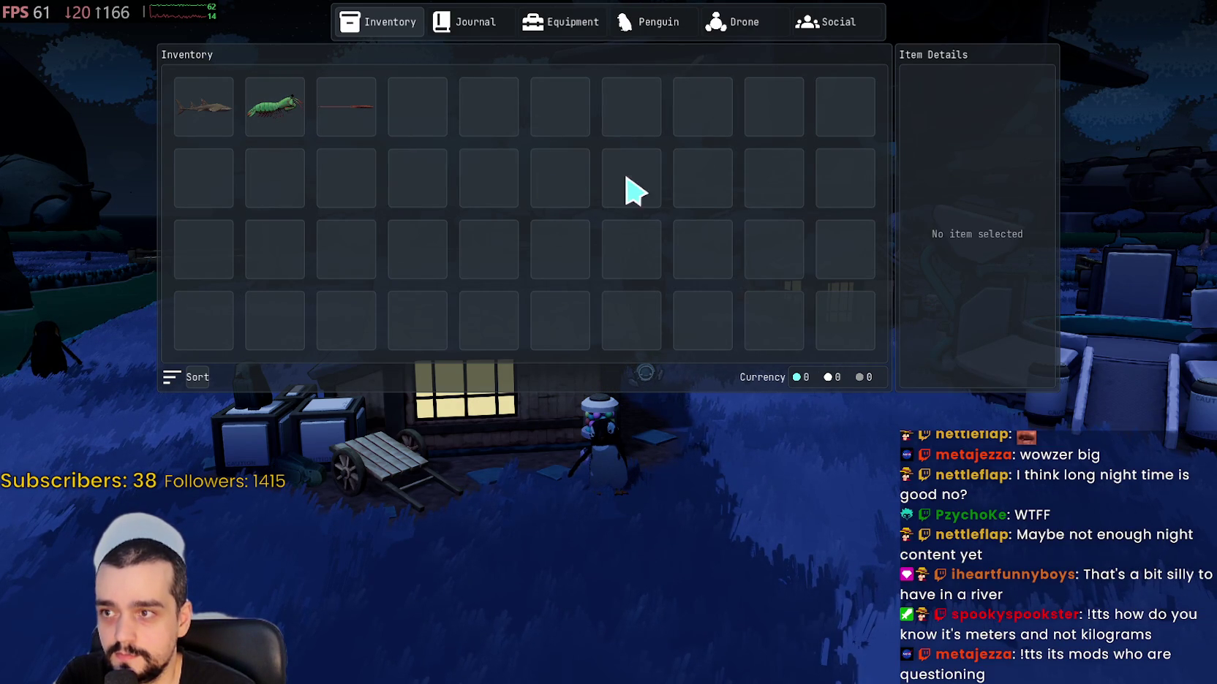
key("Escape")
key("w")
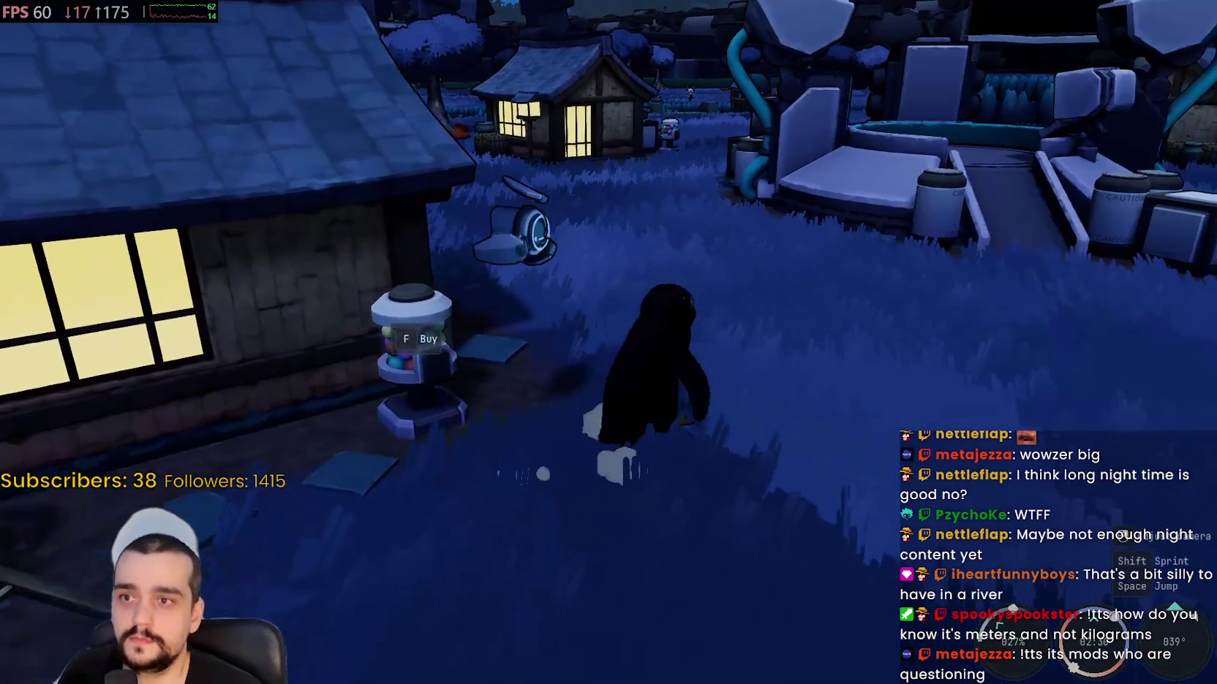
- Run up the ramp into the circular machine pit, cross it and turn left at the edge
key("w")
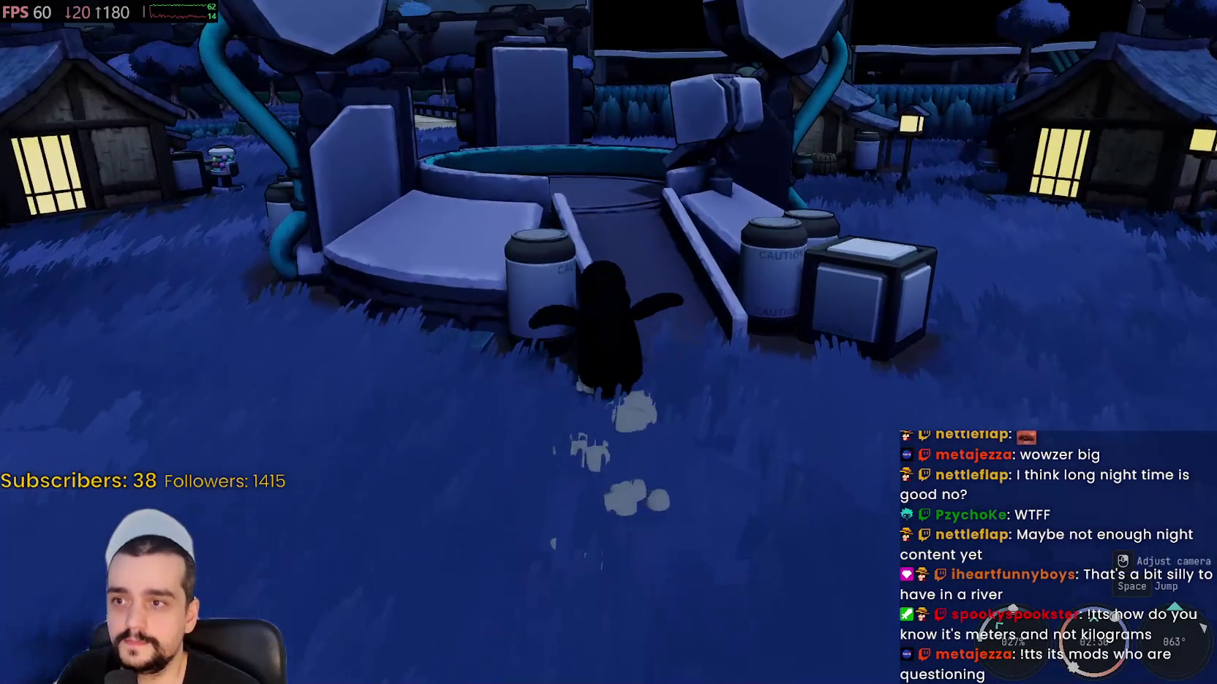
key("w")
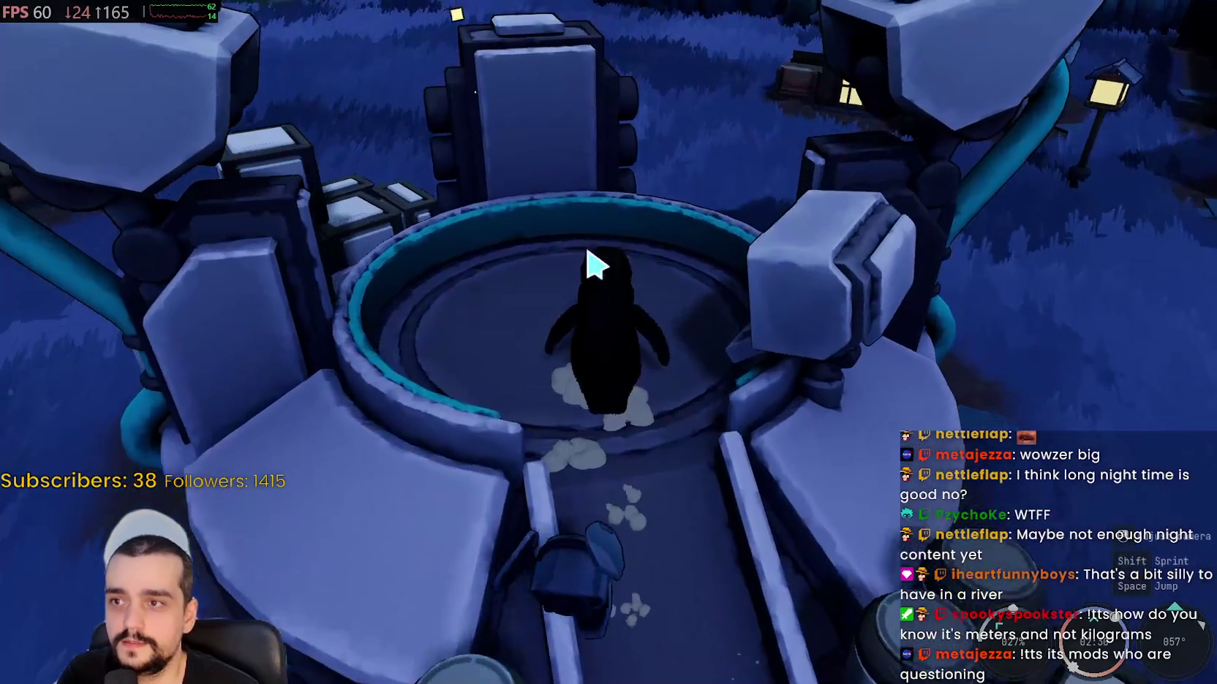
key("w")
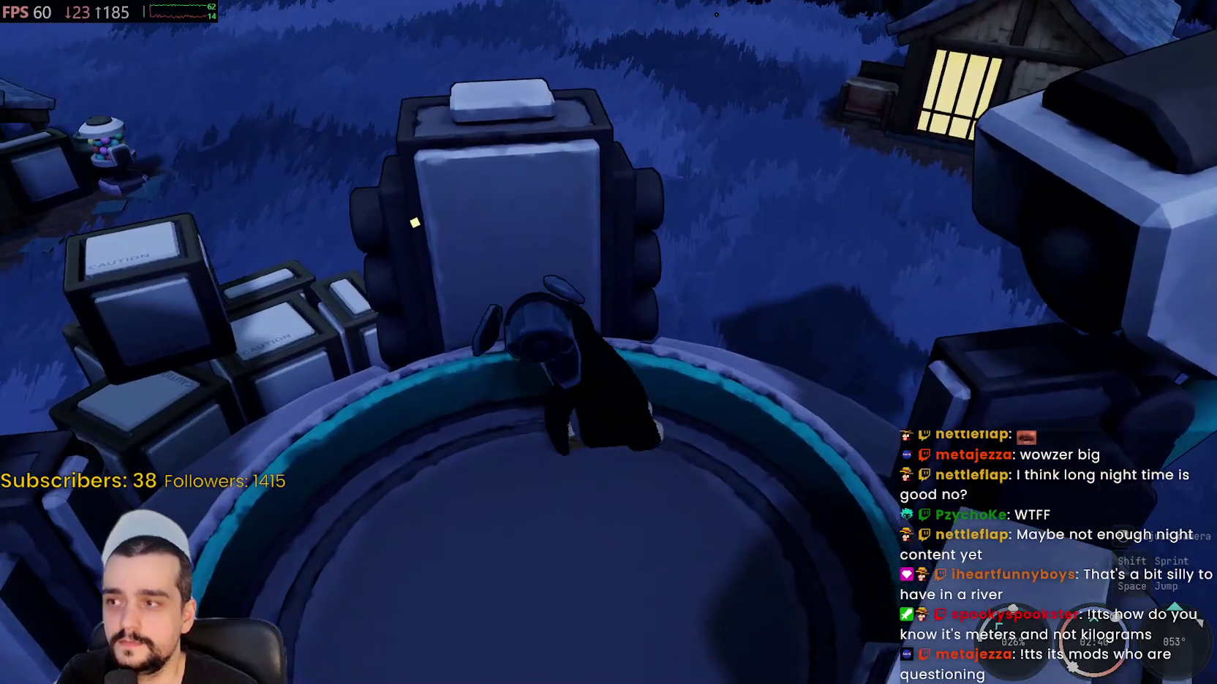
key("a")
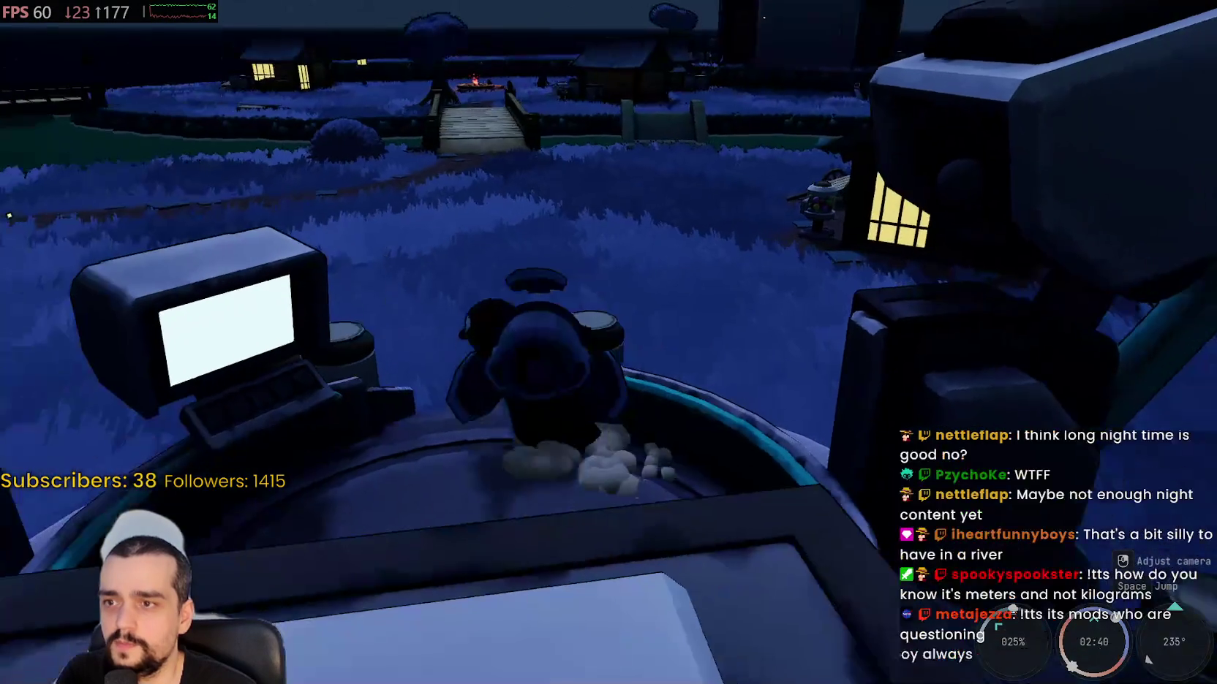
- Walk out of the pit to the vending machine, open its shop and close it again
key("w")
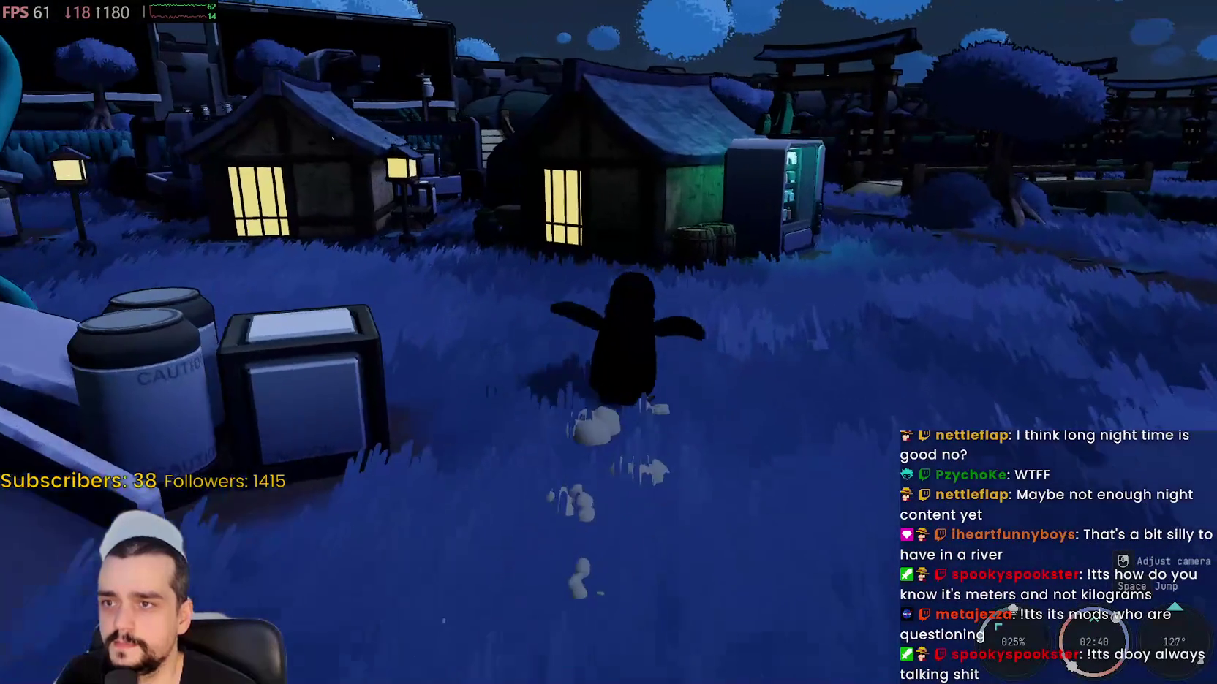
key("w")
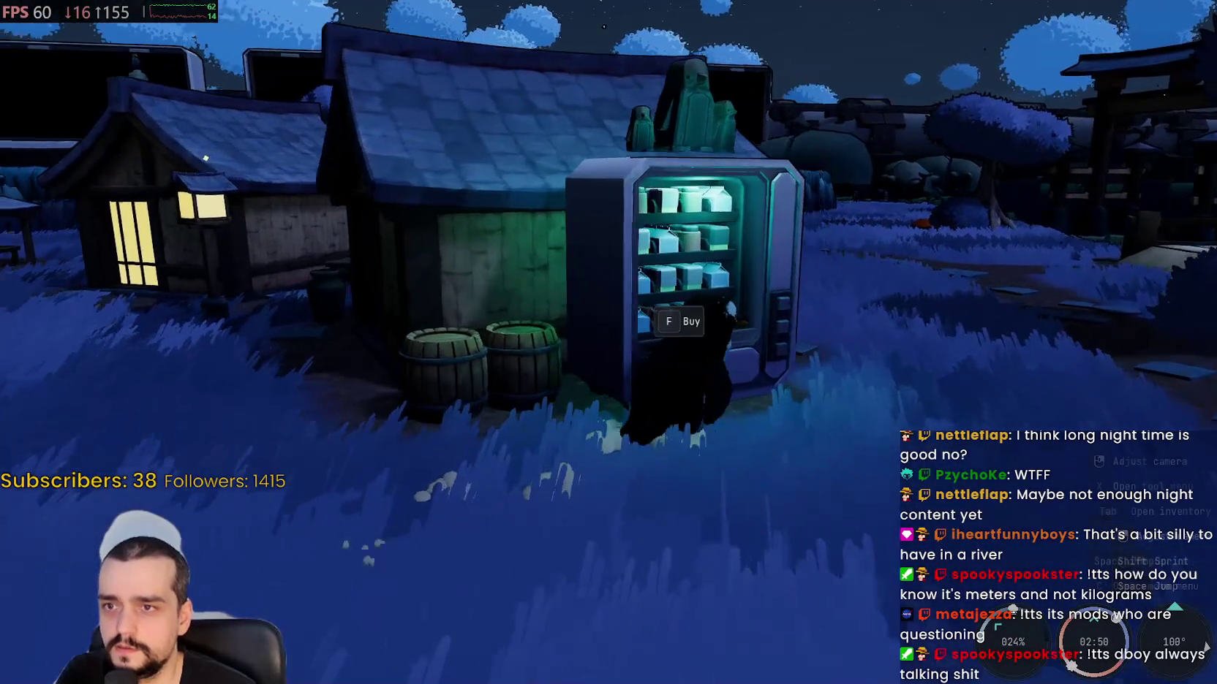
key("f")
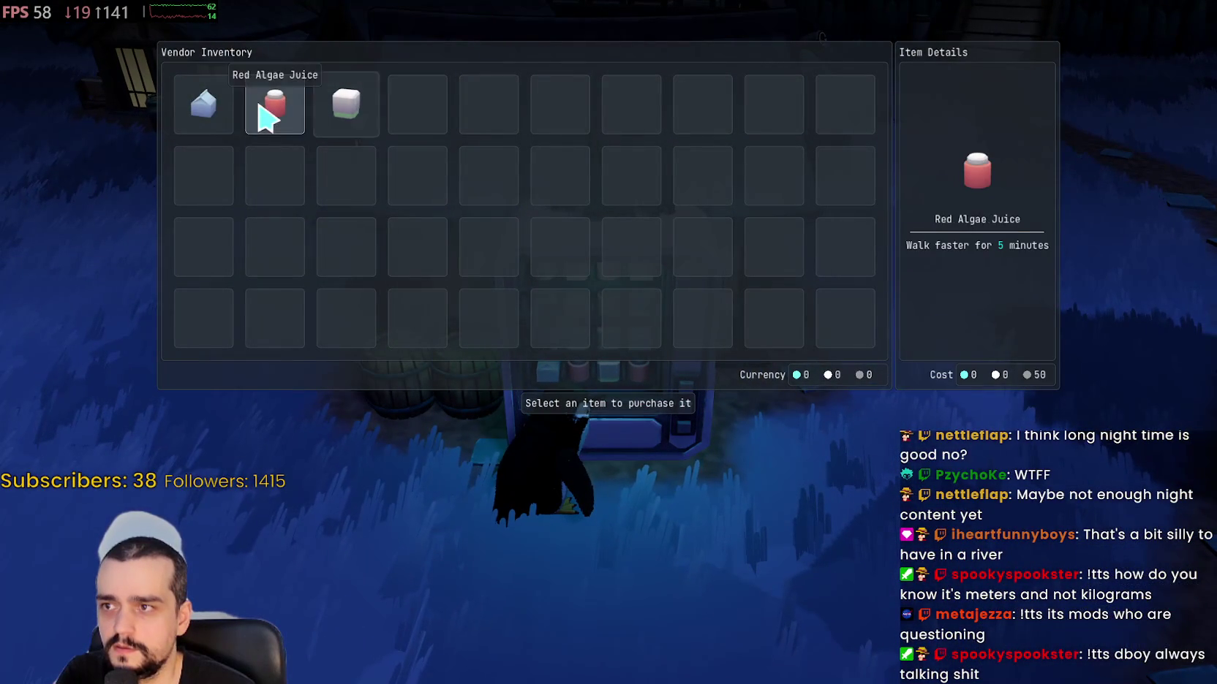
key("Escape")
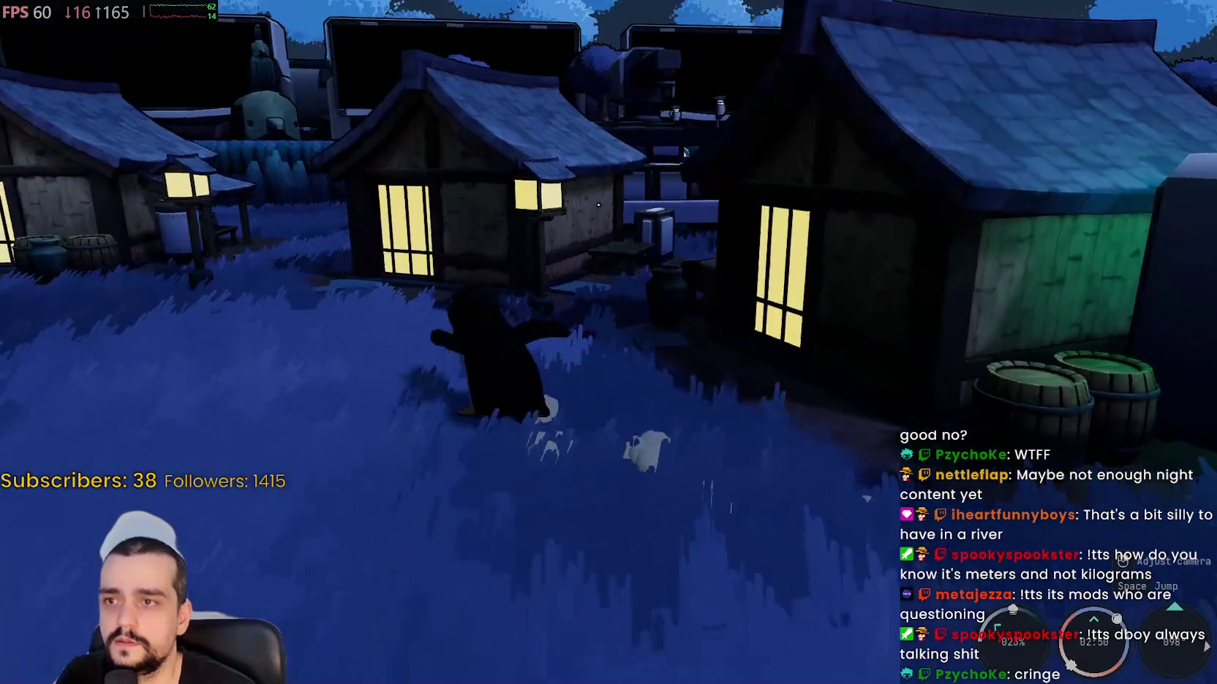
- Head toward the dock along the rock wall, then run back through the village grass
key("w")
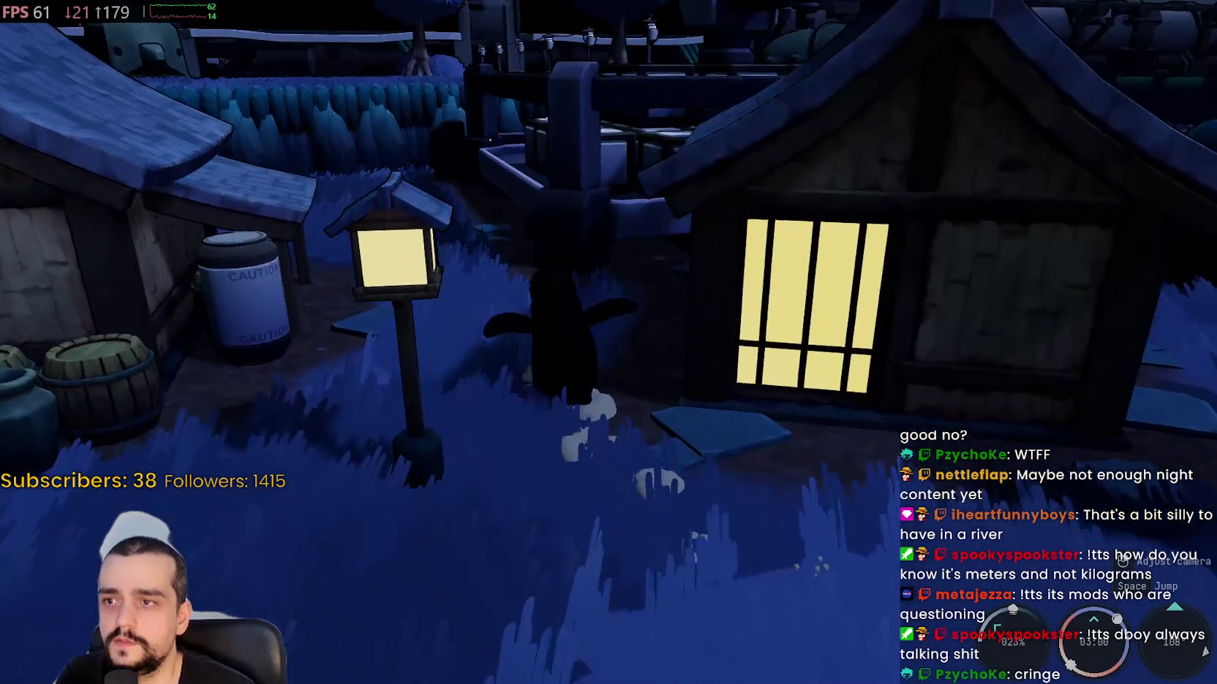
key("w")
key("w")
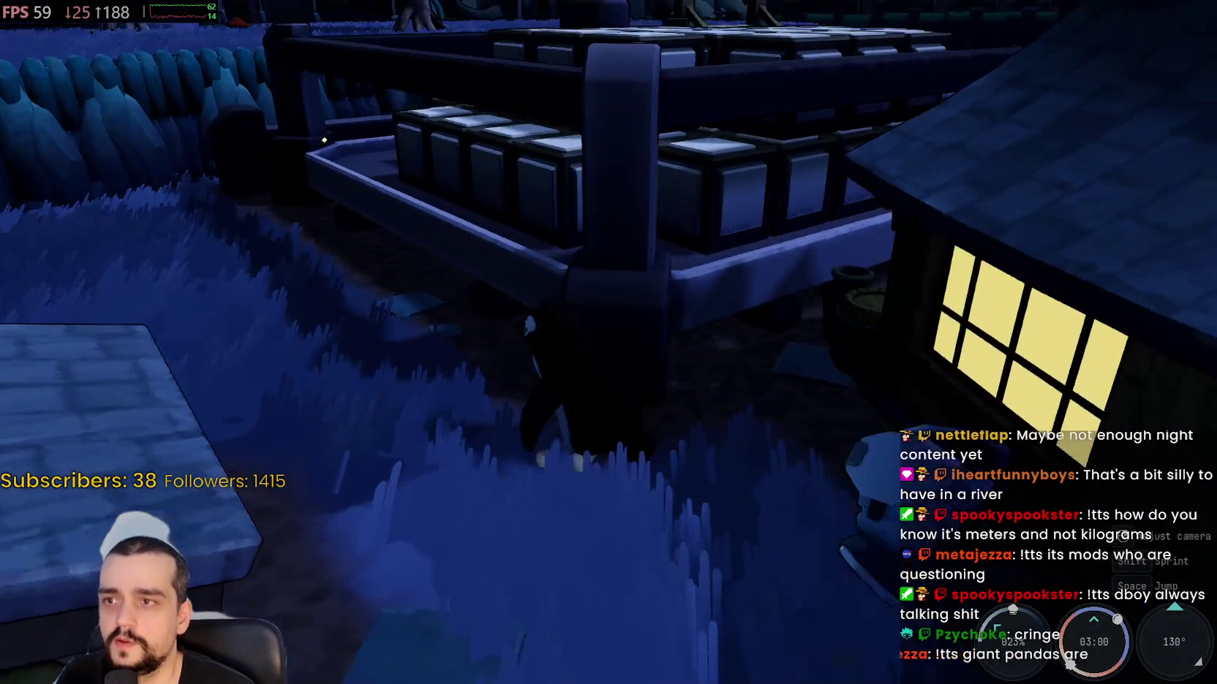
key("w")
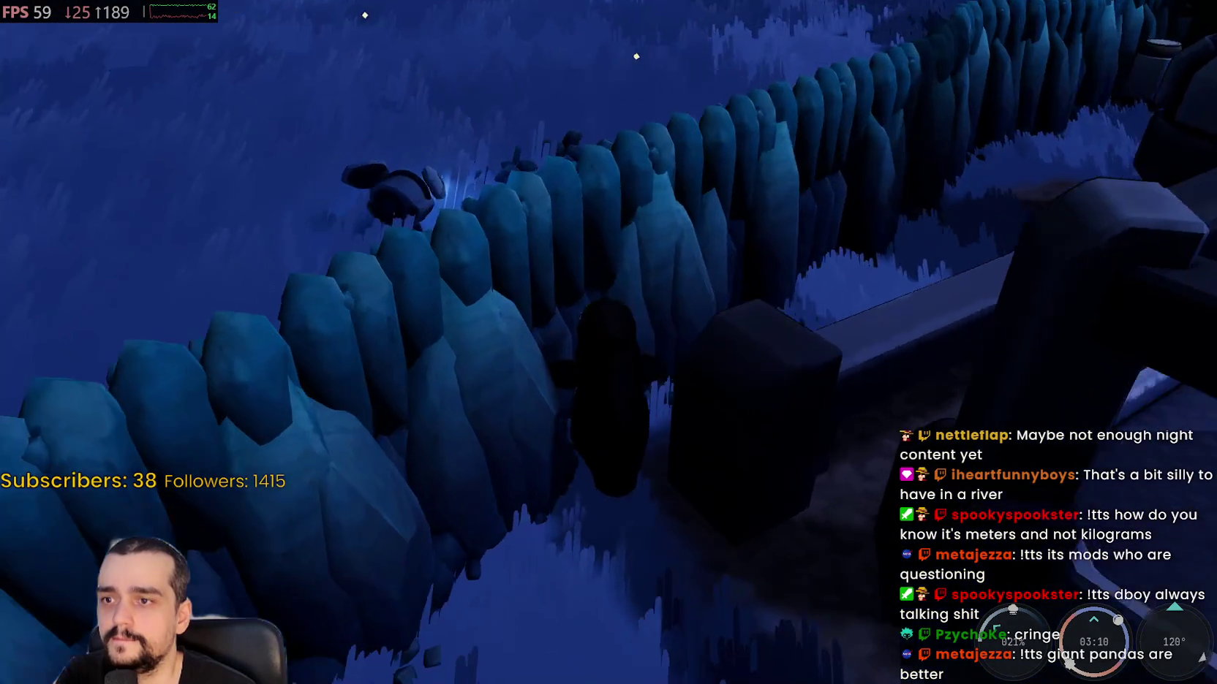
key("a")
key("a")
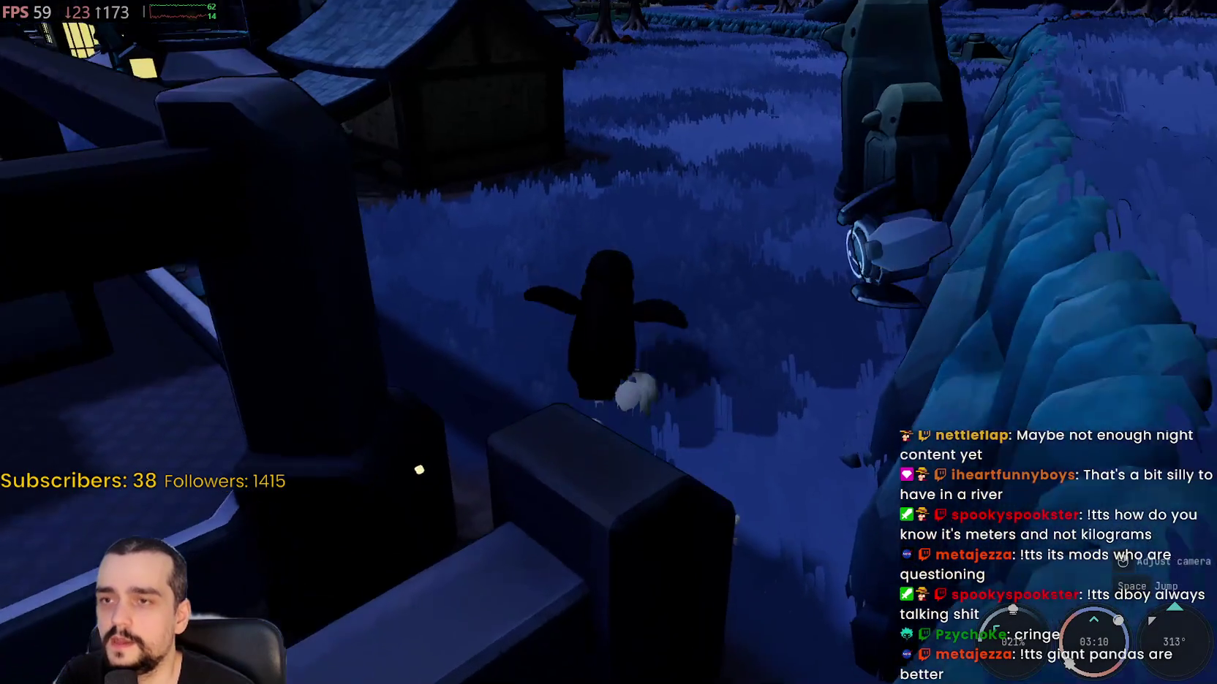
key("a")
key("a")
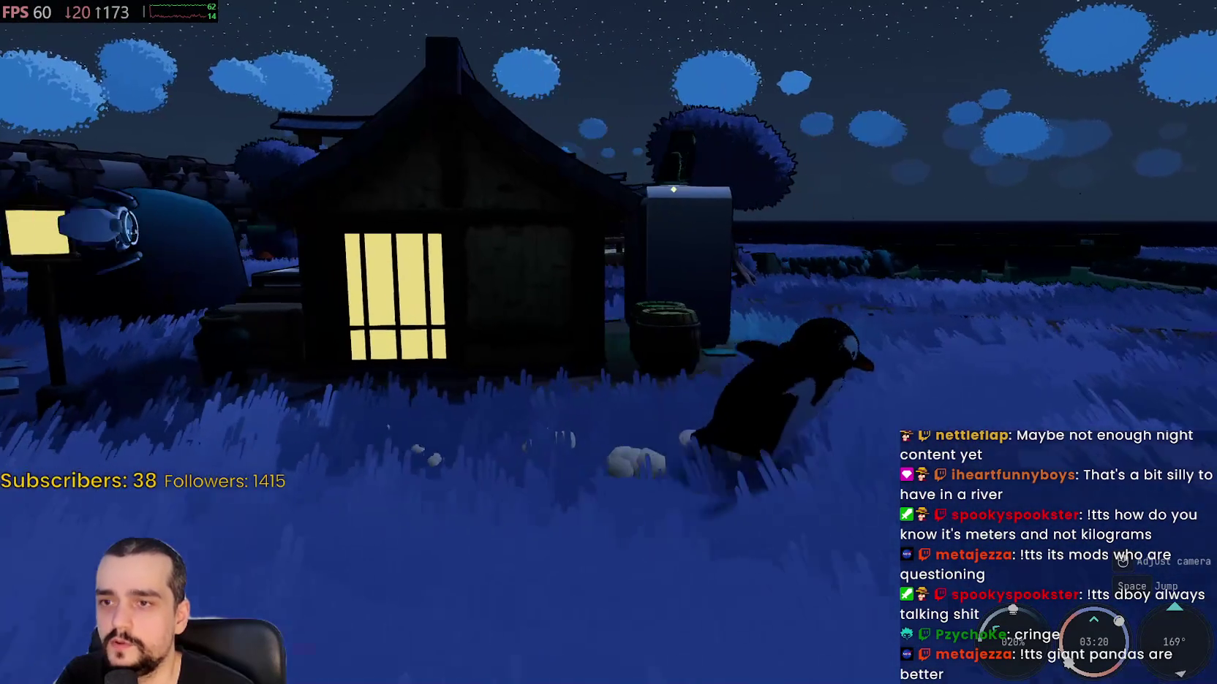
key("a")
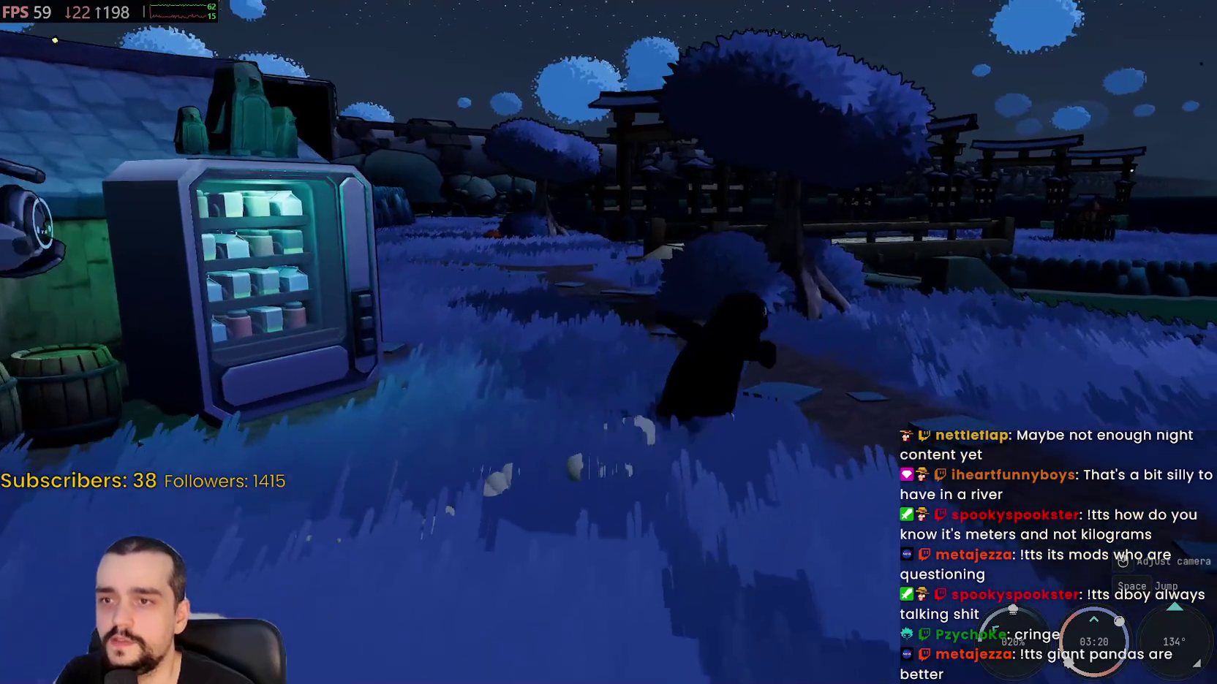
- Run to the robot vendor's counter and sell the Bowmouth Guitarfish in its store
key("a")
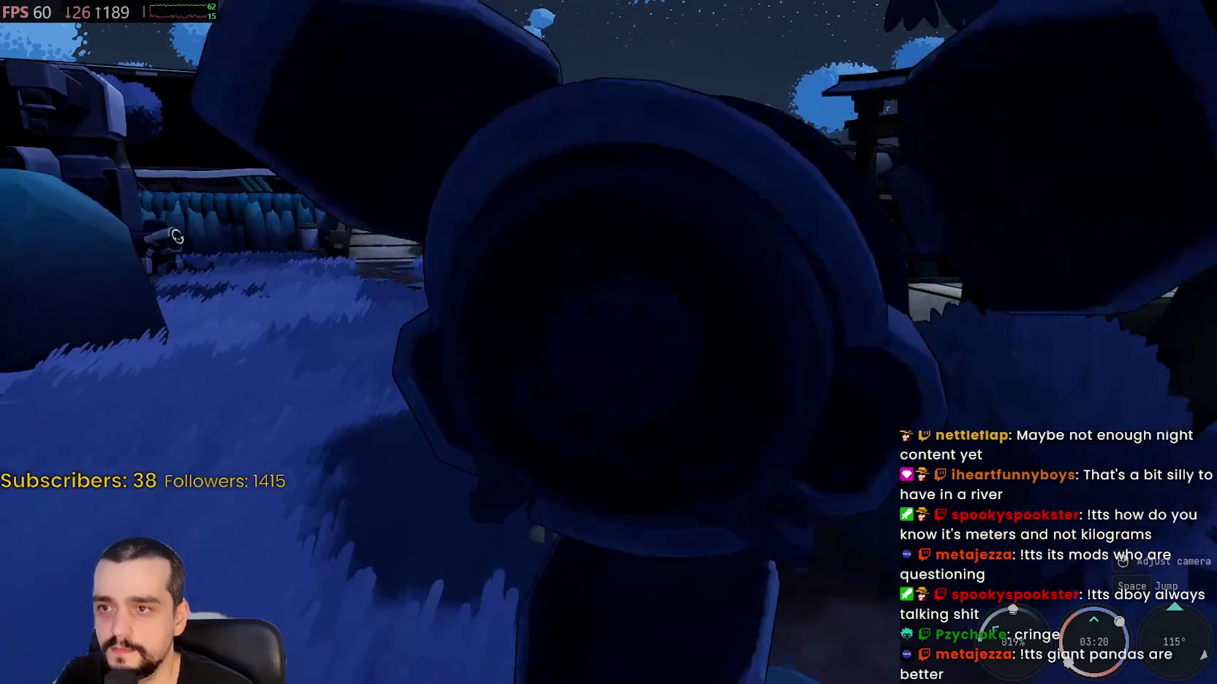
key("a")
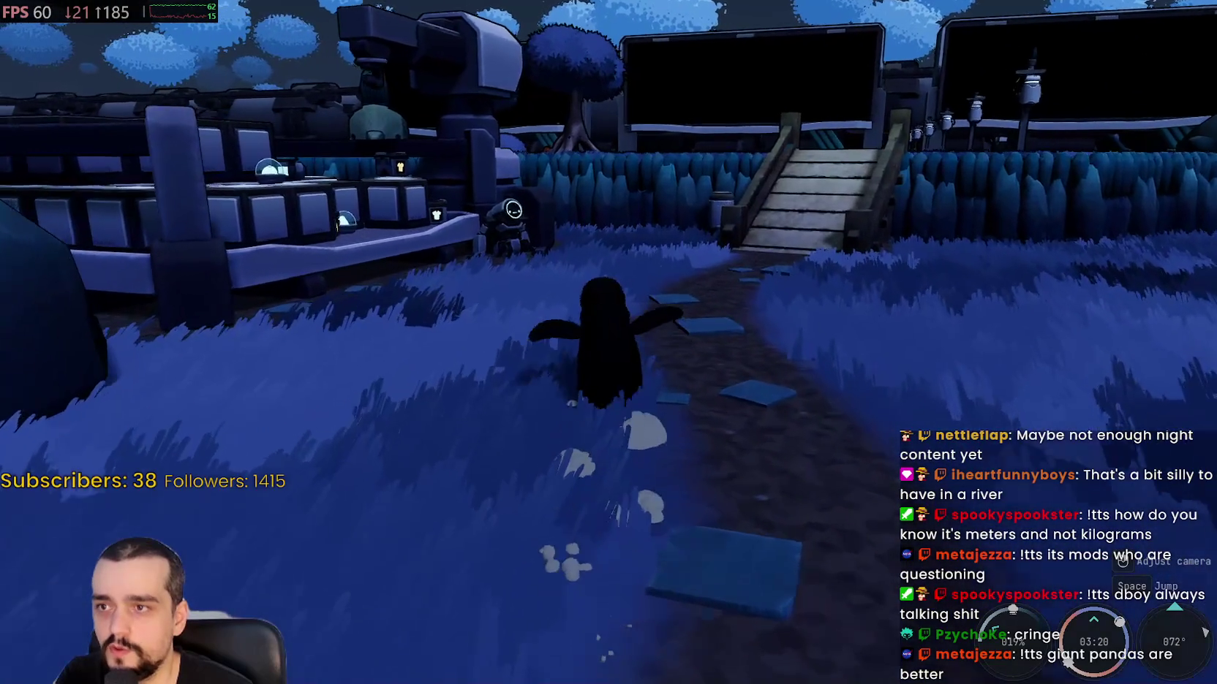
key("w")
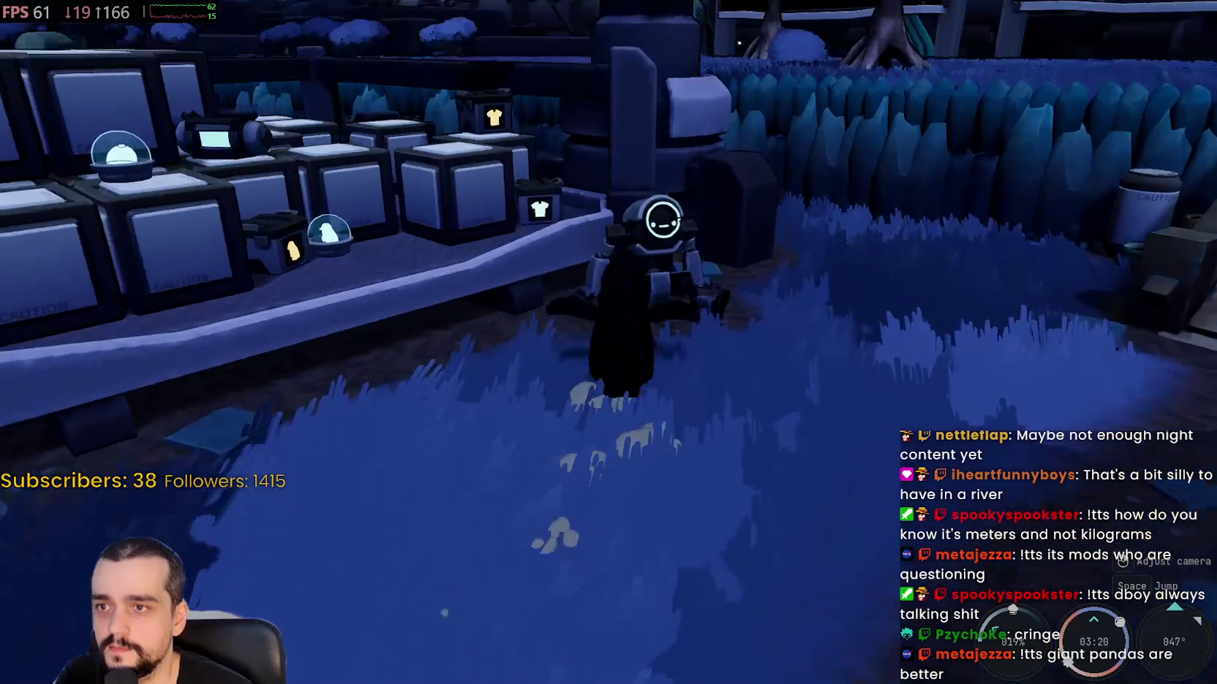
key("e")
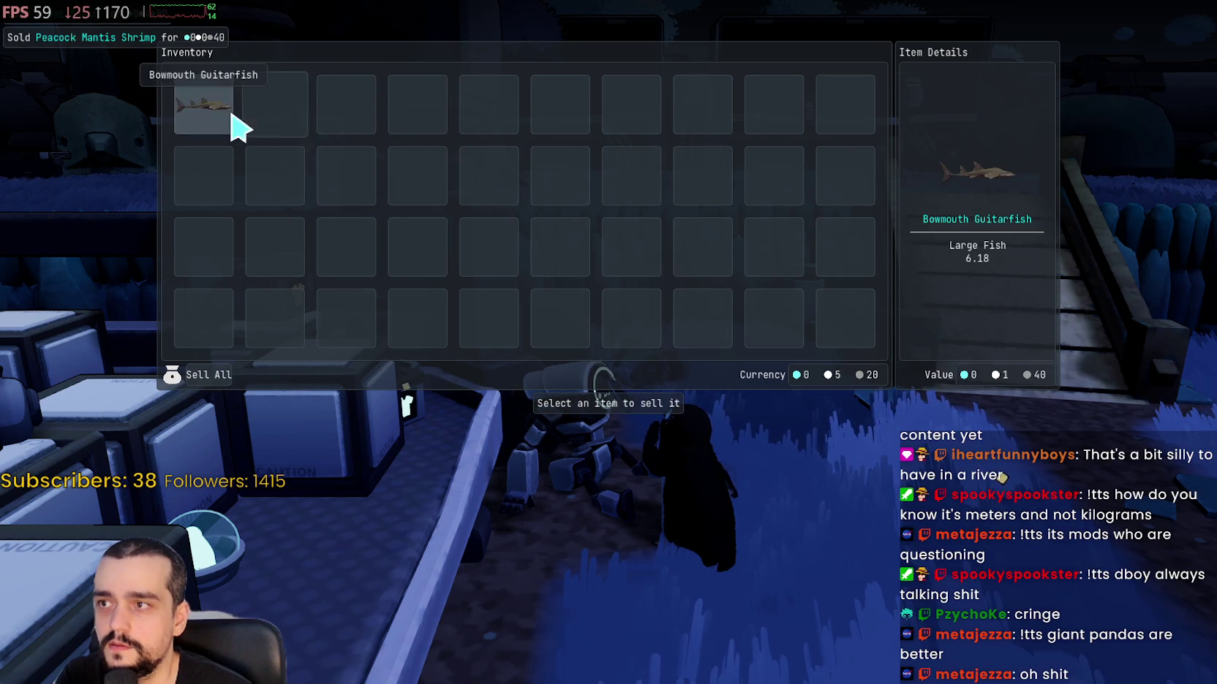
key("Escape")
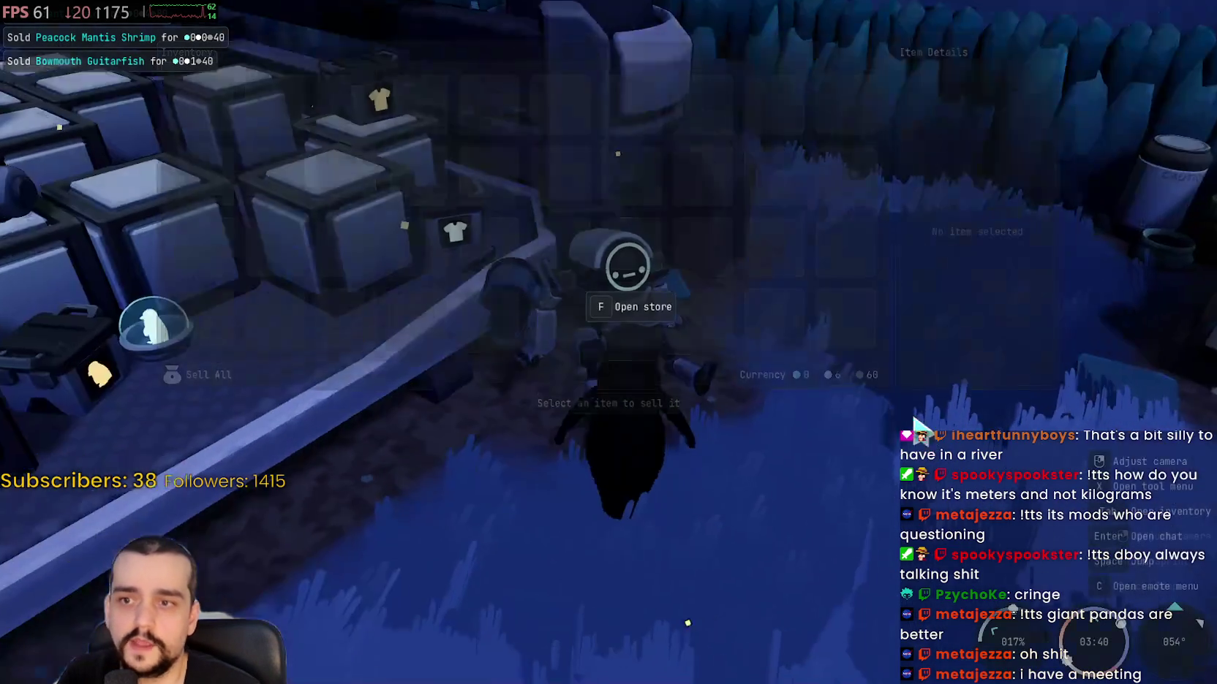
- Walk to the gumball machine by the lit houses and buy a Gumball
key("w")
key("w")
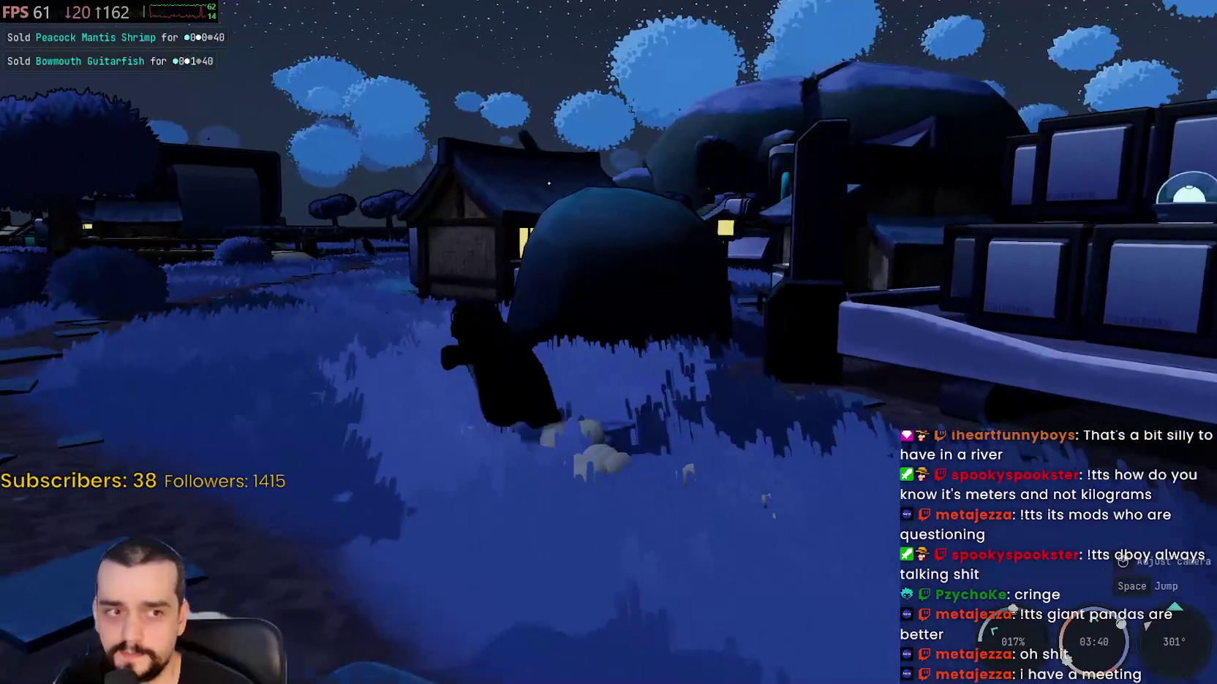
key("w")
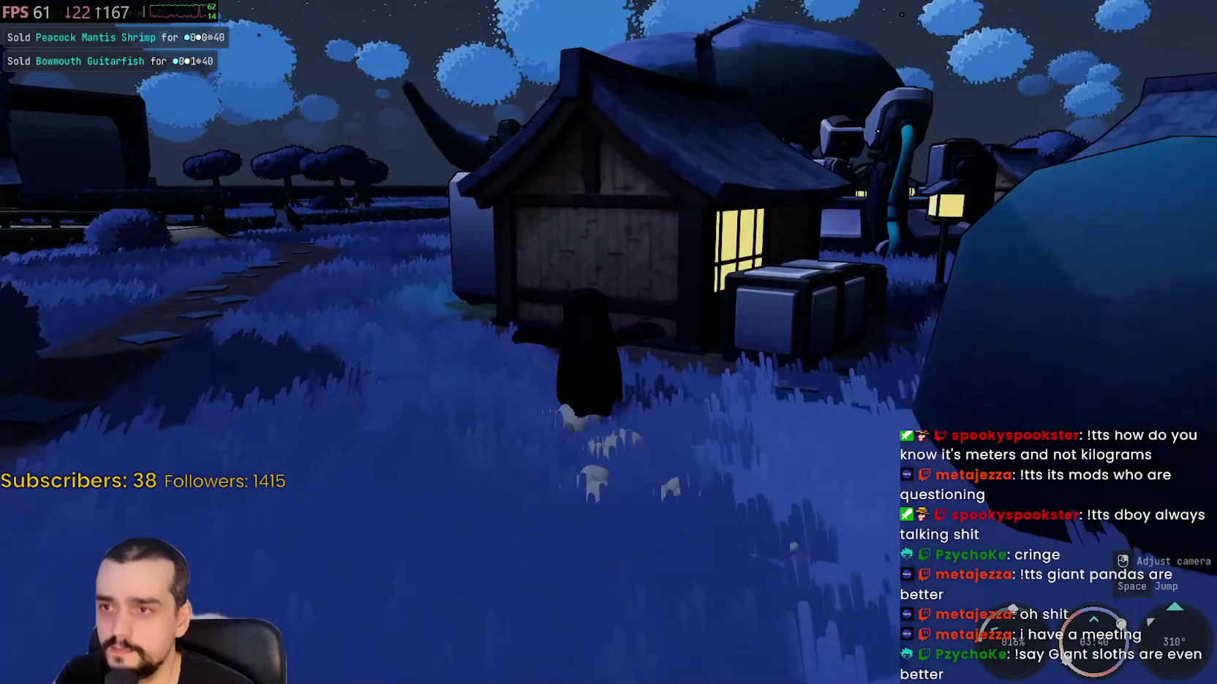
key("w")
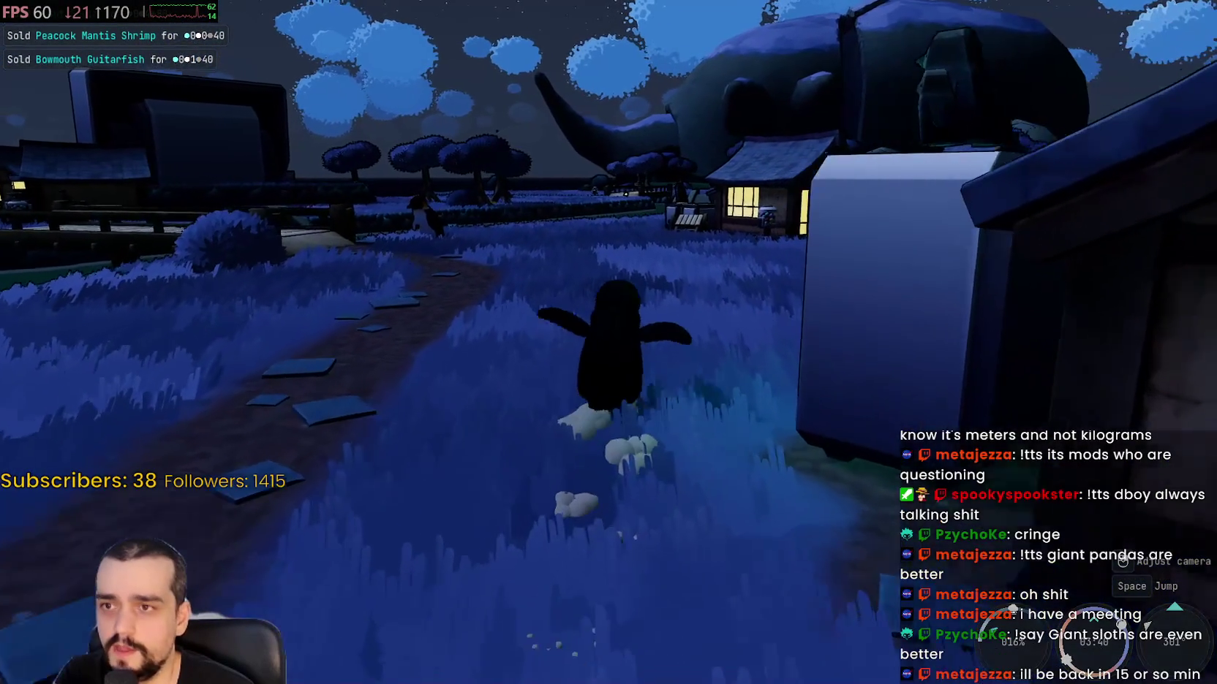
key("w")
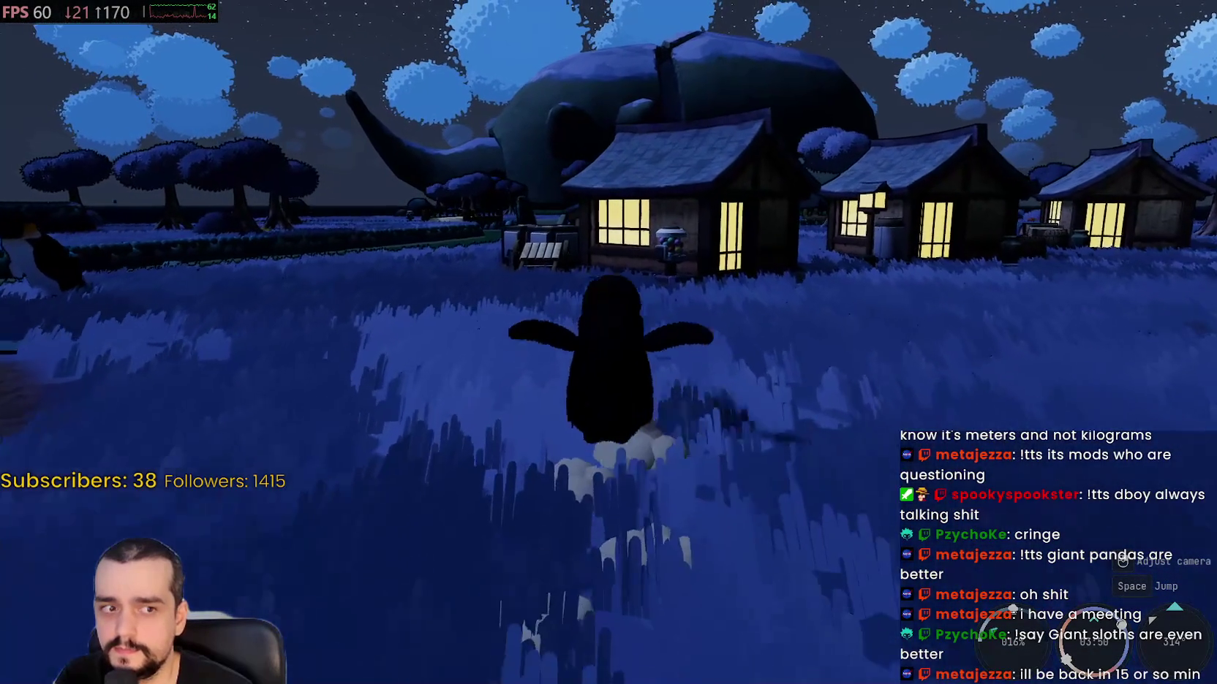
key("w")
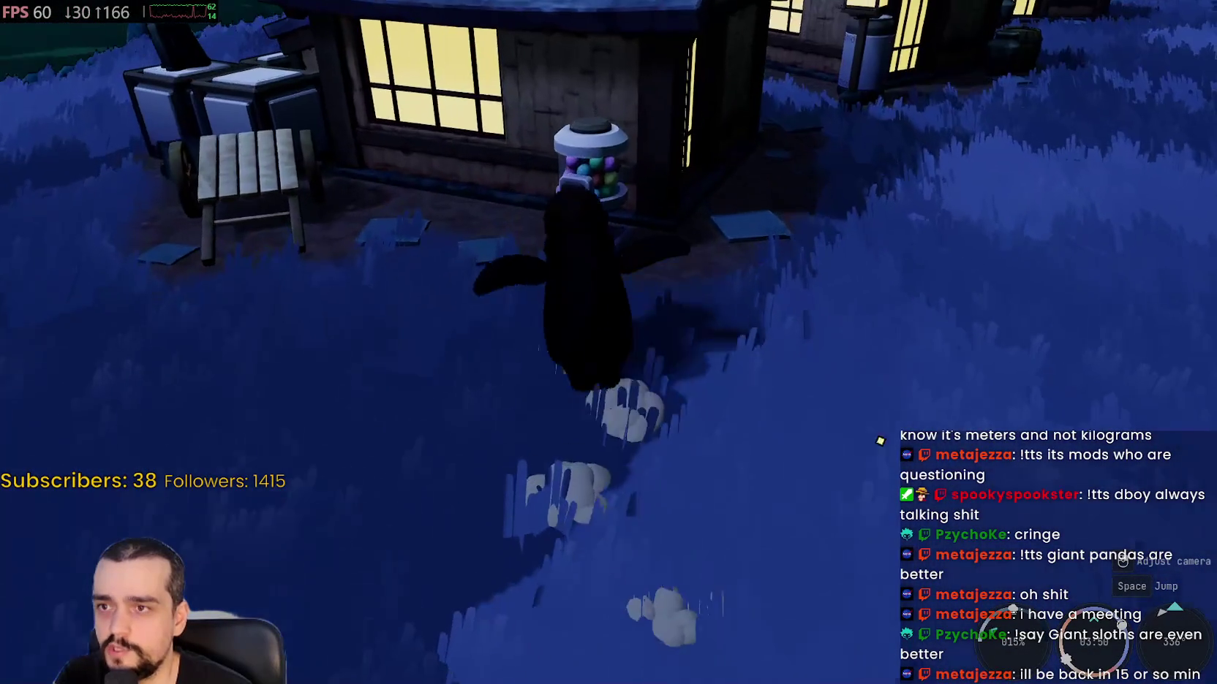
key("e")
left_click(194, 121)
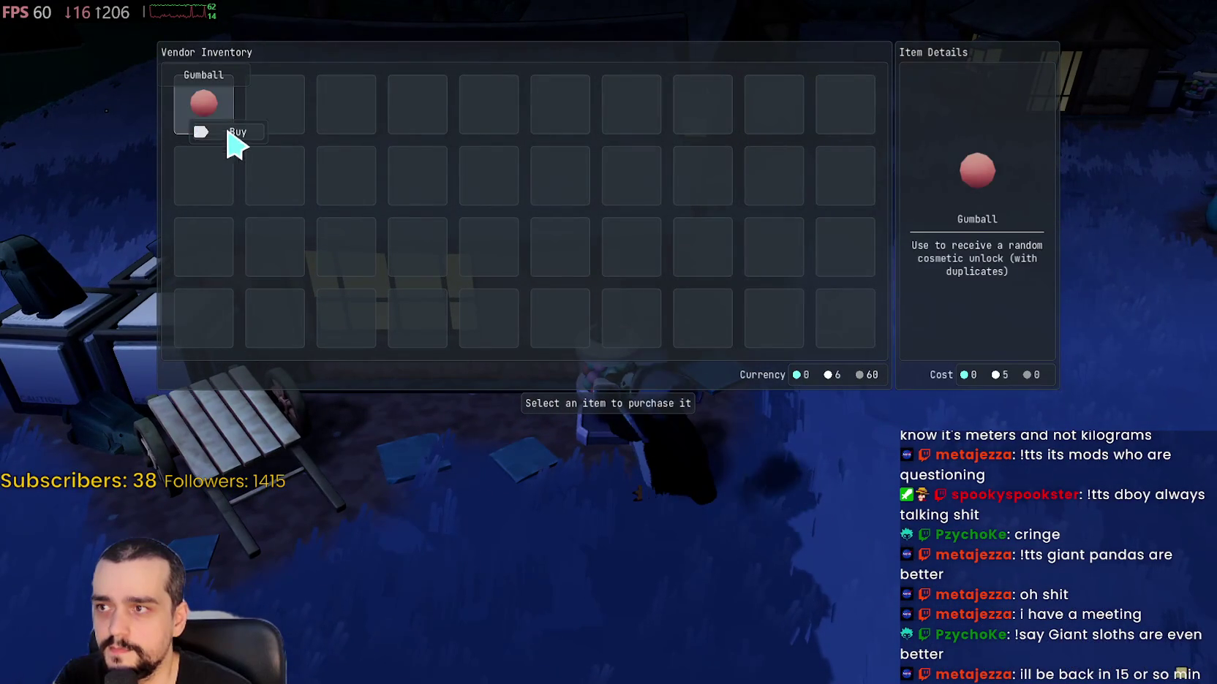
key("Escape")
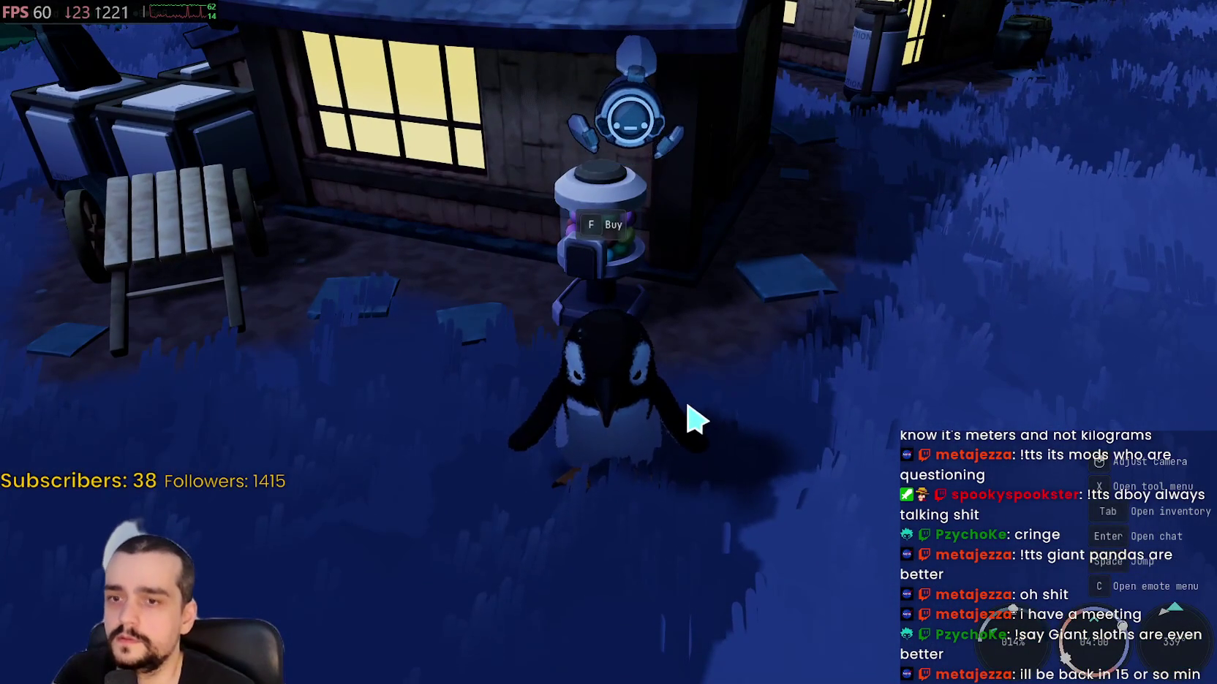
- Use the Gumball from the inventory to unlock and wear the Basic Hat Spruce
key("Tab")
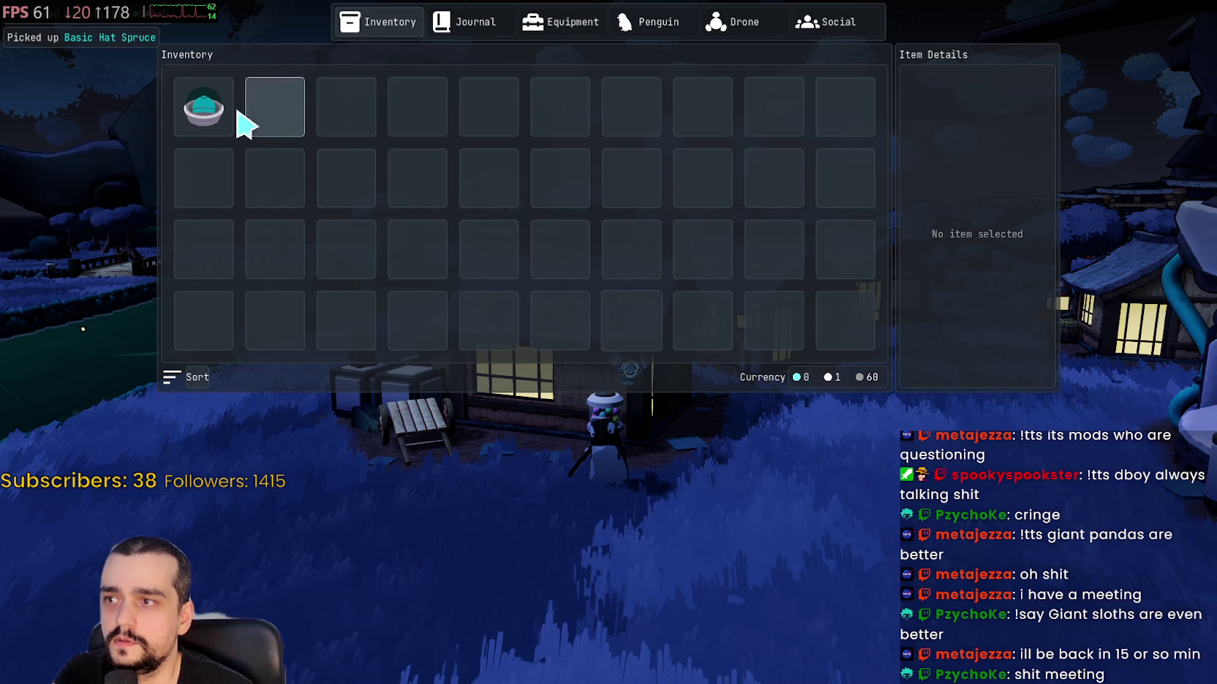
left_click(210, 112)
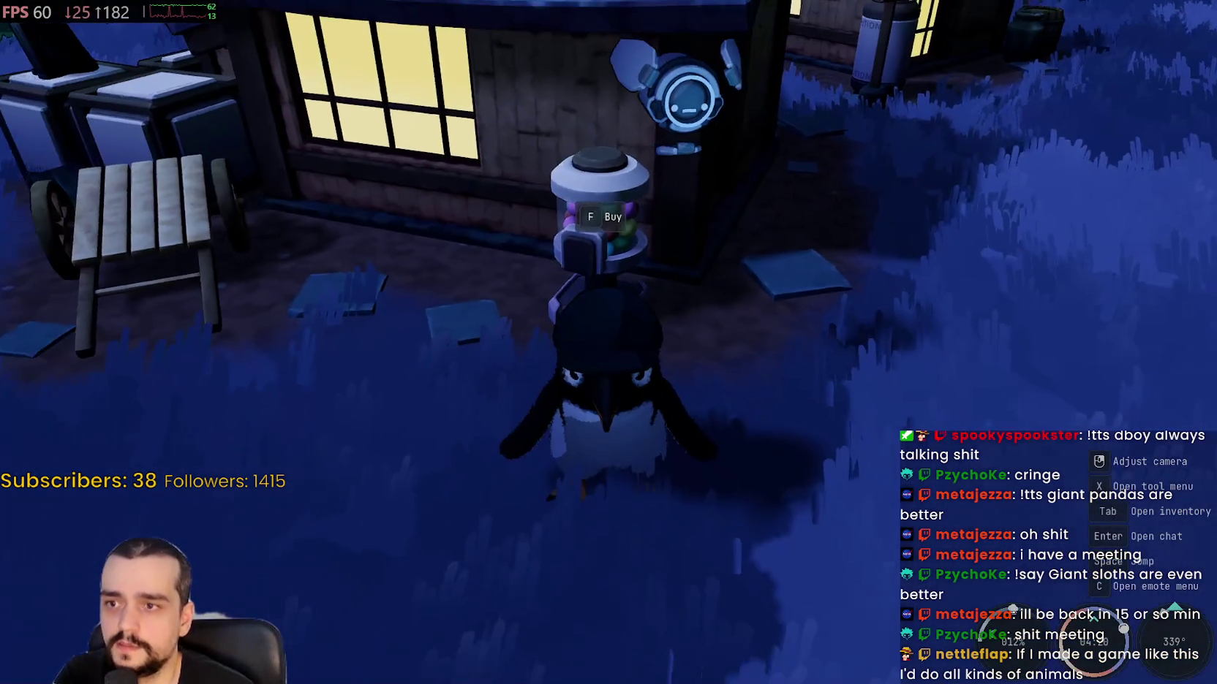
left_click_drag(608, 342, 316, 342)
- Walk over to the other penguin and orbit the camera to show off the Spruce hat
key("w")
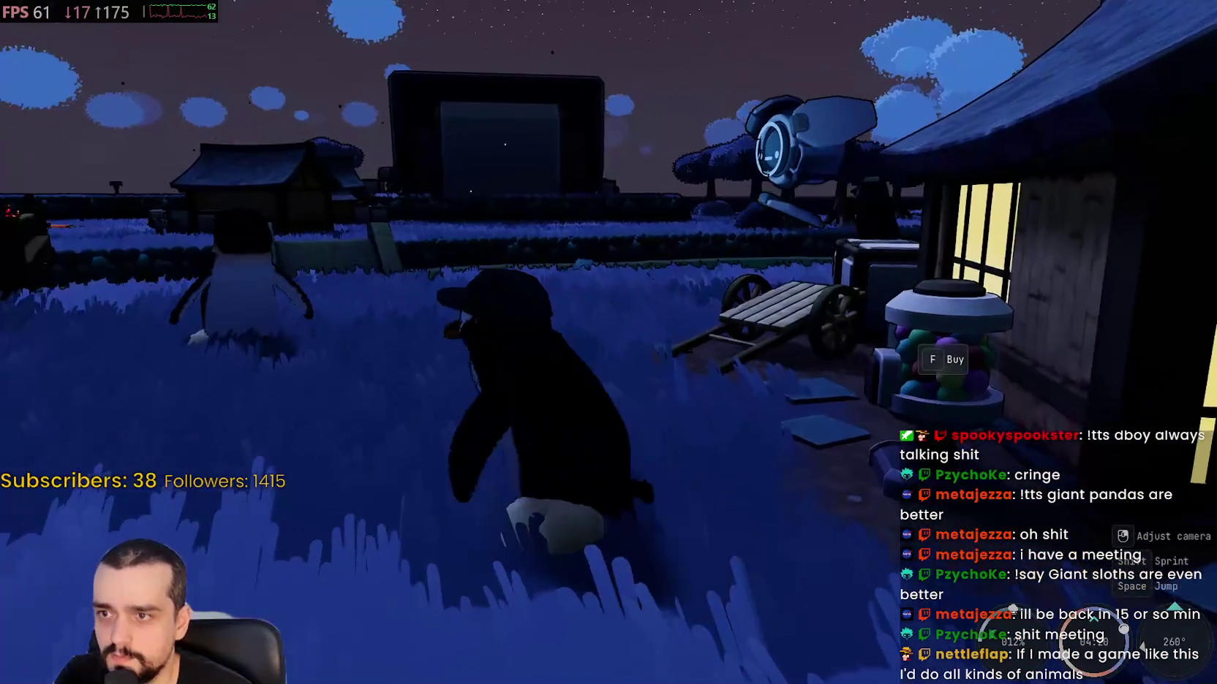
left_click_drag(608, 343, 812, 342)
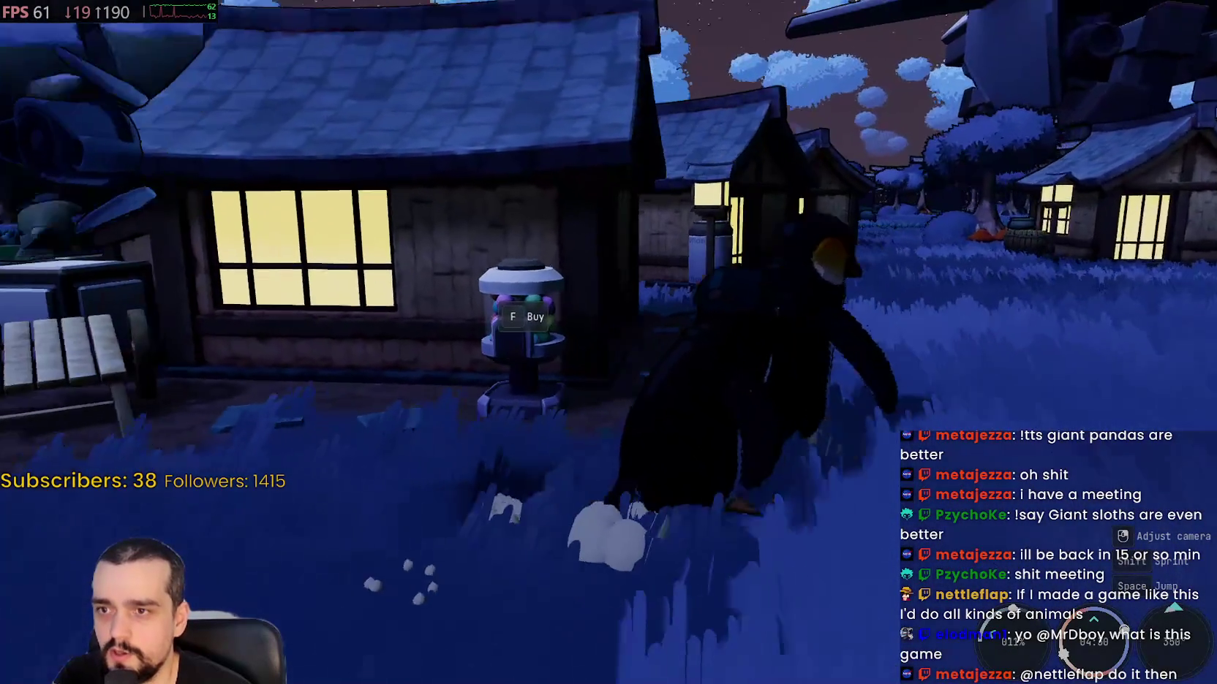
key("s")
left_click_drag(609, 342, 506, 342)
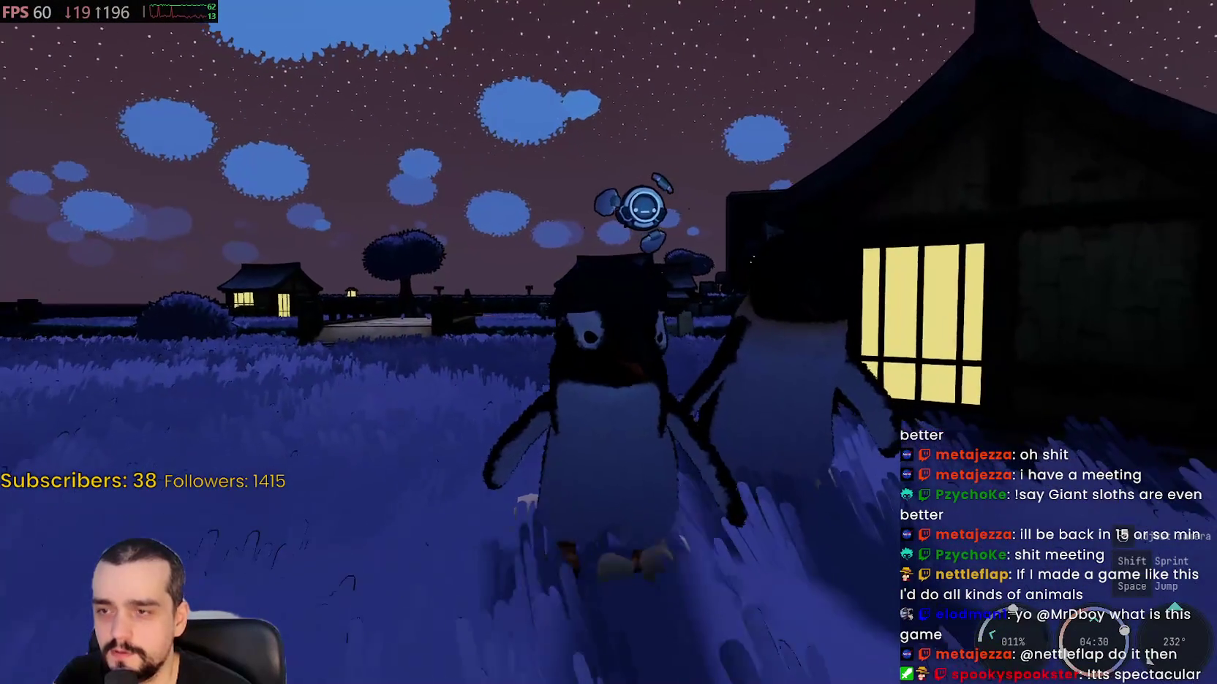
left_click_drag(608, 342, 462, 342)
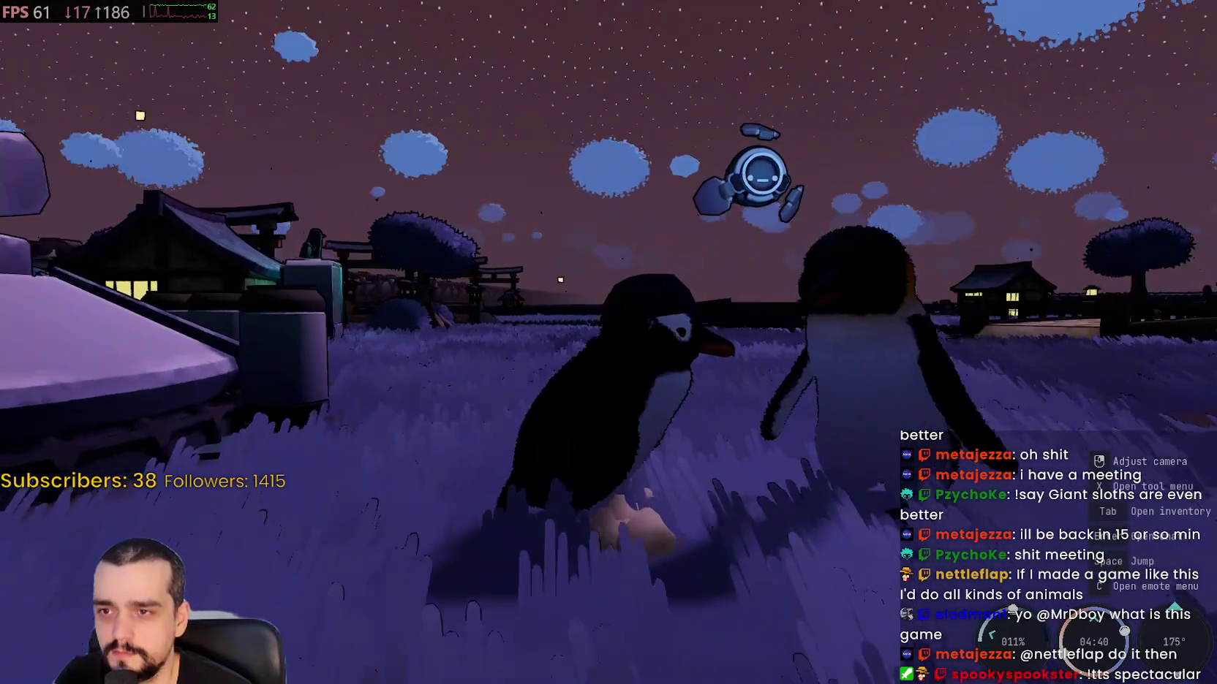
mouse_move(608, 342)
left_mouse_down()
mouse_move(660, 254)
mouse_move(608, 387)
left_mouse_up()
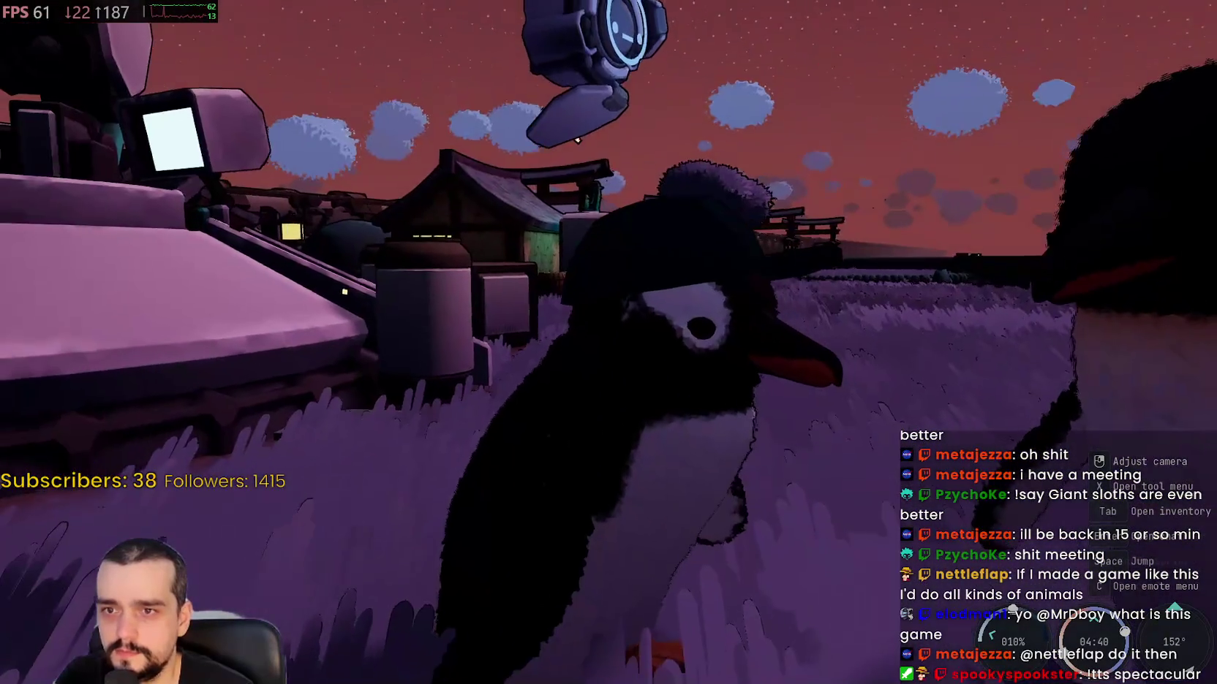
mouse_move(608, 342)
left_mouse_down()
mouse_move(608, 372)
mouse_move(623, 371)
mouse_move(645, 335)
left_mouse_up()
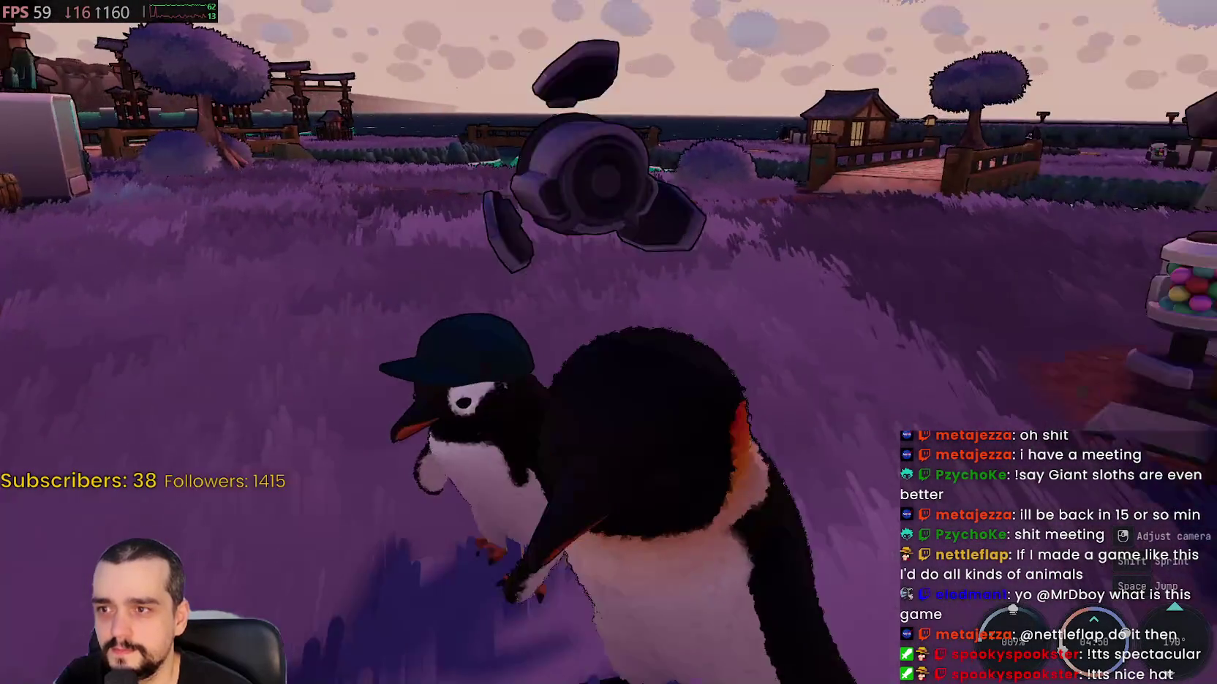
- Return to the gumball machine, check its stock again, and close the vendor
key("w")
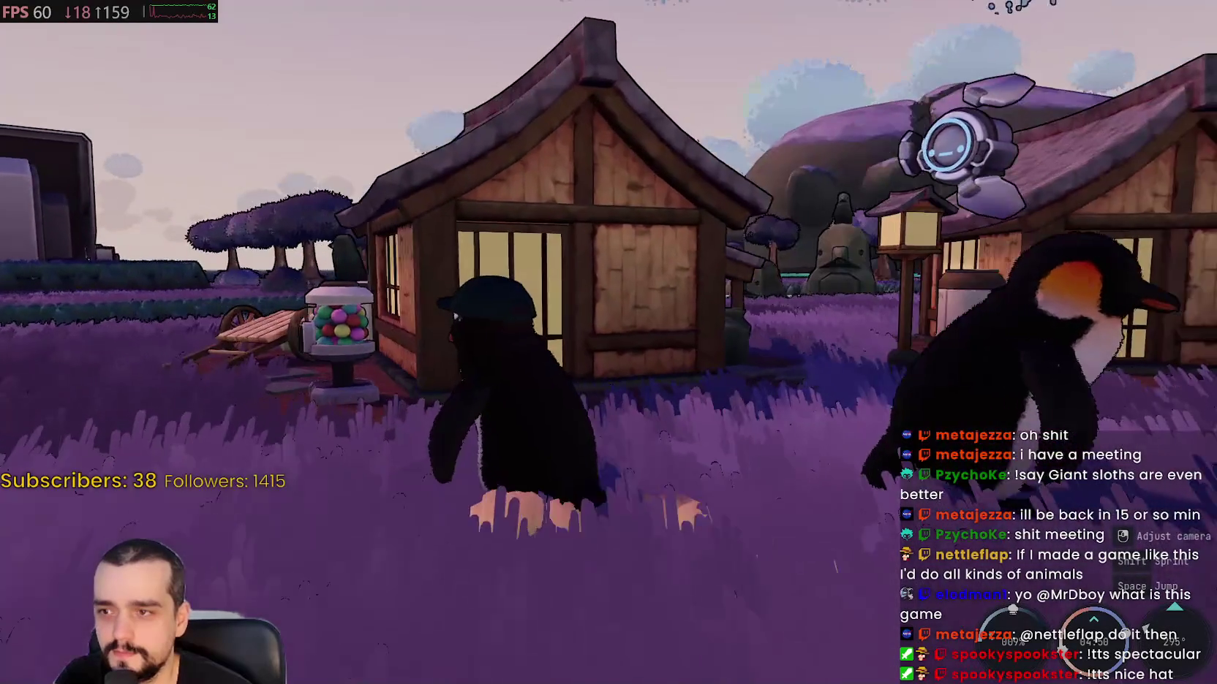
key("w")
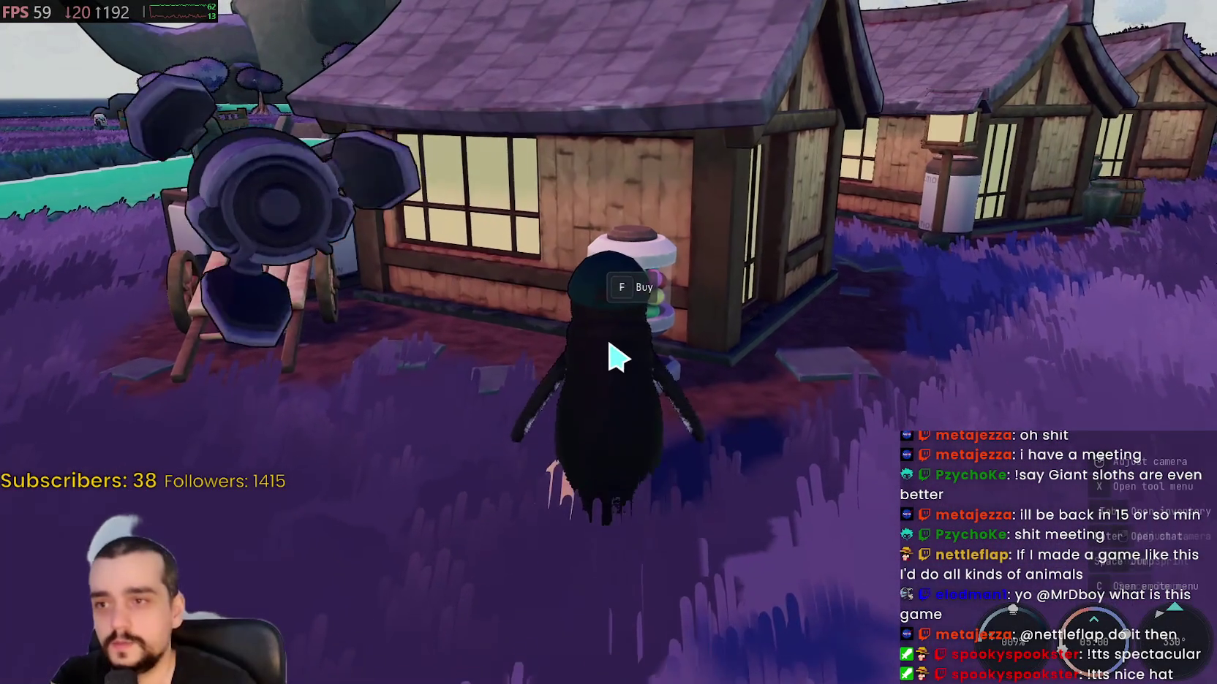
key("f")
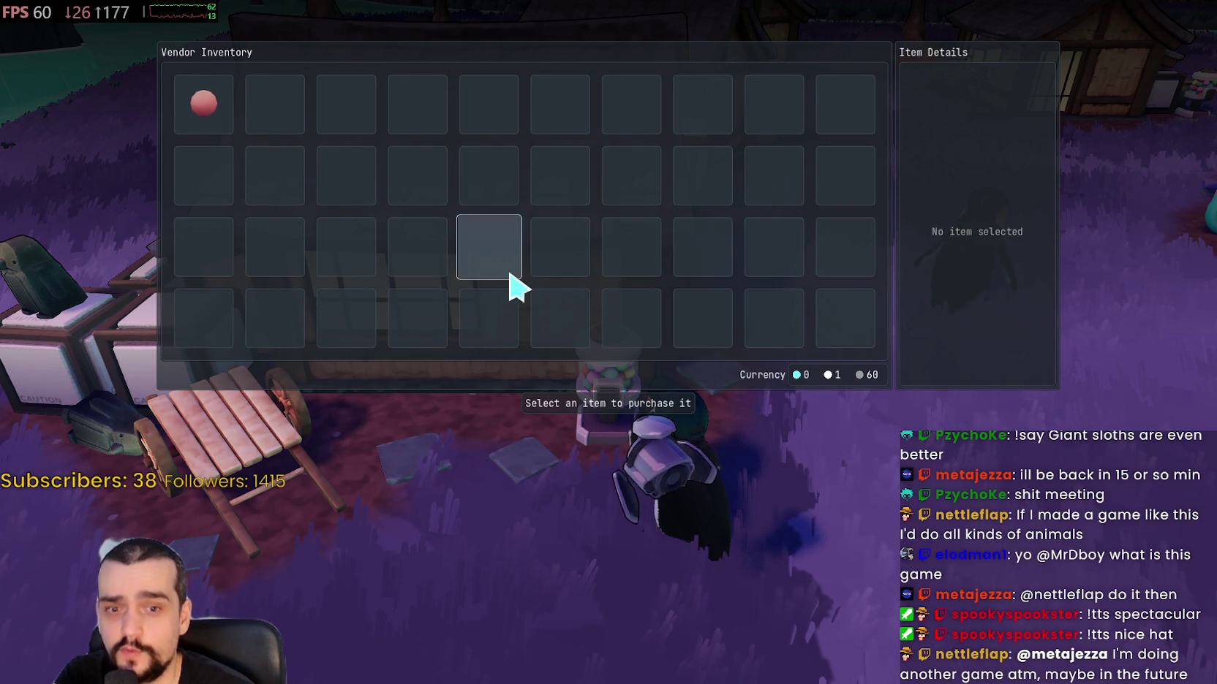
key("Escape")
- Walk the penguin across the field onto the lakeside dock and off its end into the grass
key("w")
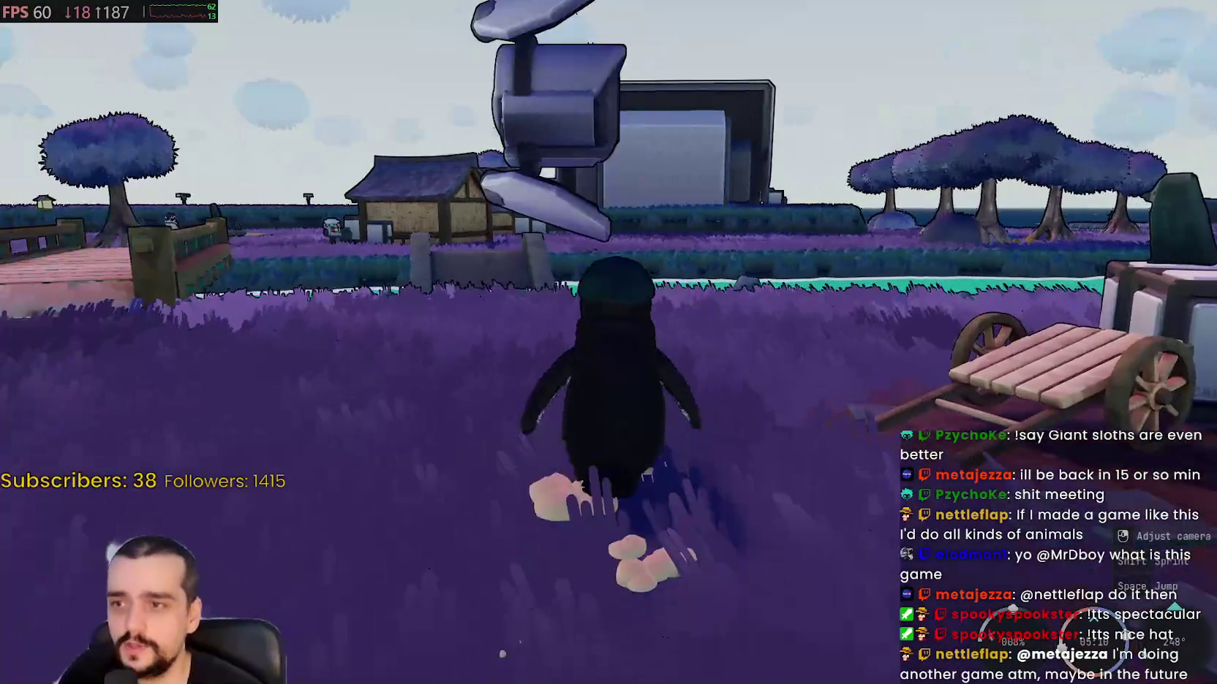
key("a")
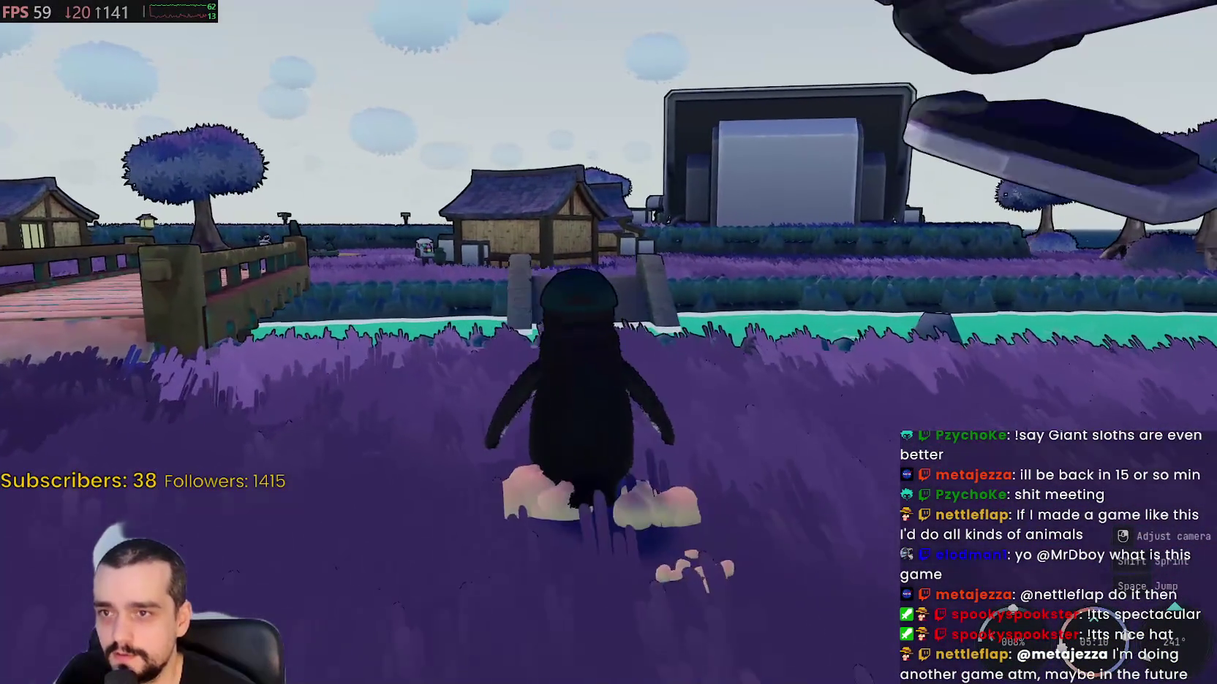
key("d")
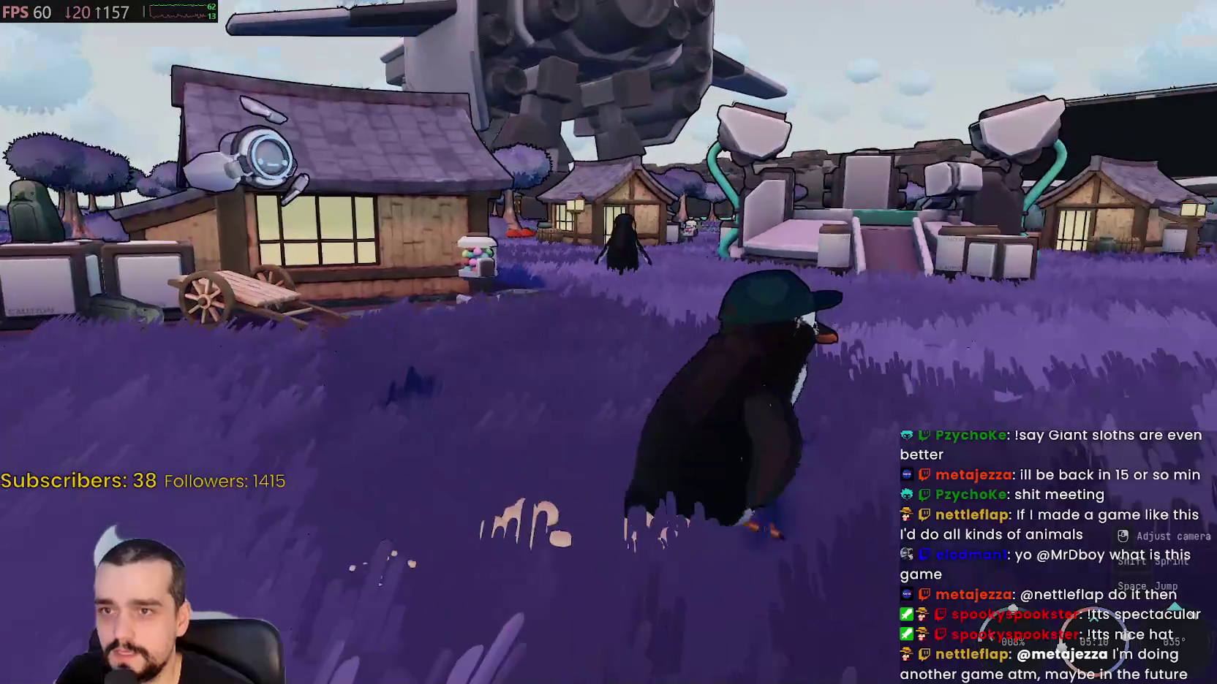
key("a")
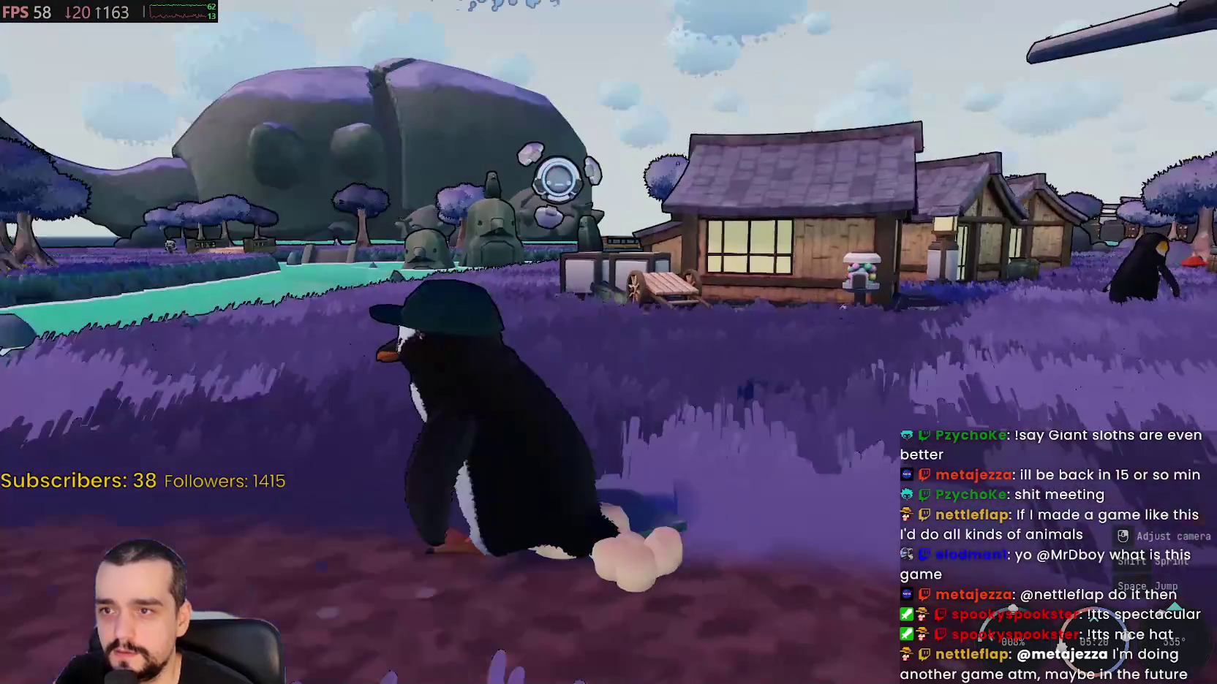
key("w")
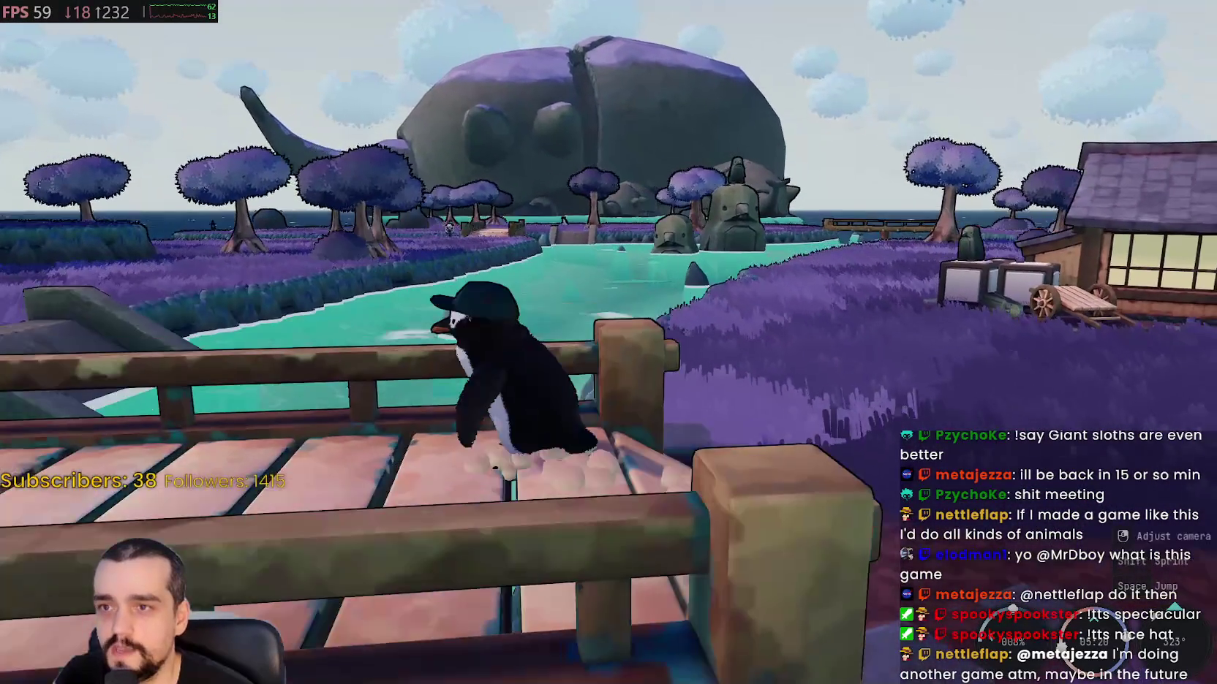
key("a")
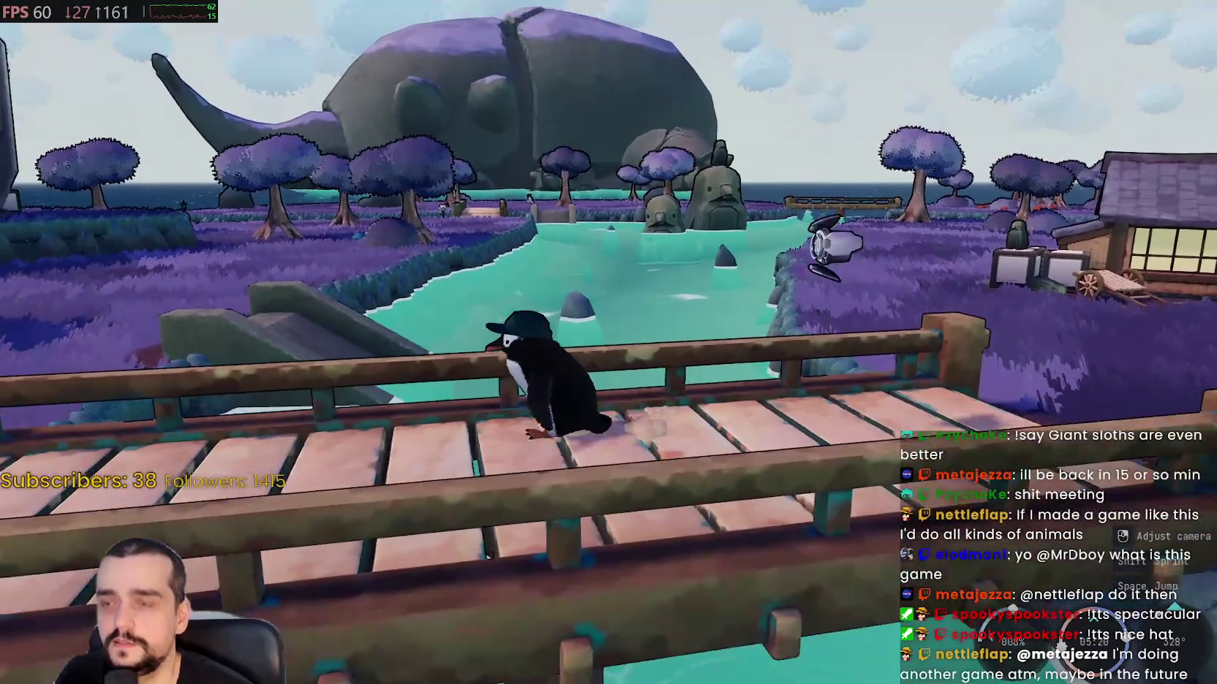
key("a")
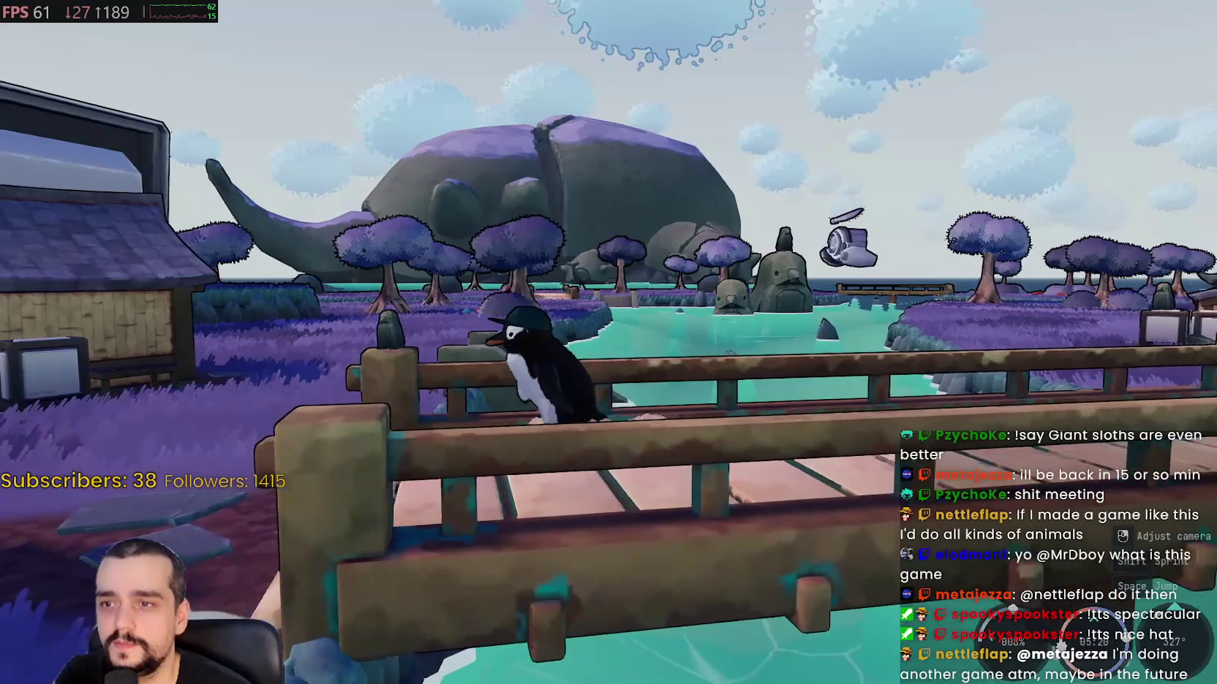
key("a")
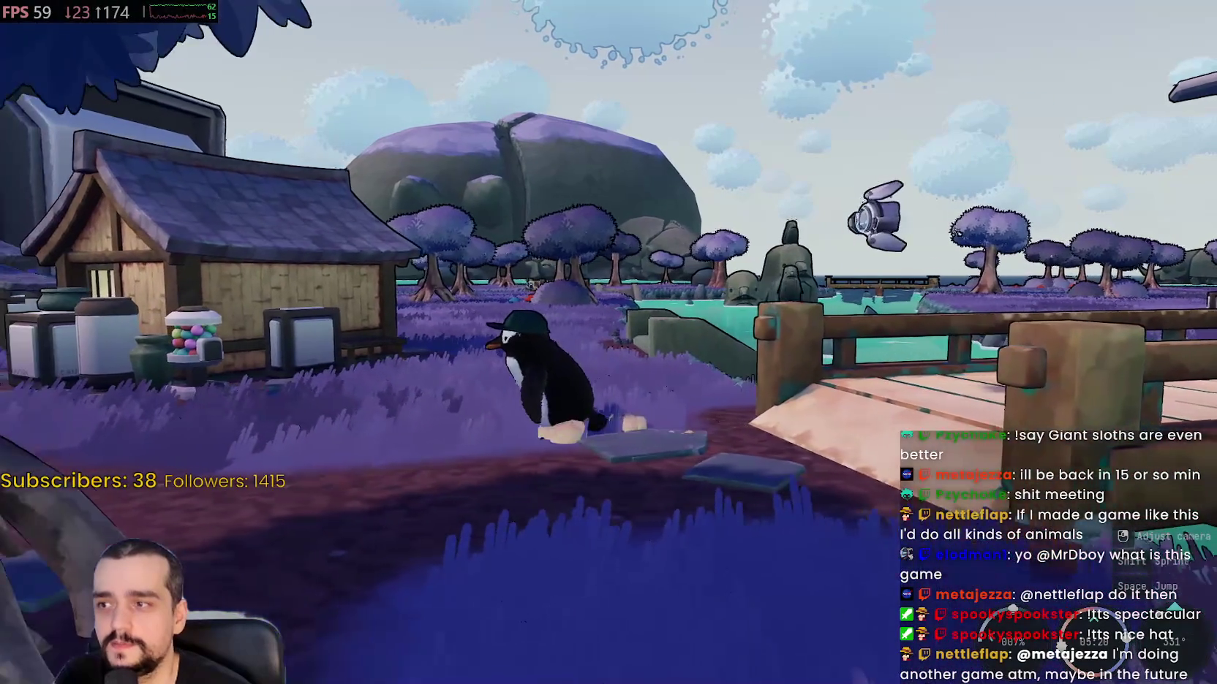
- Run past the house and big tree, then cross the wooden bridge to the far meadow
key("a")
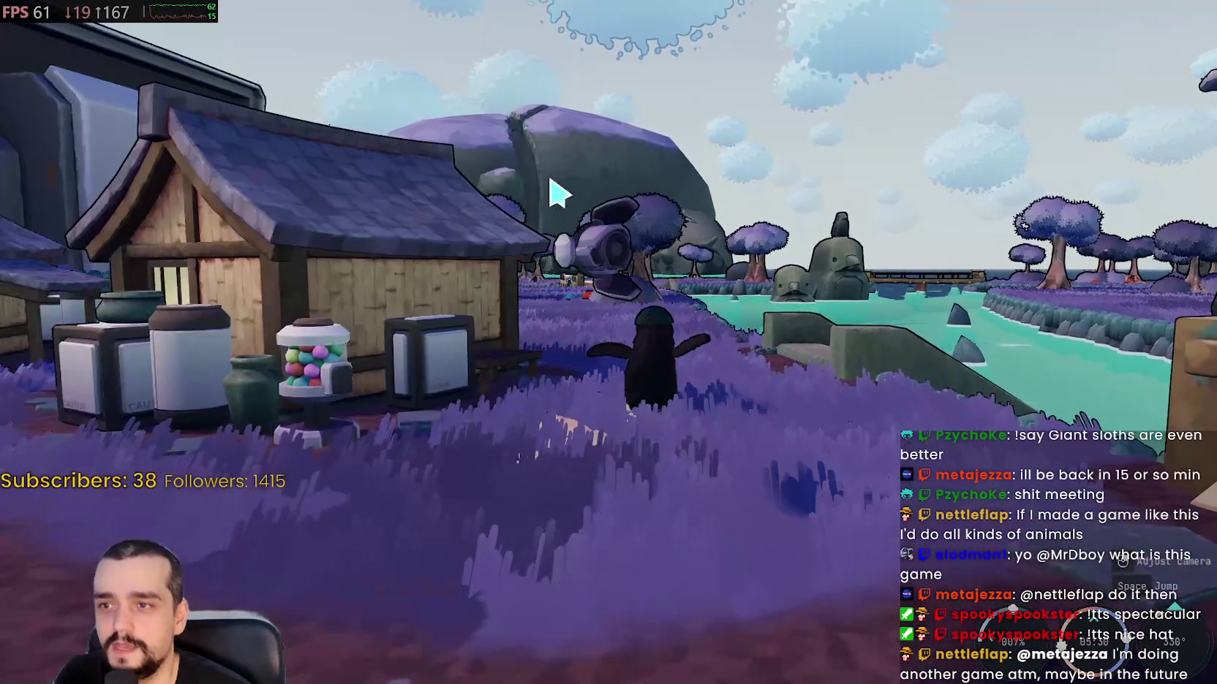
key("a")
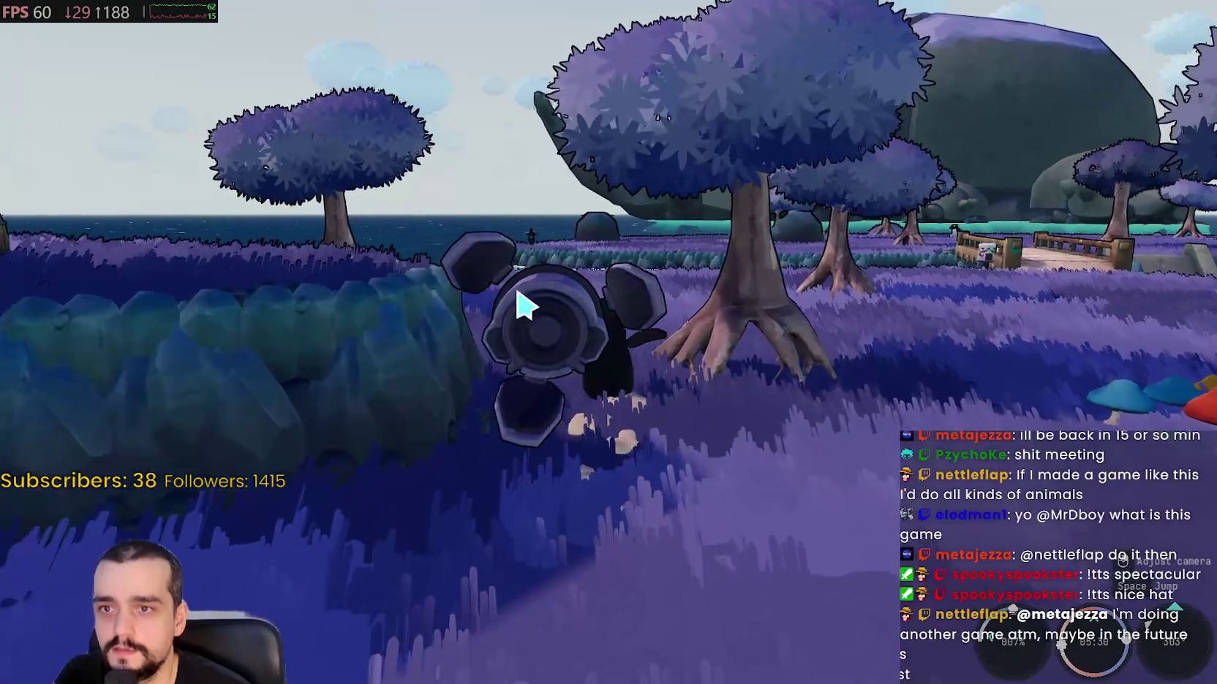
key("d")
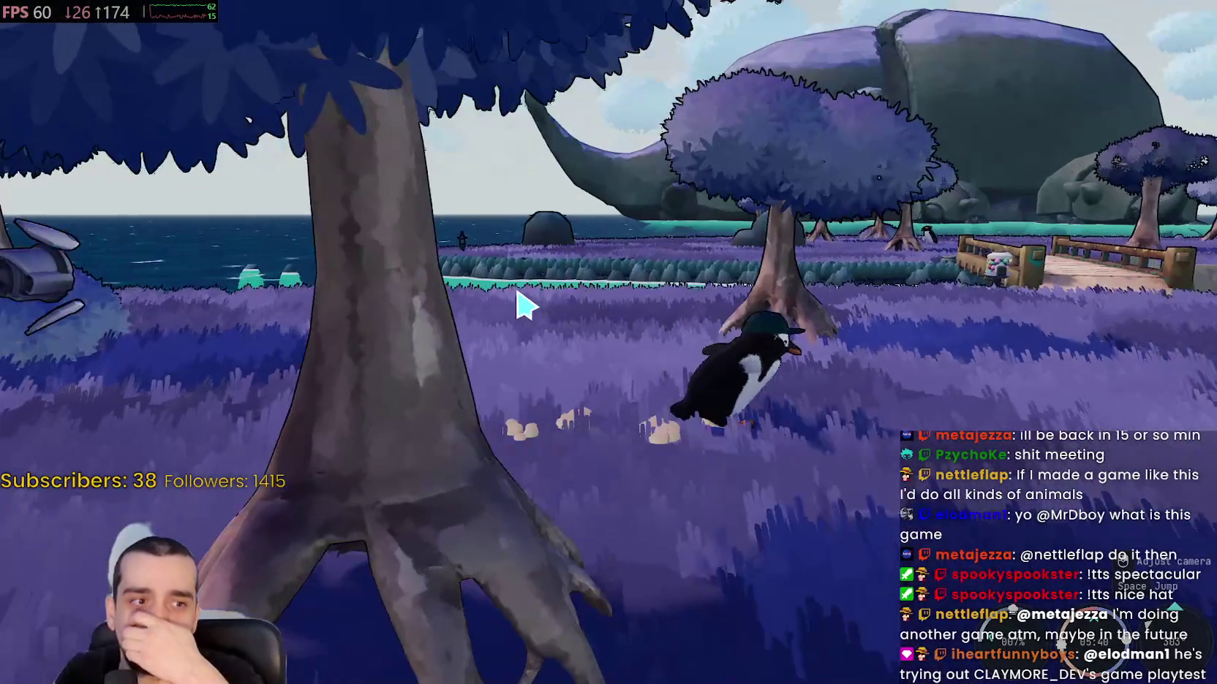
key("w")
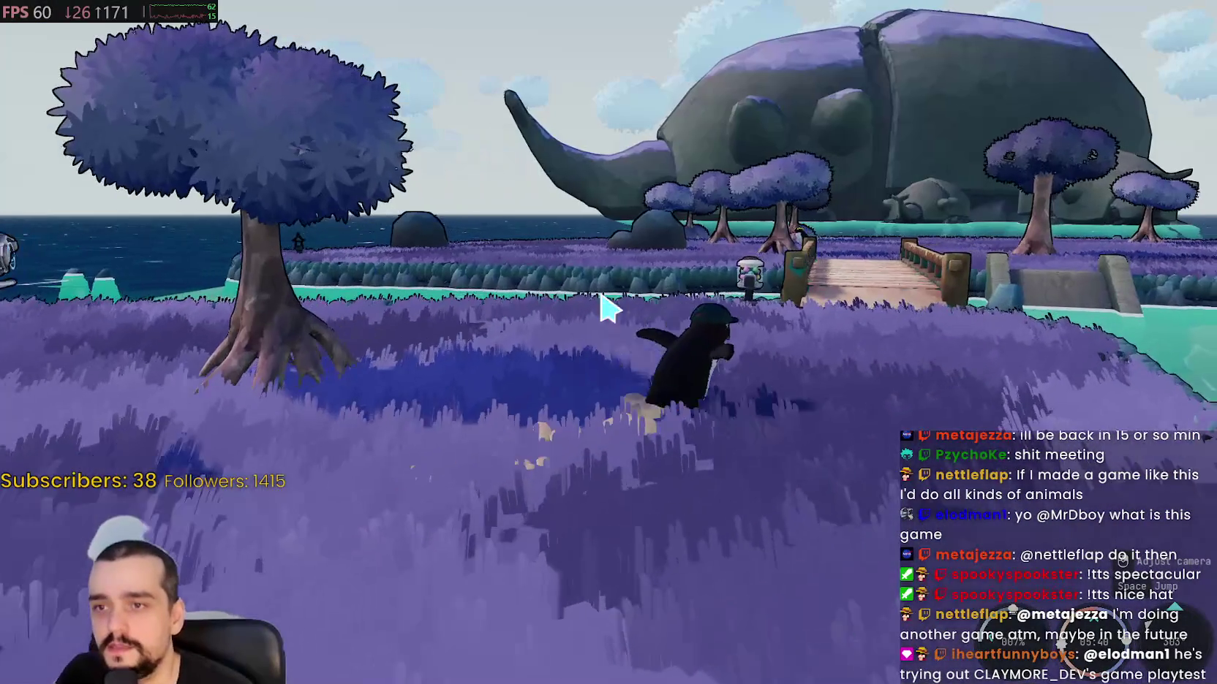
key("w")
key("w")
key("w")
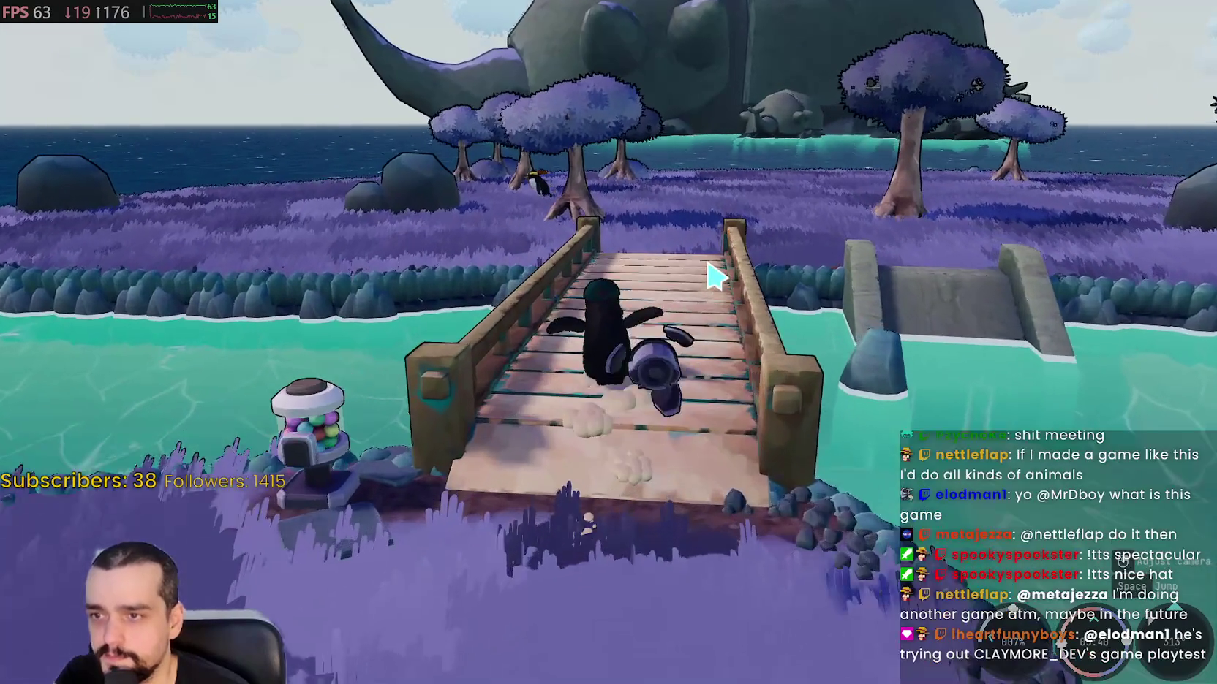
key("w")
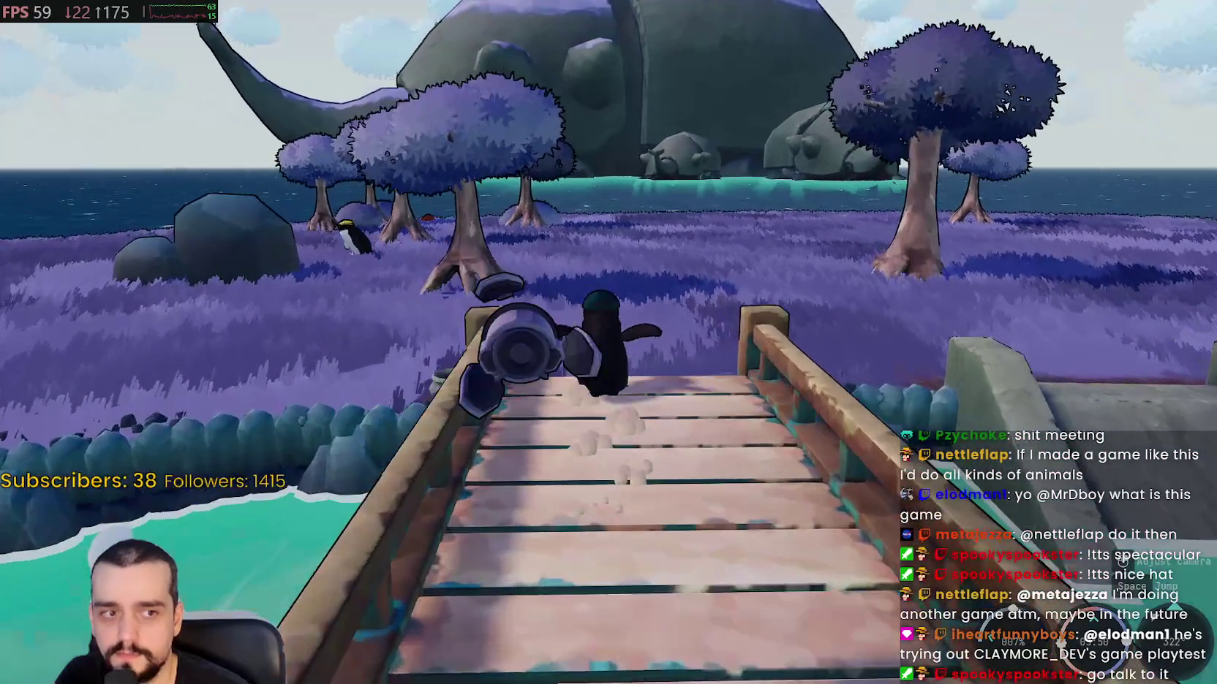
key("w")
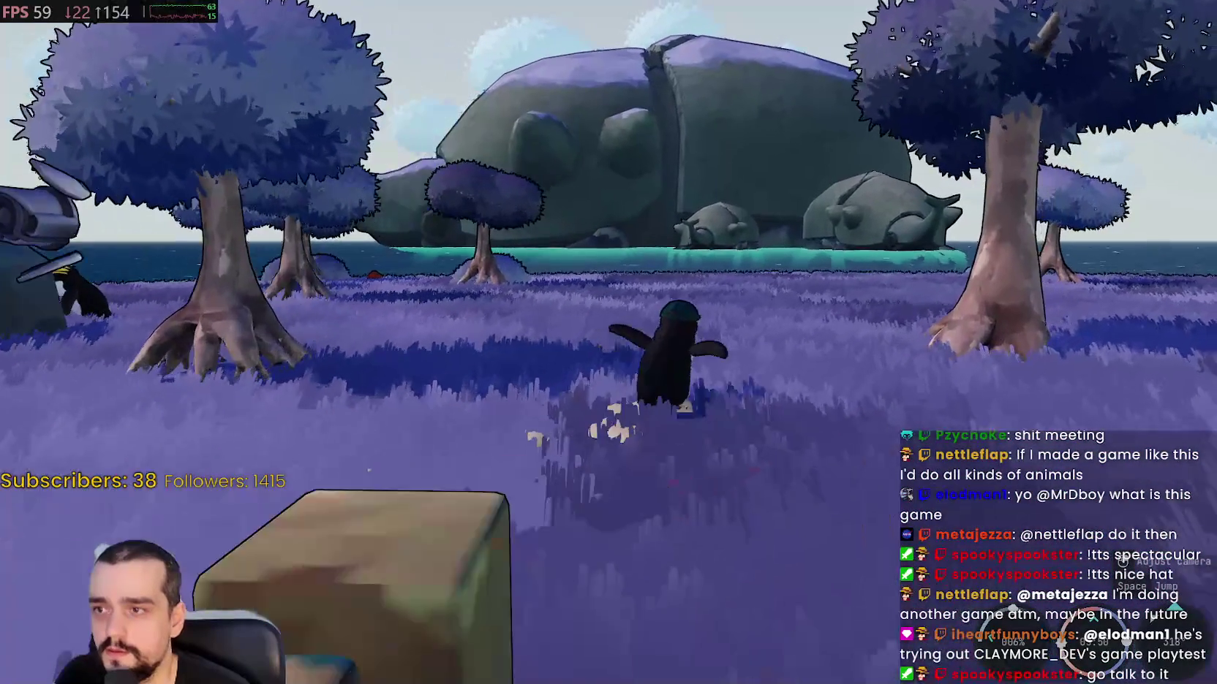
key("w")
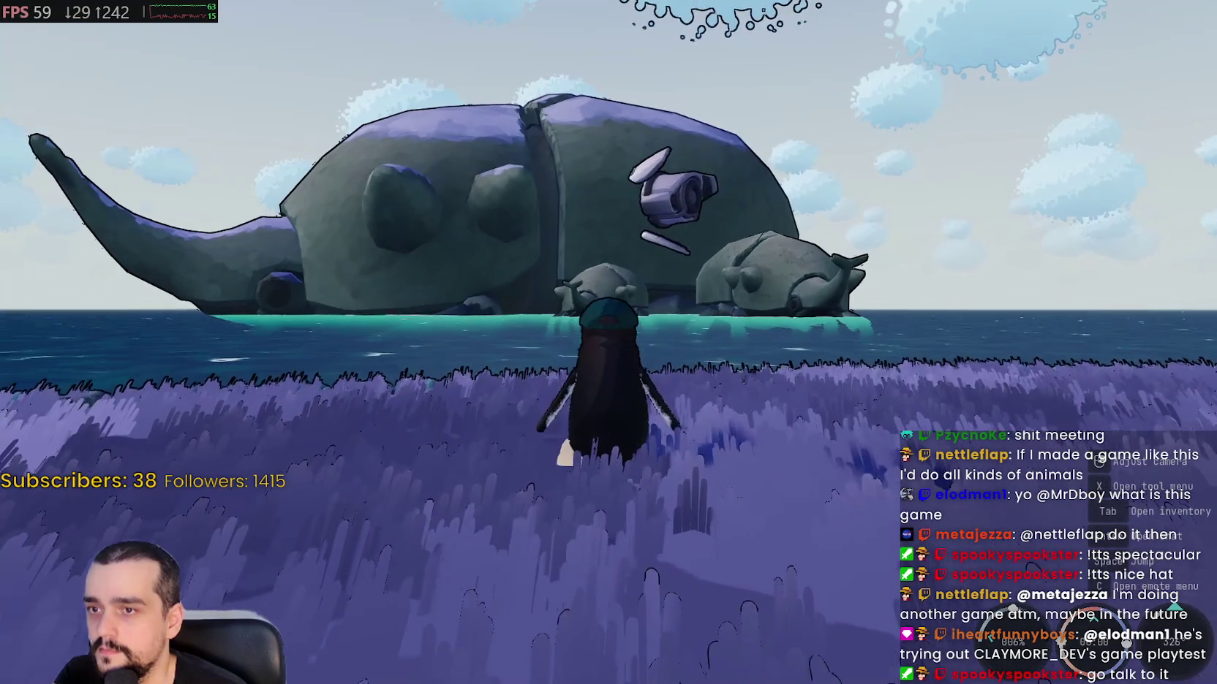
- Turn the penguin past the mech and tree, then run it back up to the wooden bridge
key("a")
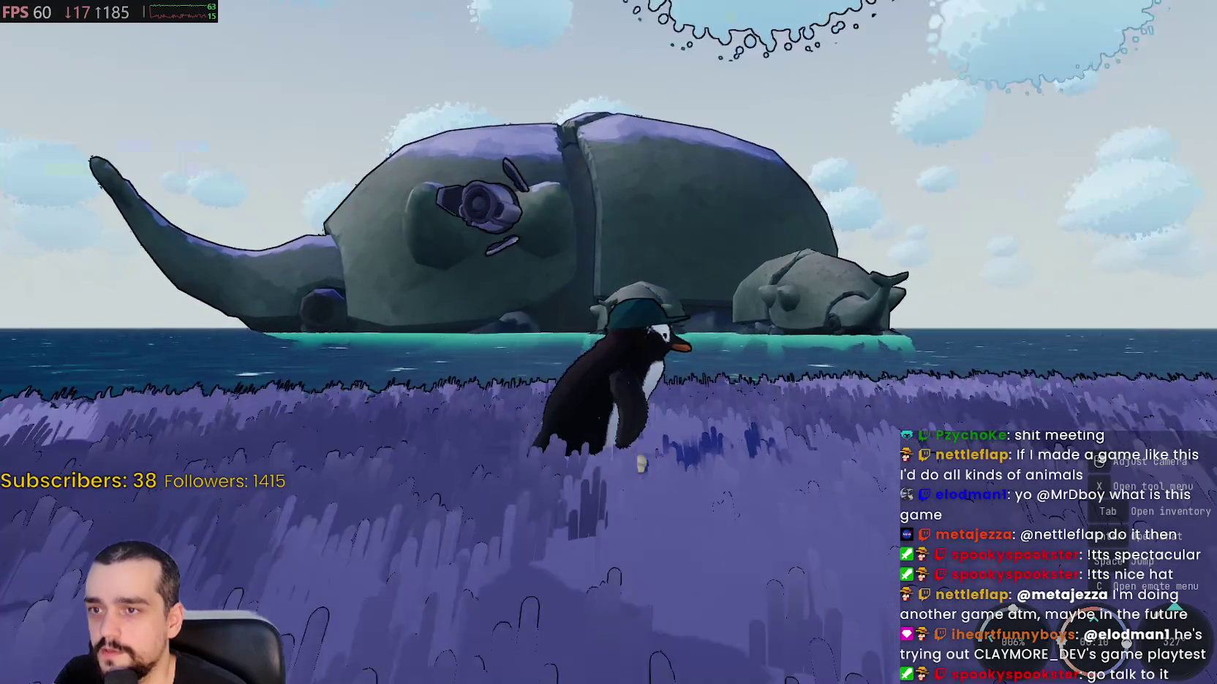
key("d")
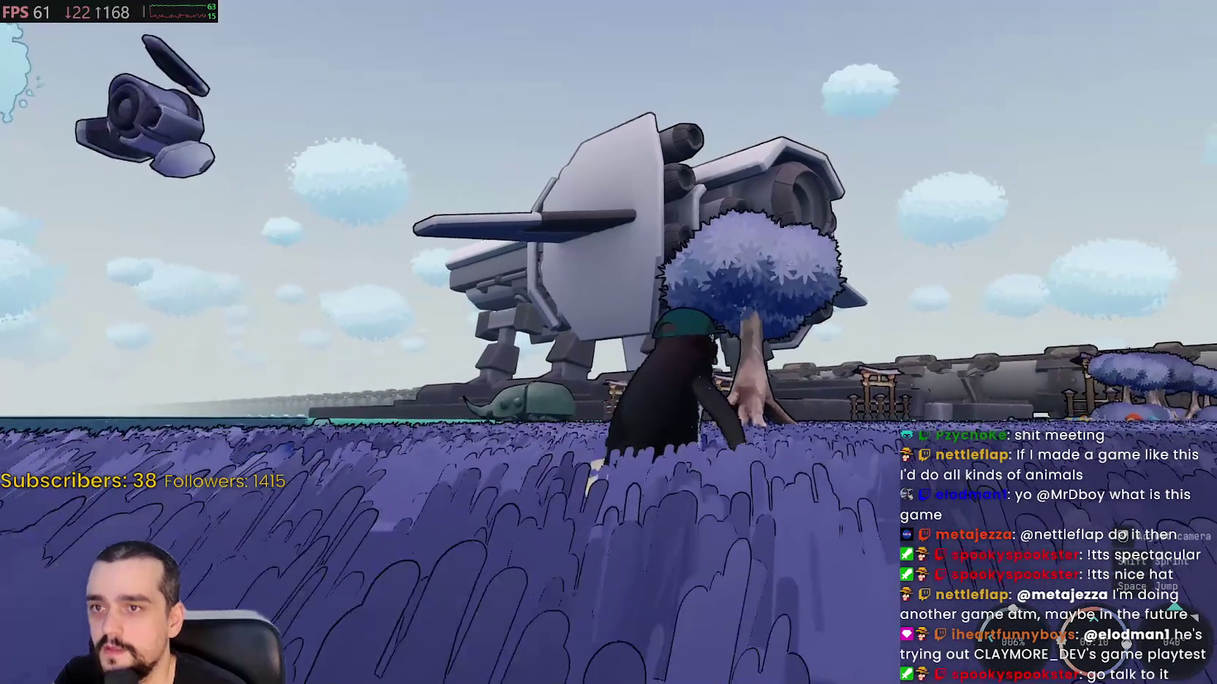
key("d")
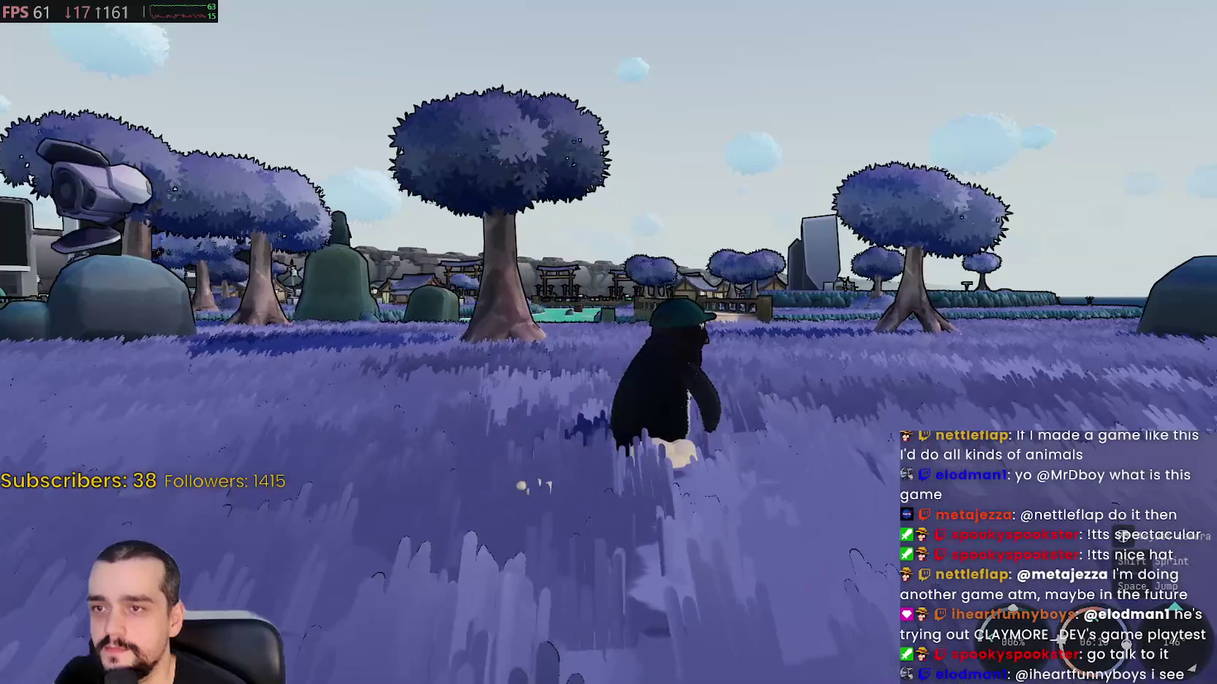
key("w")
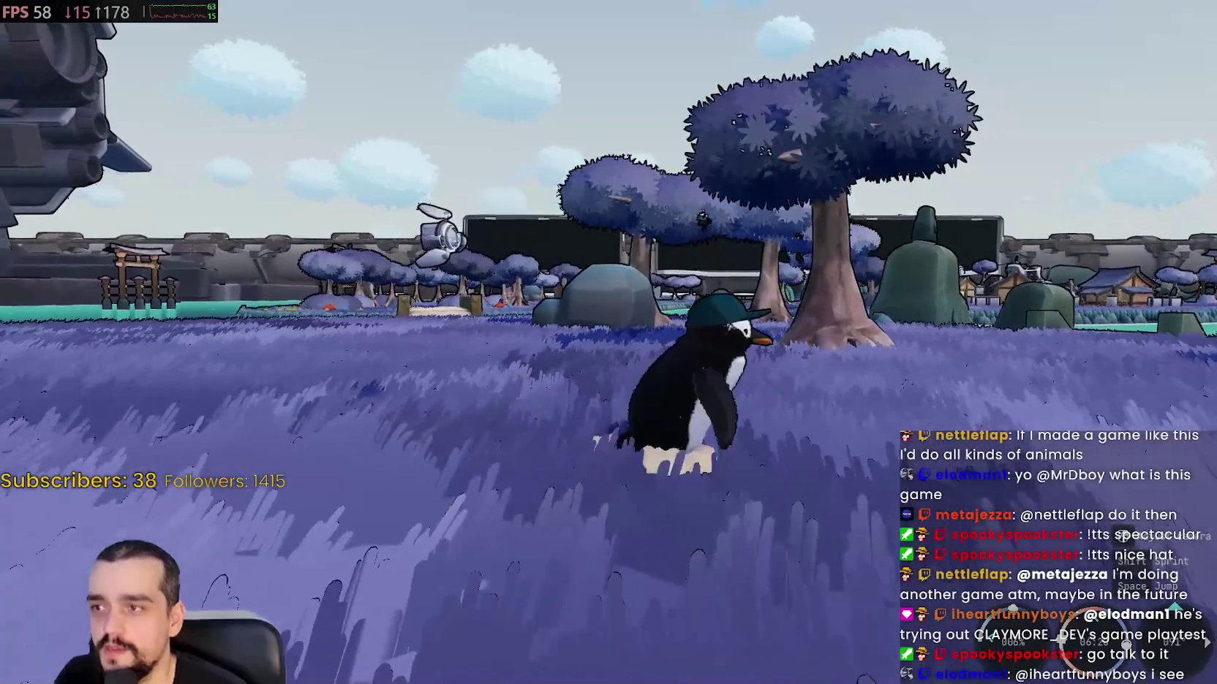
key("w")
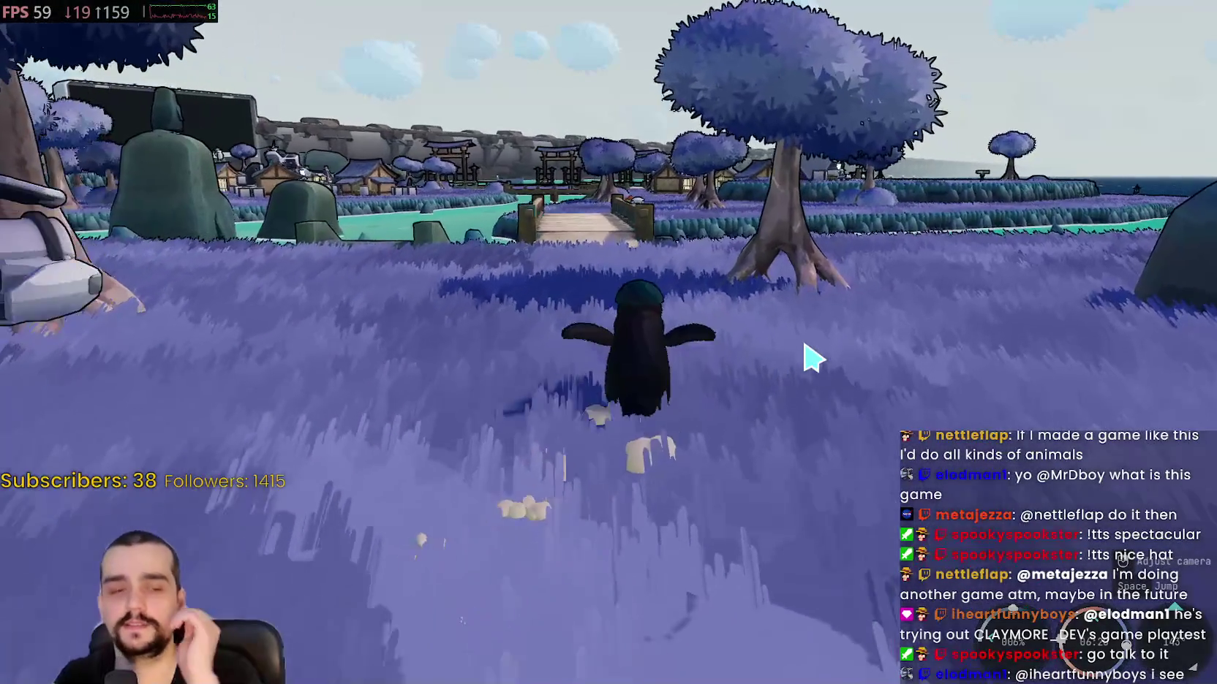
key("w")
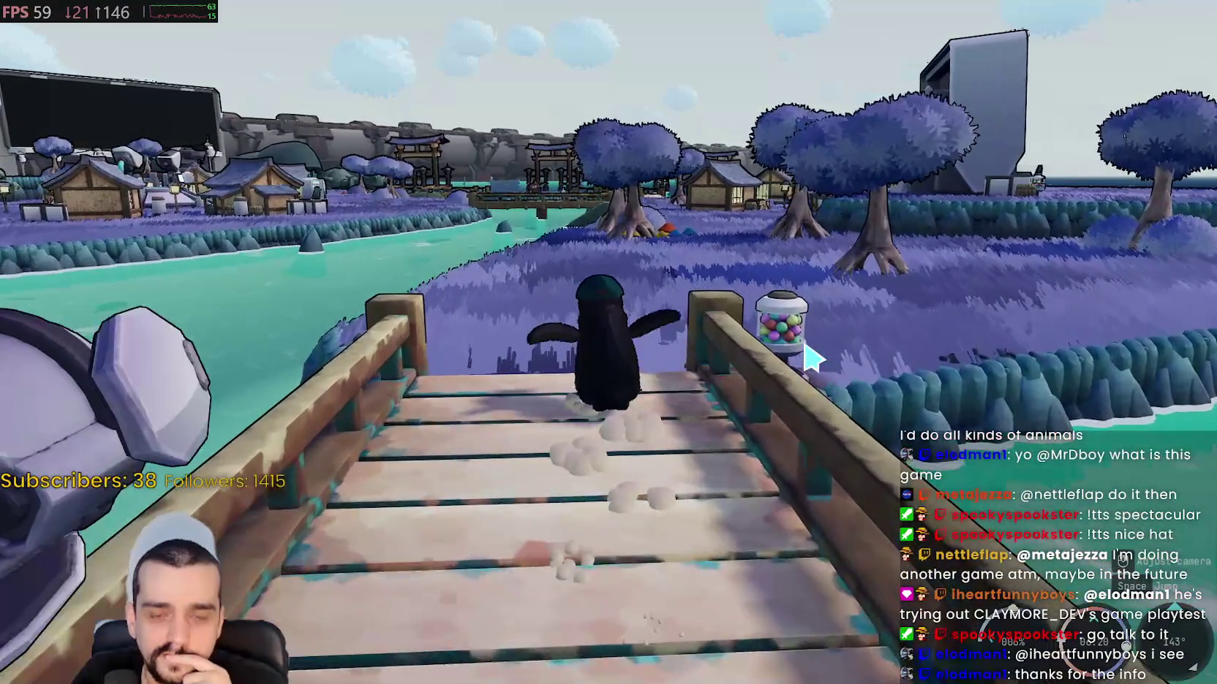
- Run the penguin off the bridge, past the mushrooms and trees, to the lit village house
key("w")
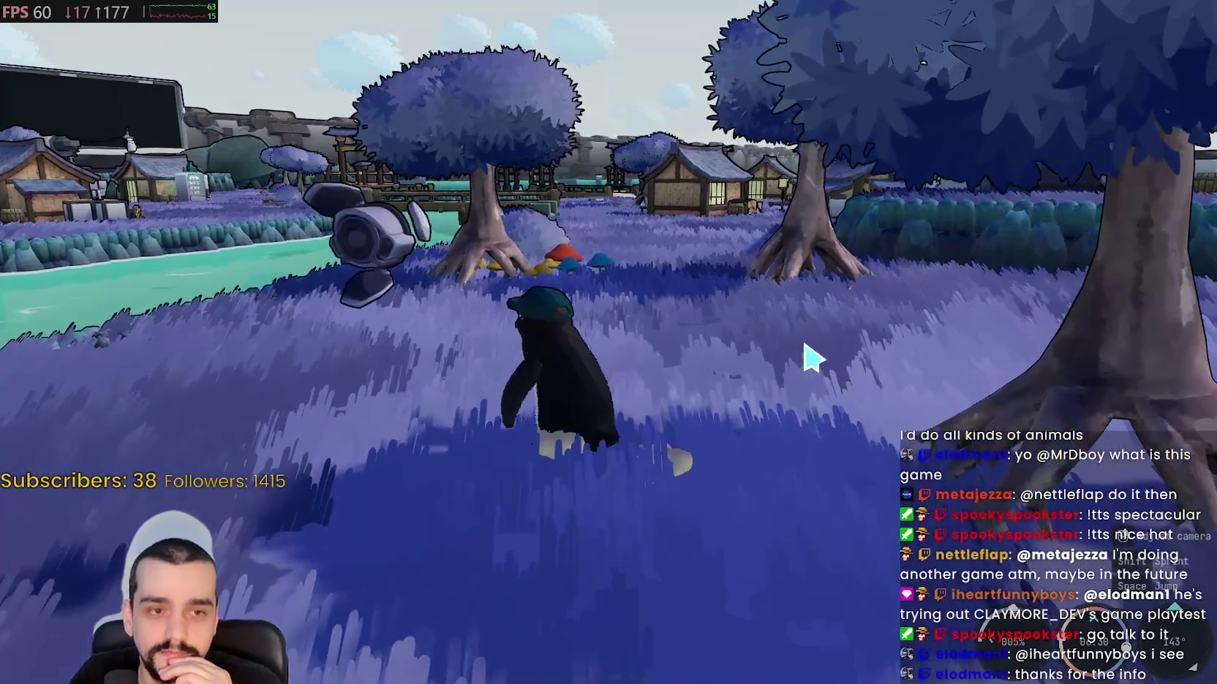
key("w")
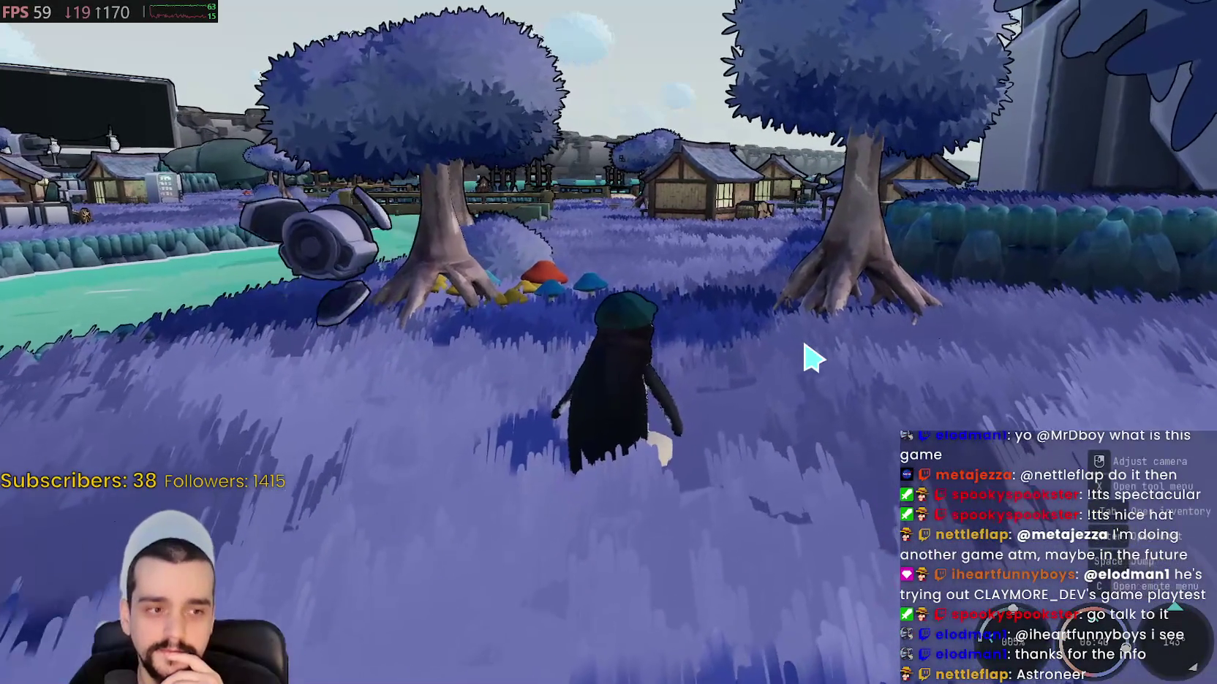
key("w")
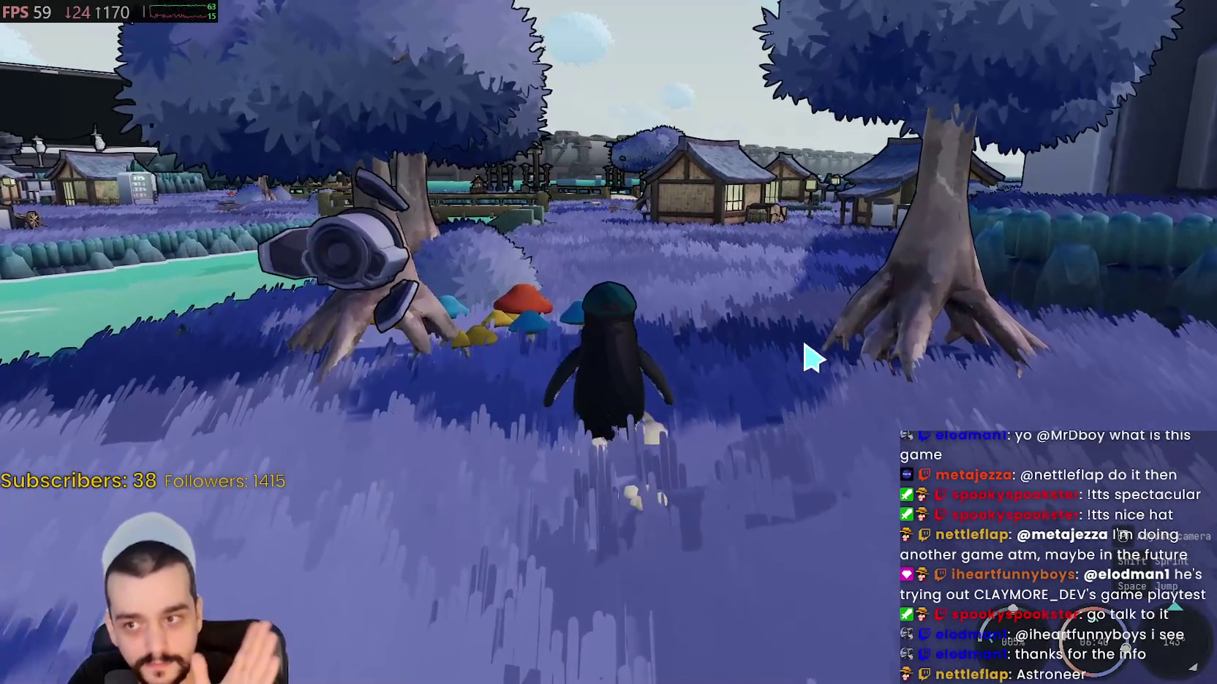
key("w")
key("d")
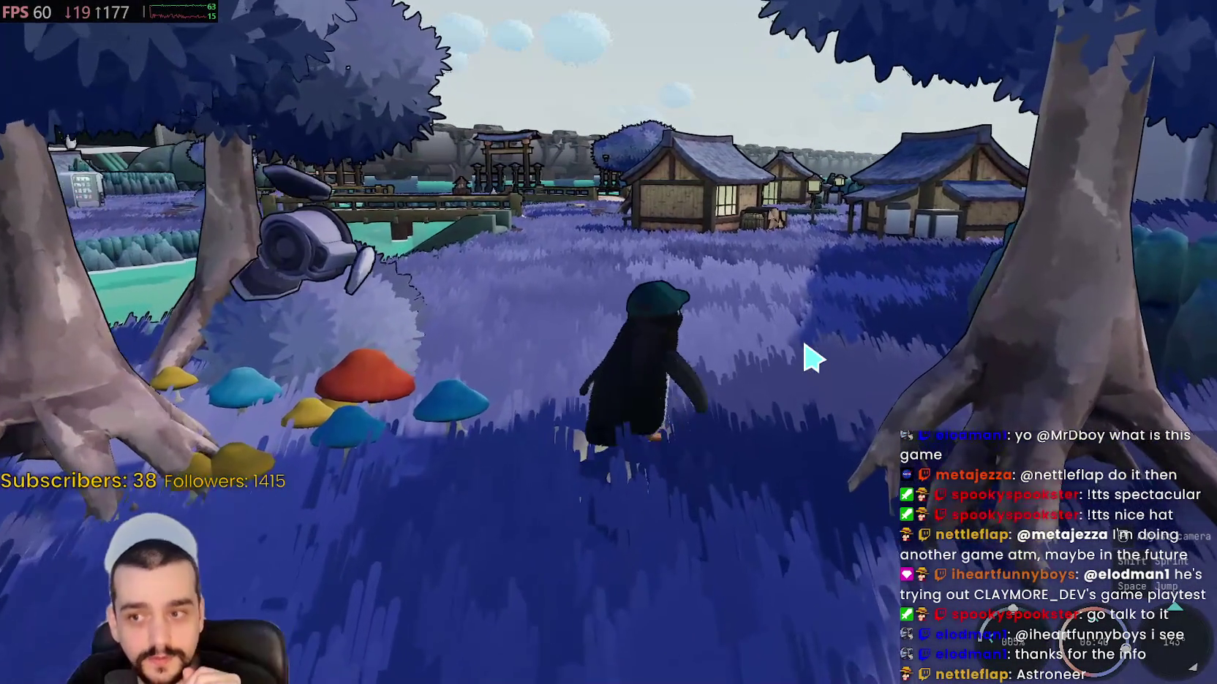
key("w")
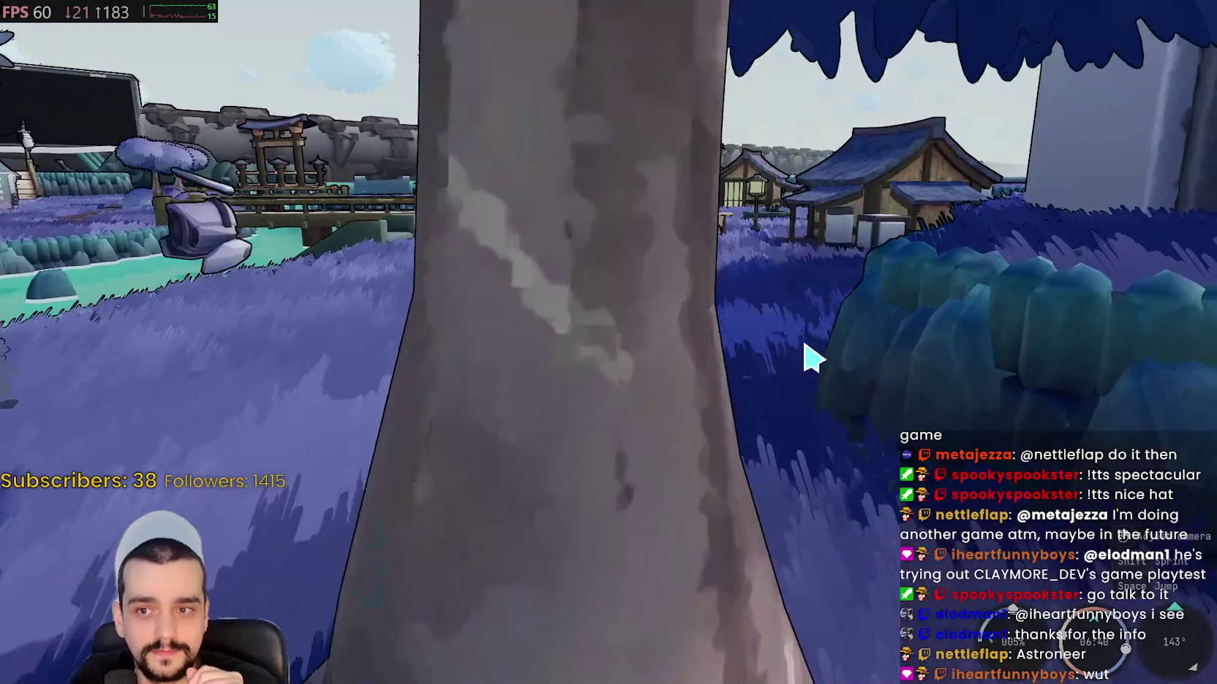
key("w")
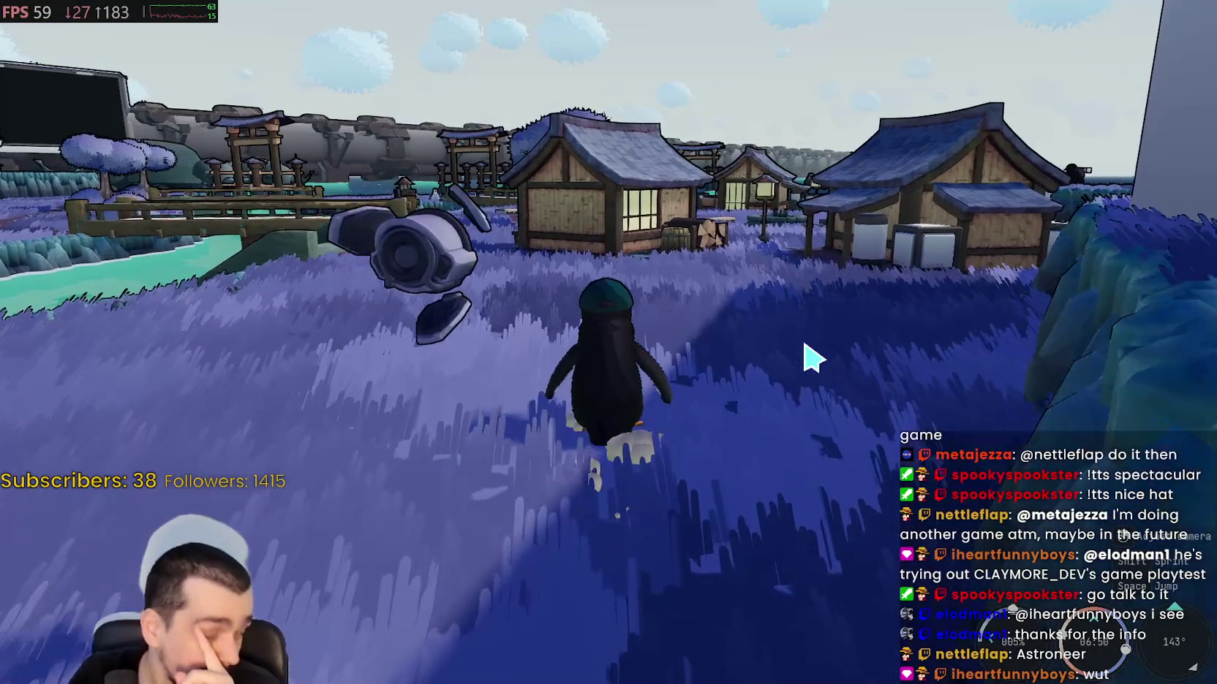
key("d")
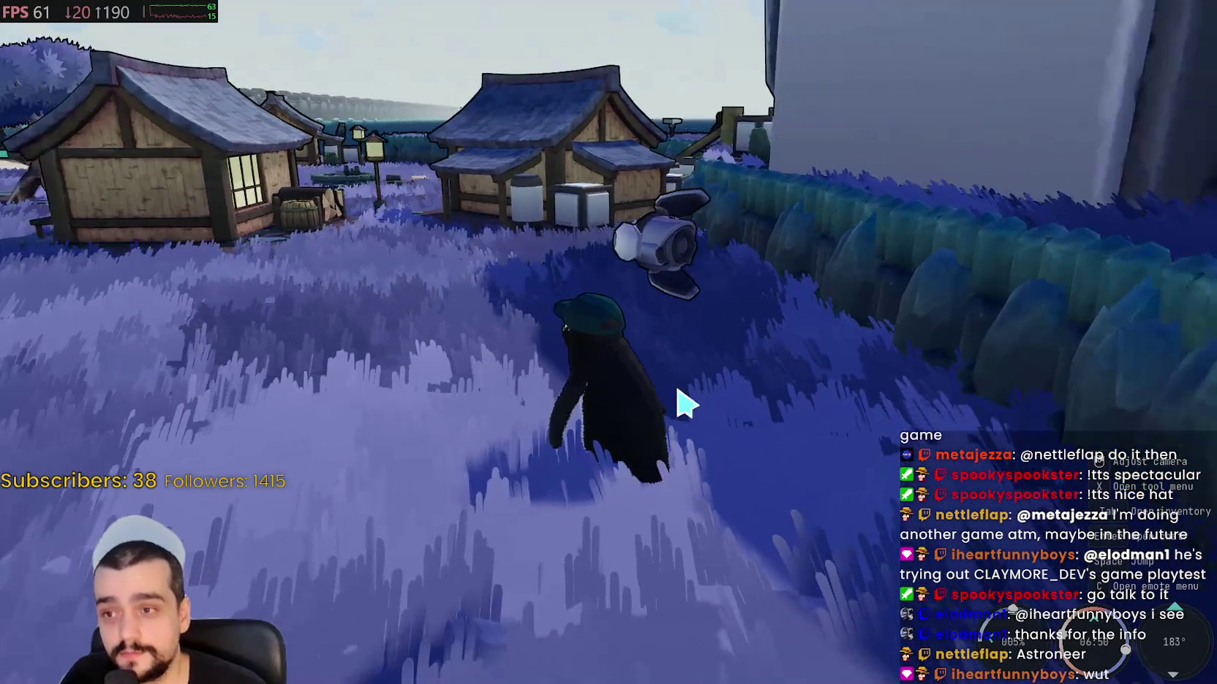
key("a")
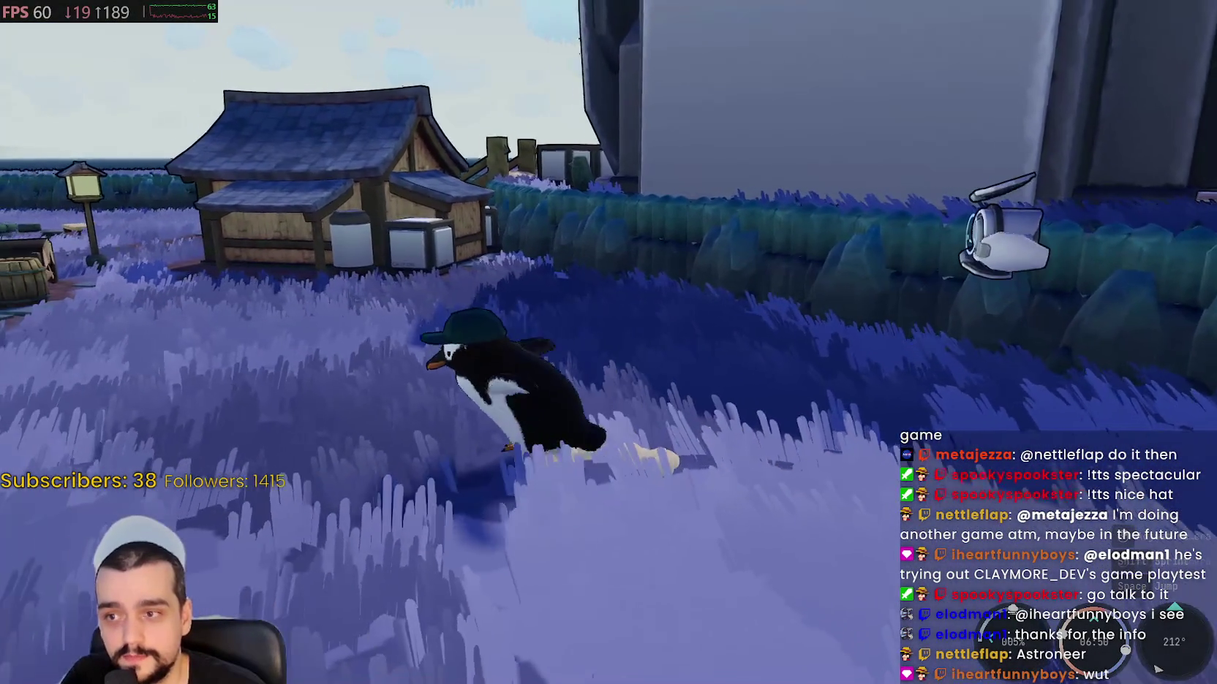
key("s")
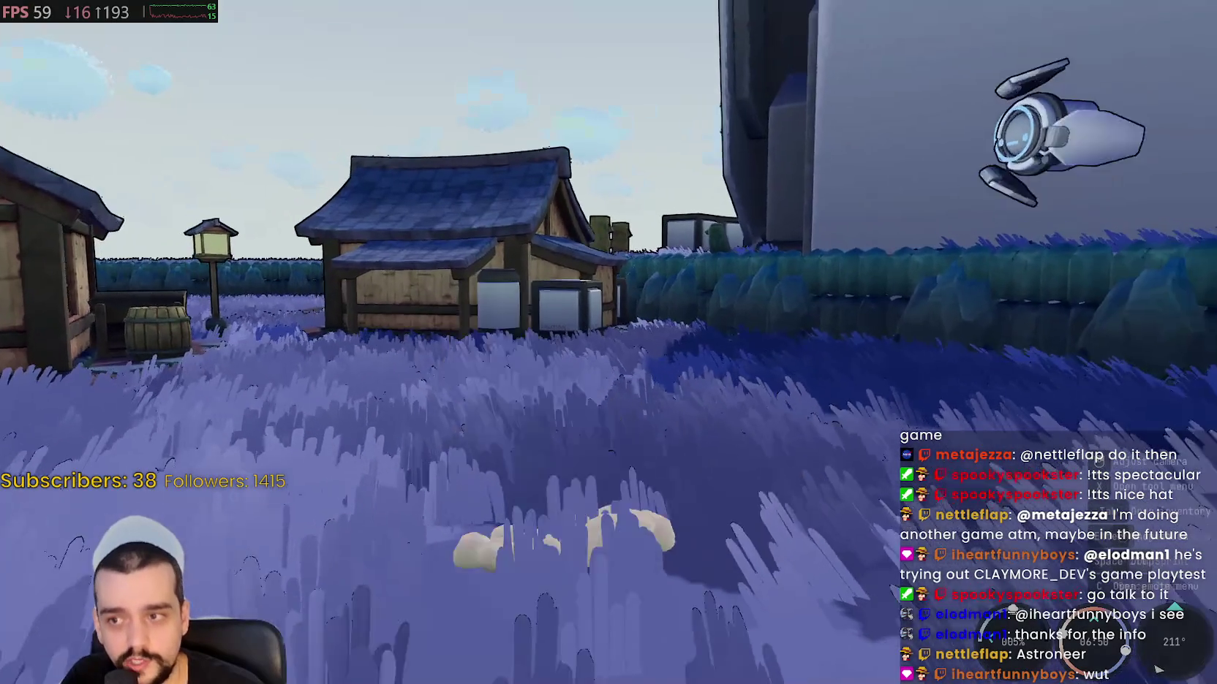
key("w")
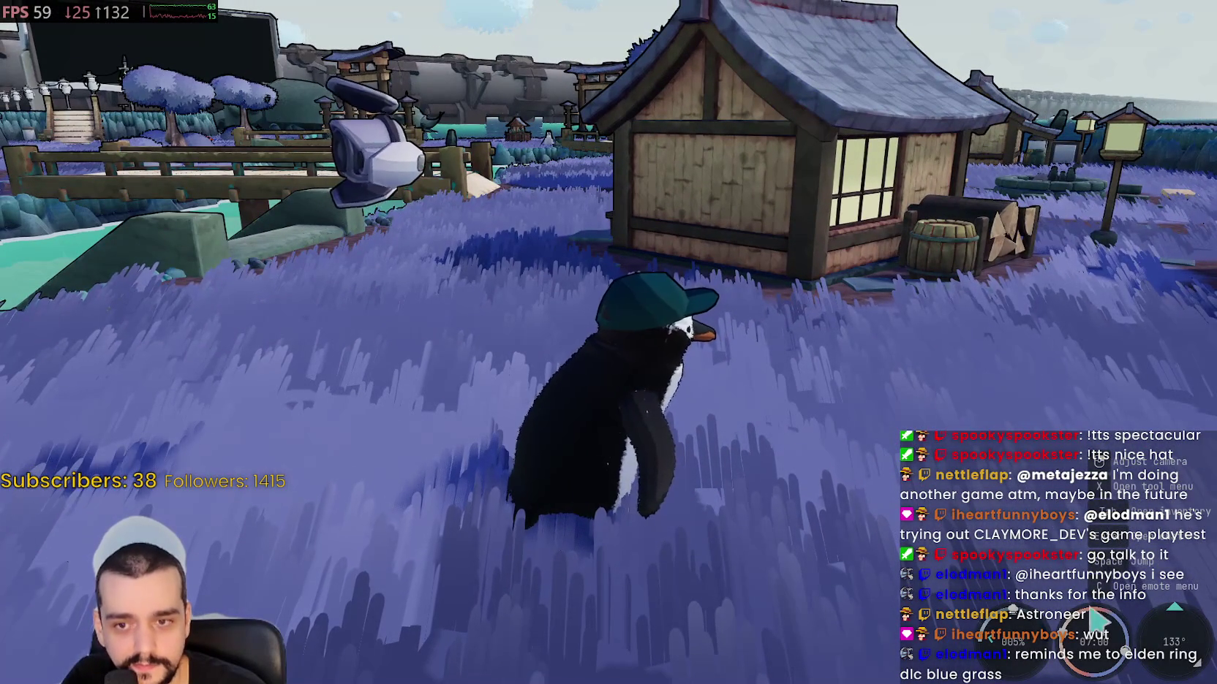
- Make the penguin wave, then play a second emote from the emote choices
key("c")
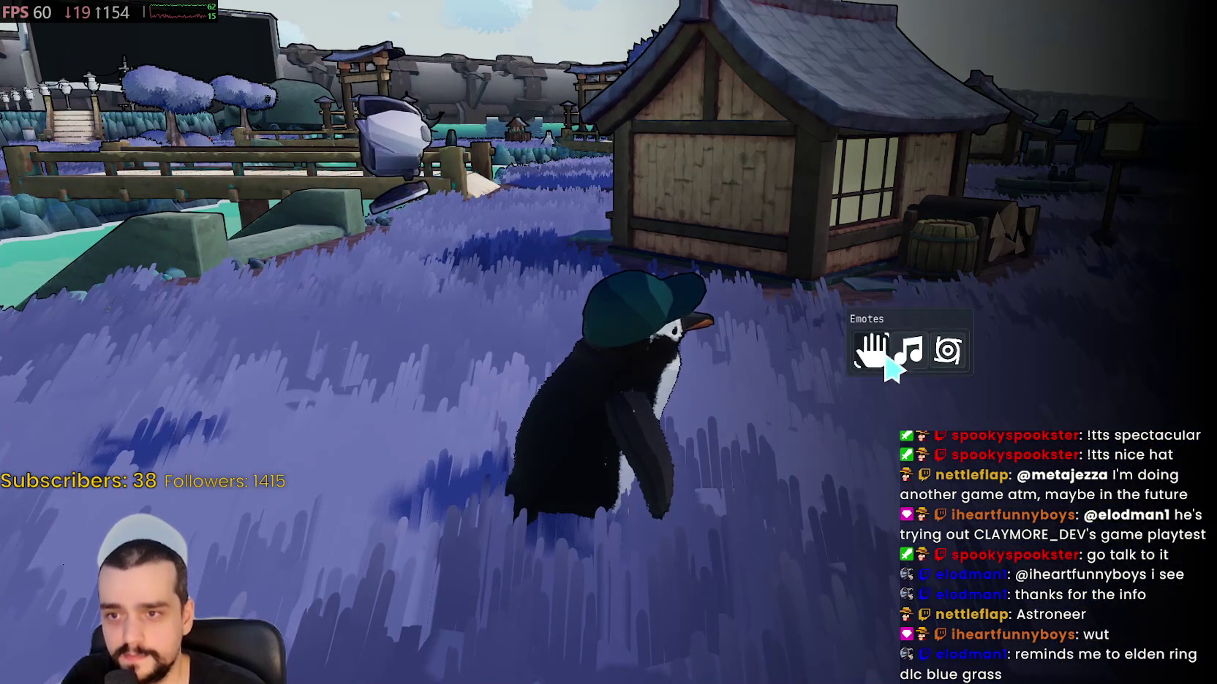
left_click(886, 356)
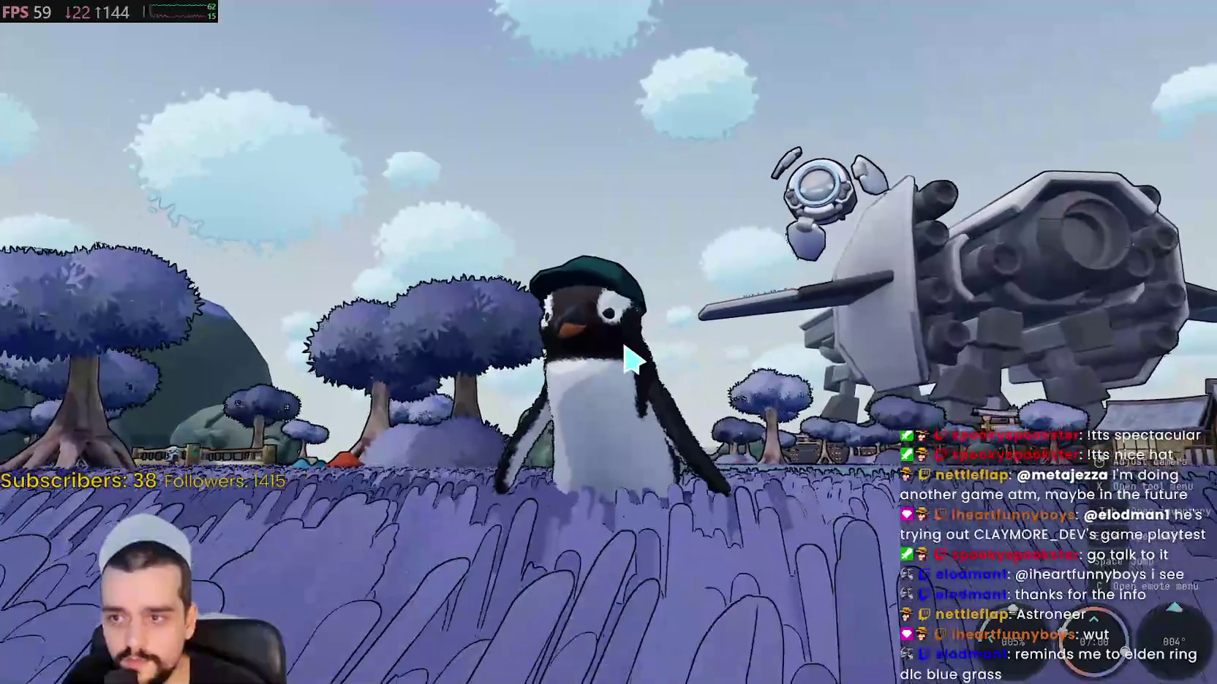
key("c")
left_click(914, 351)
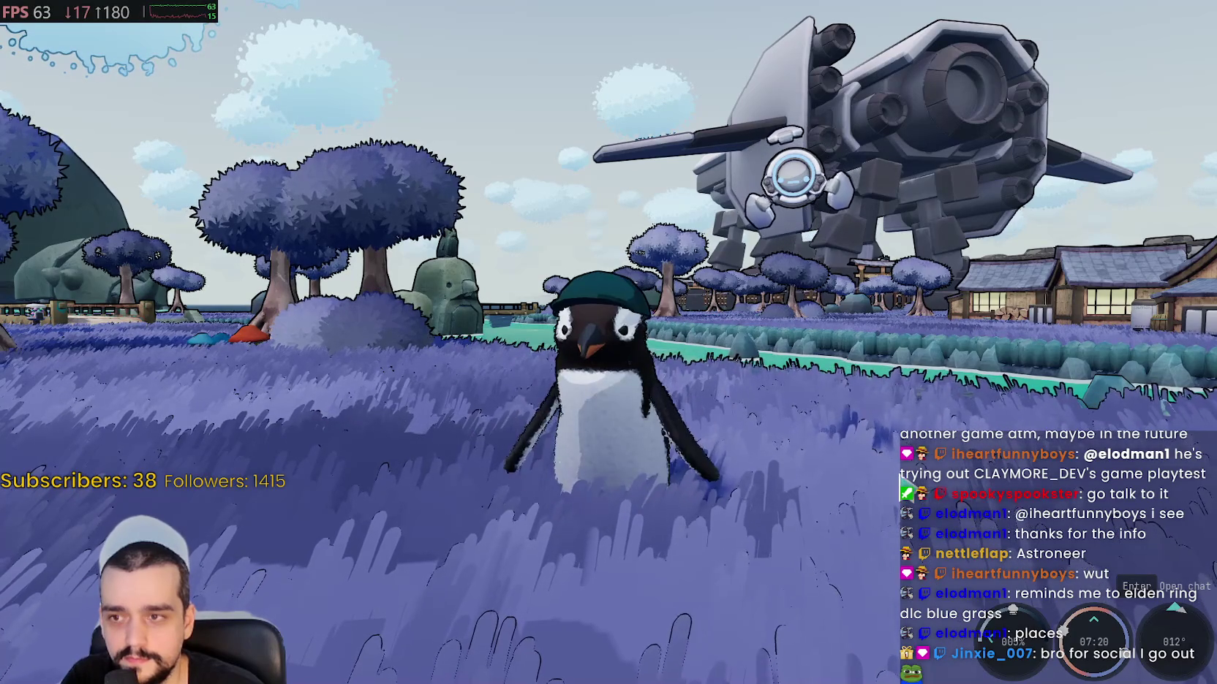
- Strike the selfie-camera emote, then end it by walking toward the houses
key("e")
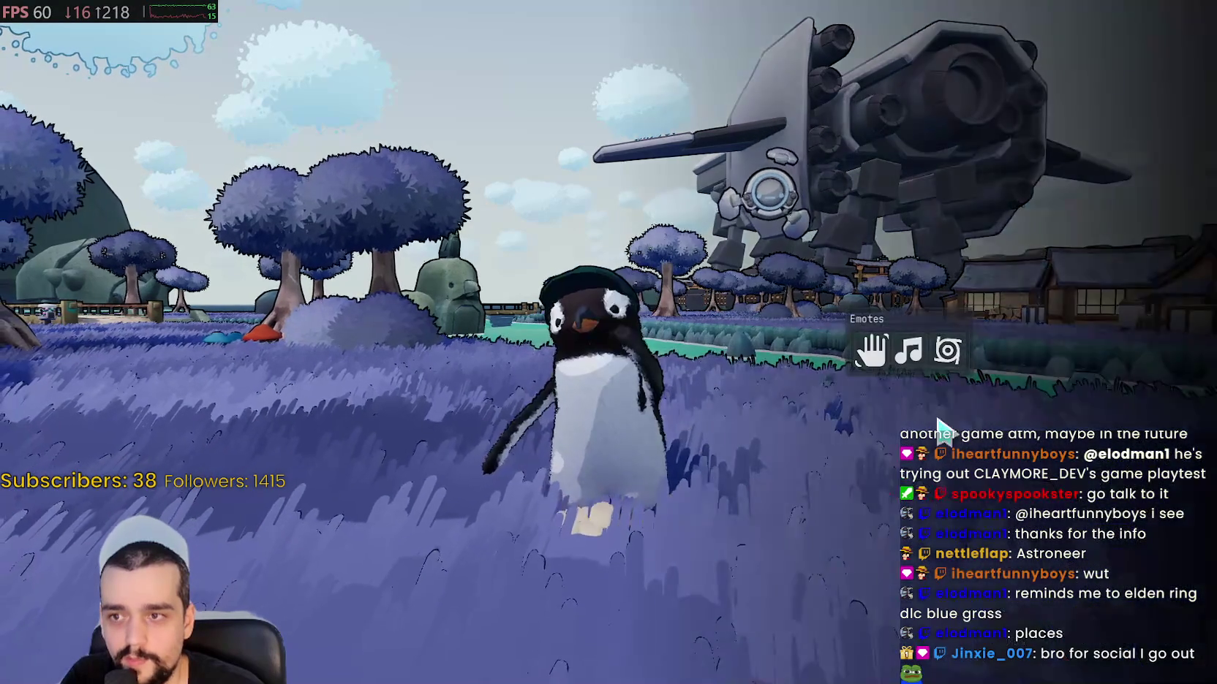
left_click(904, 420)
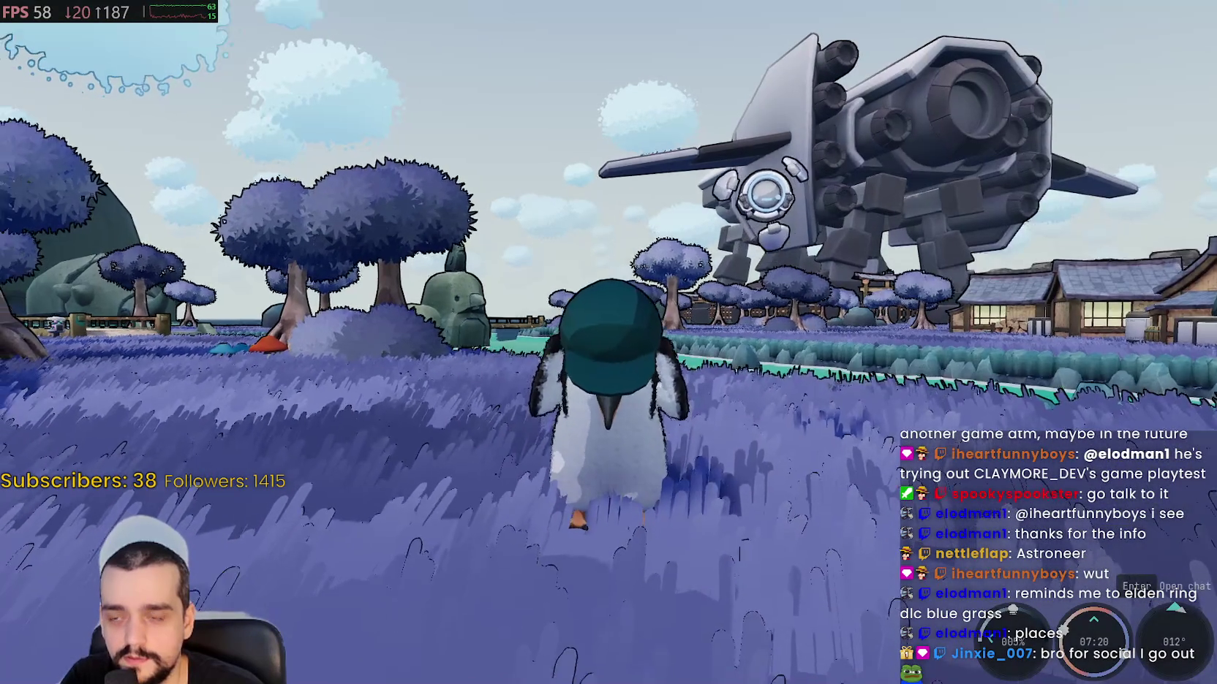
key("w")
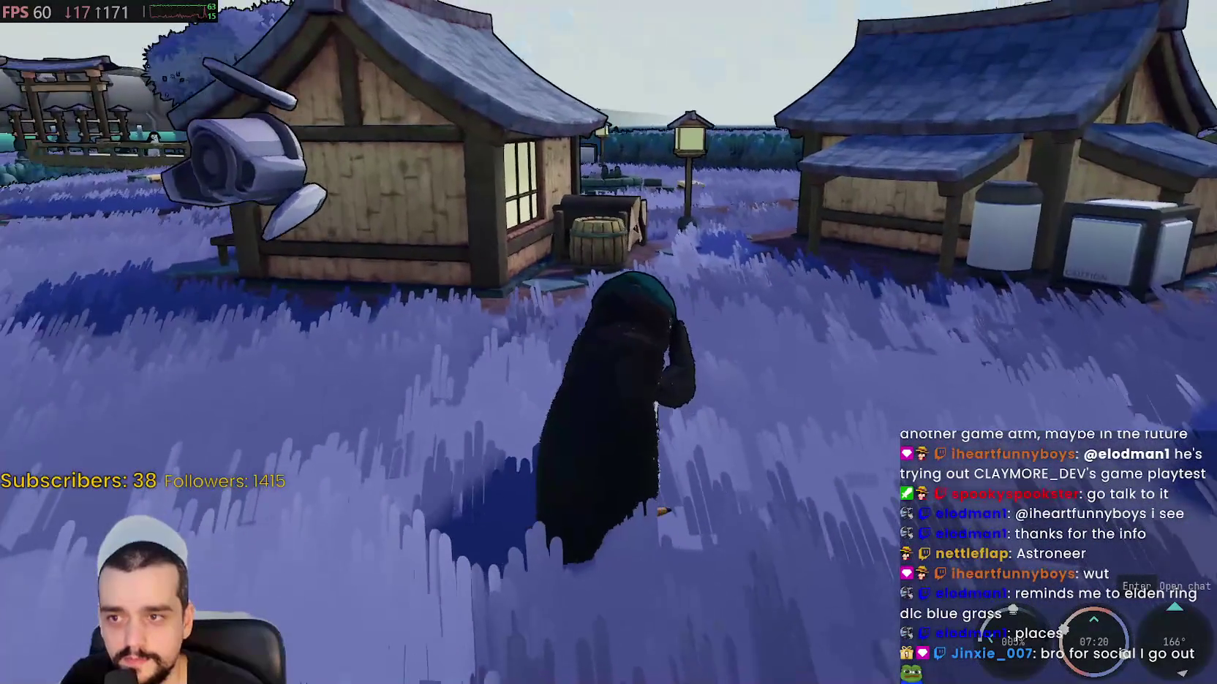
- Walk the penguin between the village houses, heading toward the bridge
key("s")
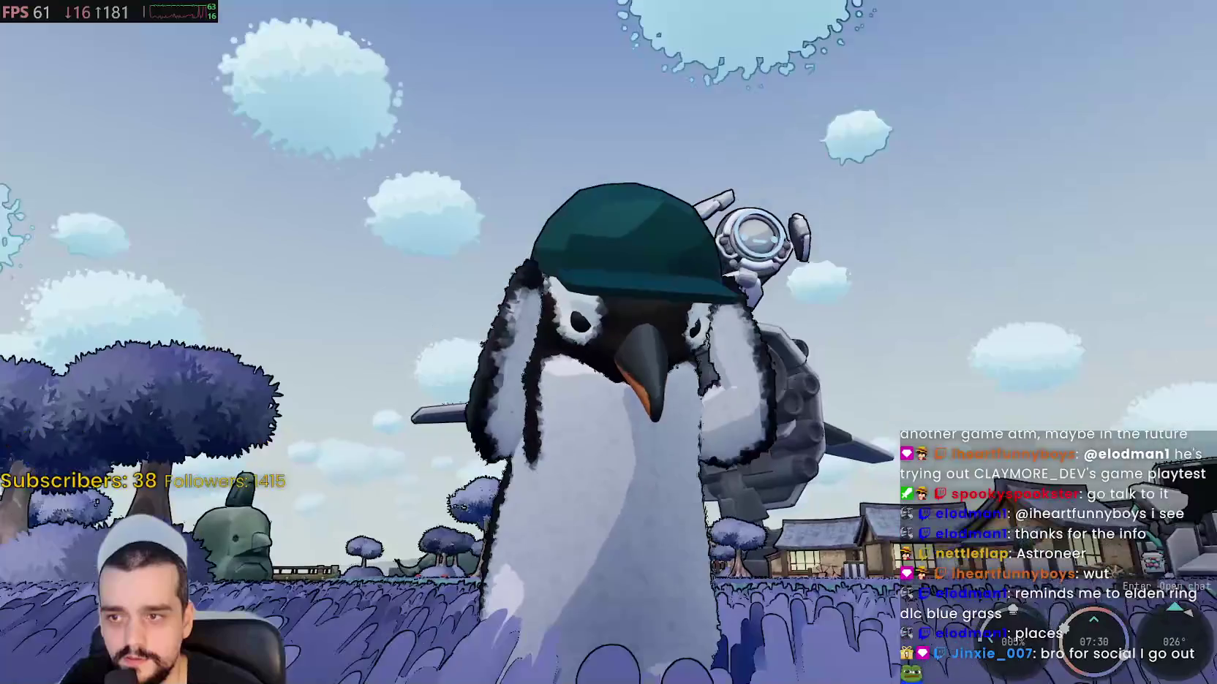
key("w")
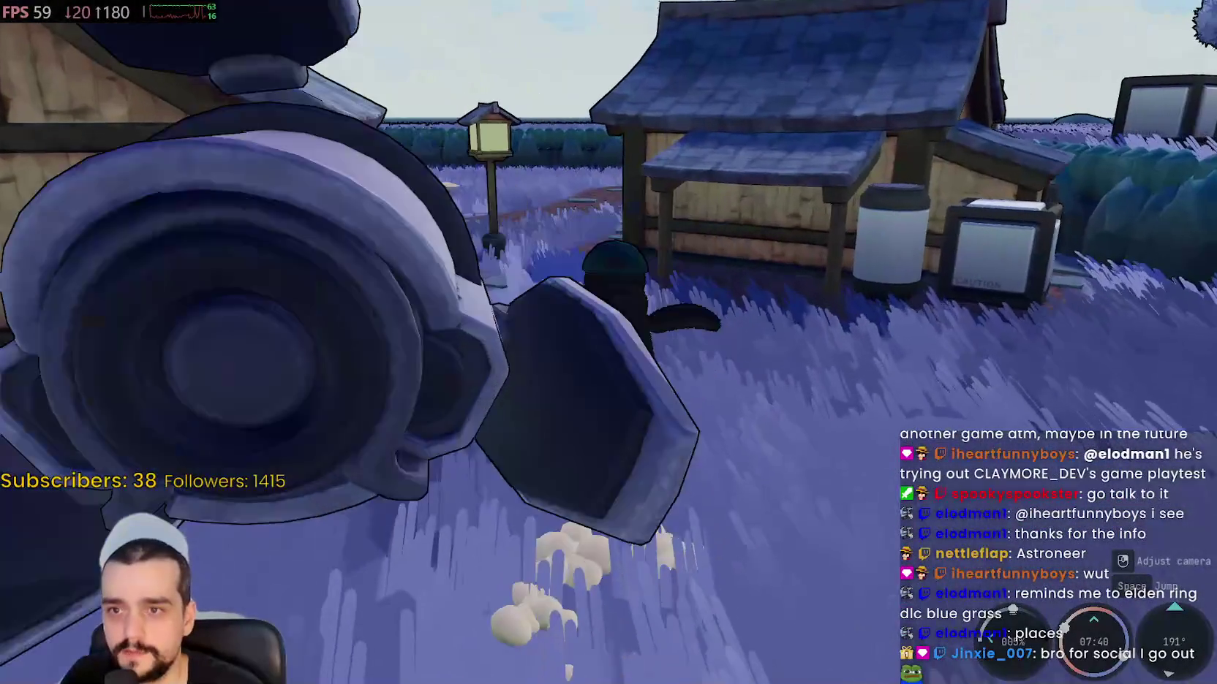
key("w")
key("w")
key("w")
key("w")
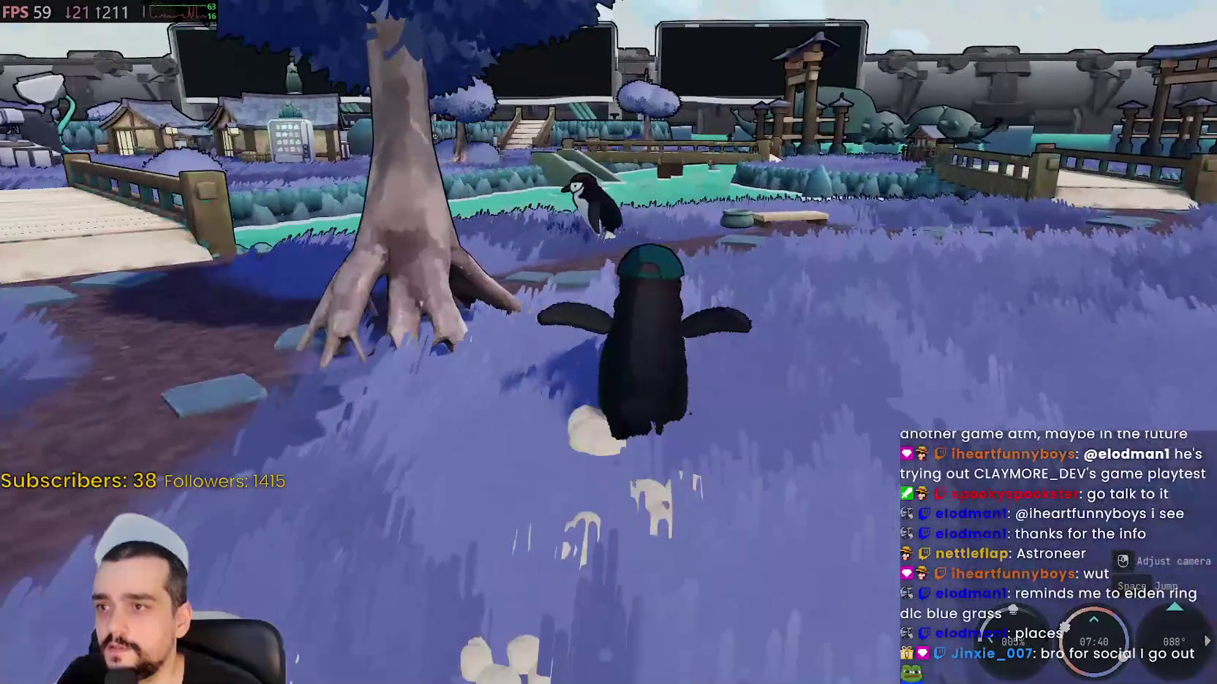
key("w")
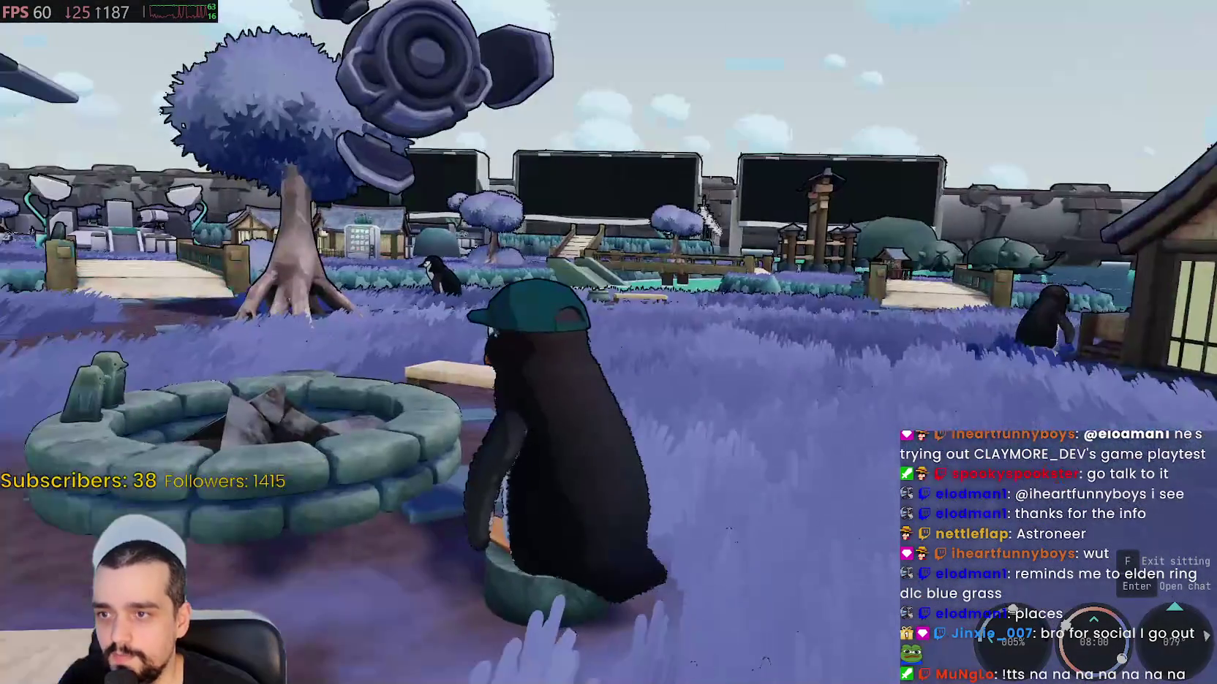
- Stand the penguin up from the fire pit and cross the bridge onto the grass
key("f")
key("a")
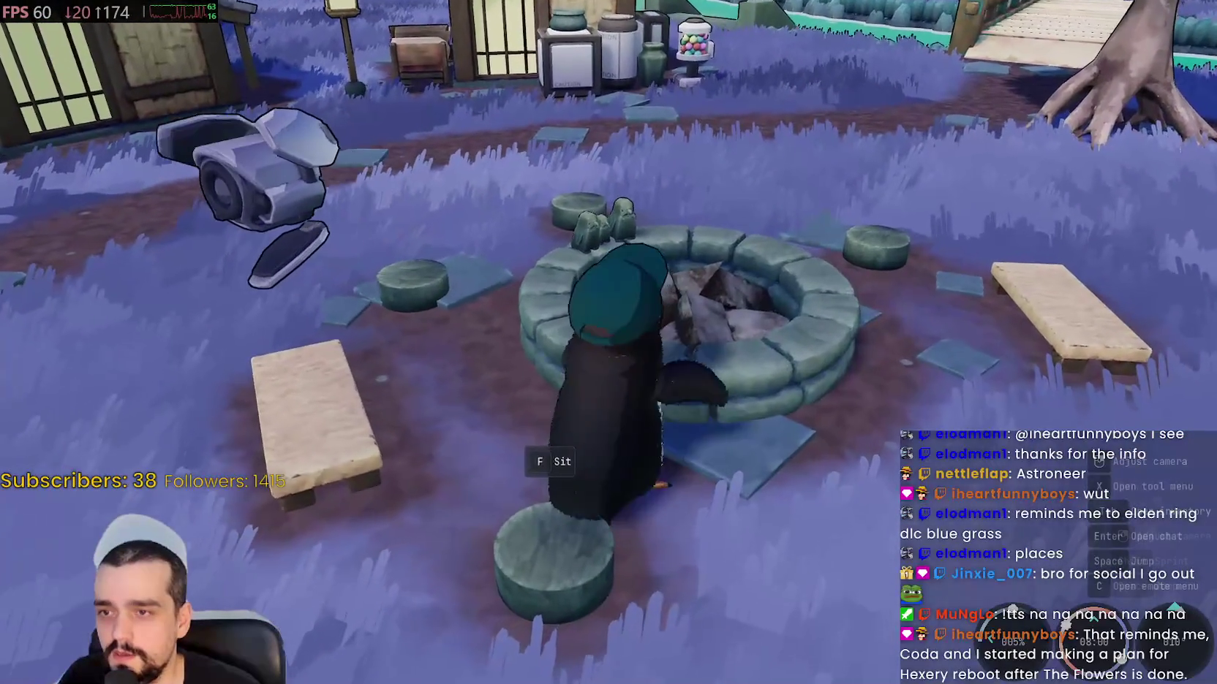
key("w")
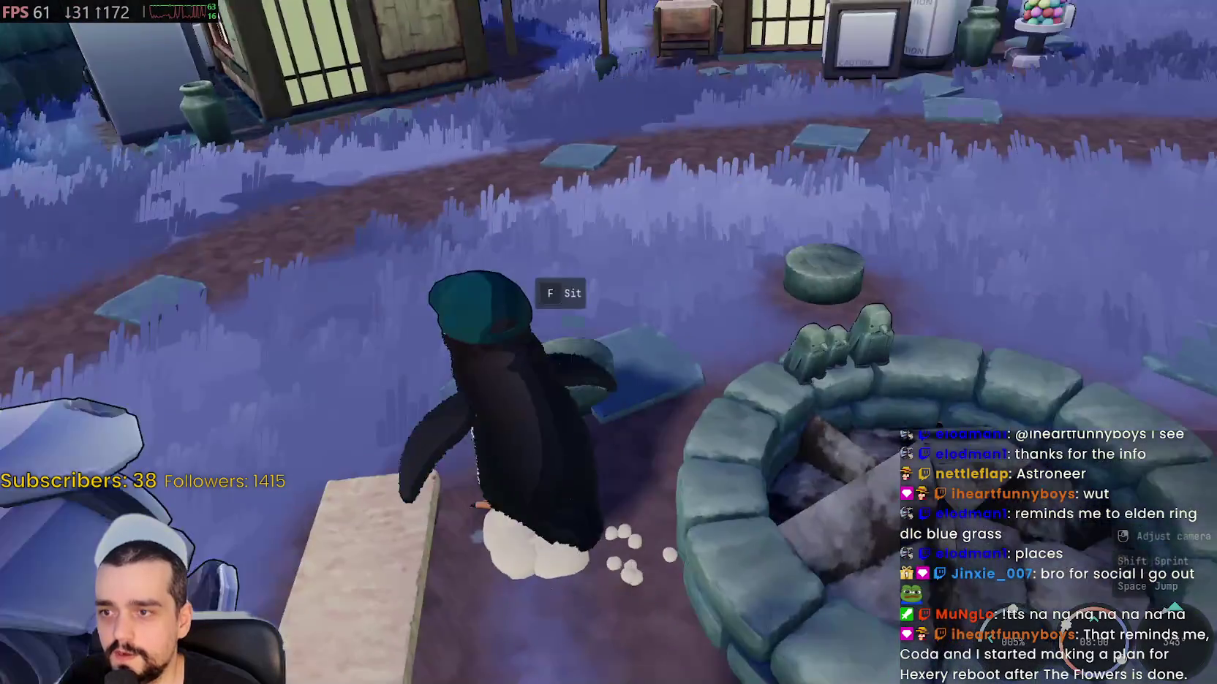
key("w")
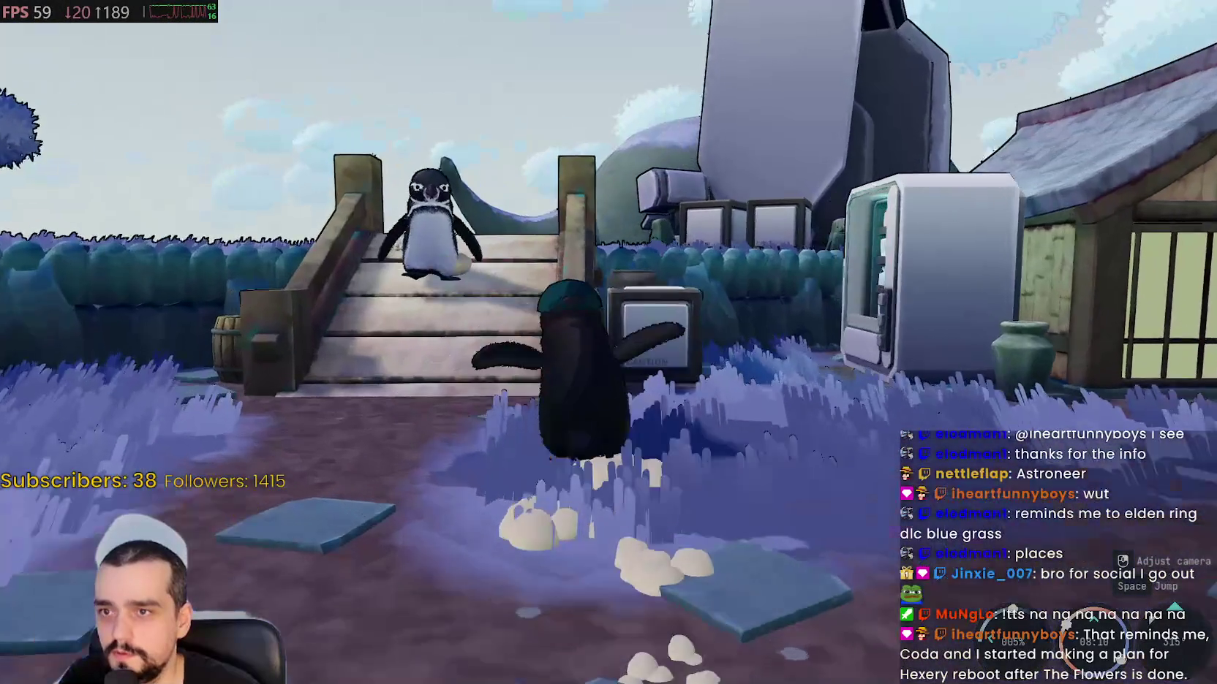
key("w")
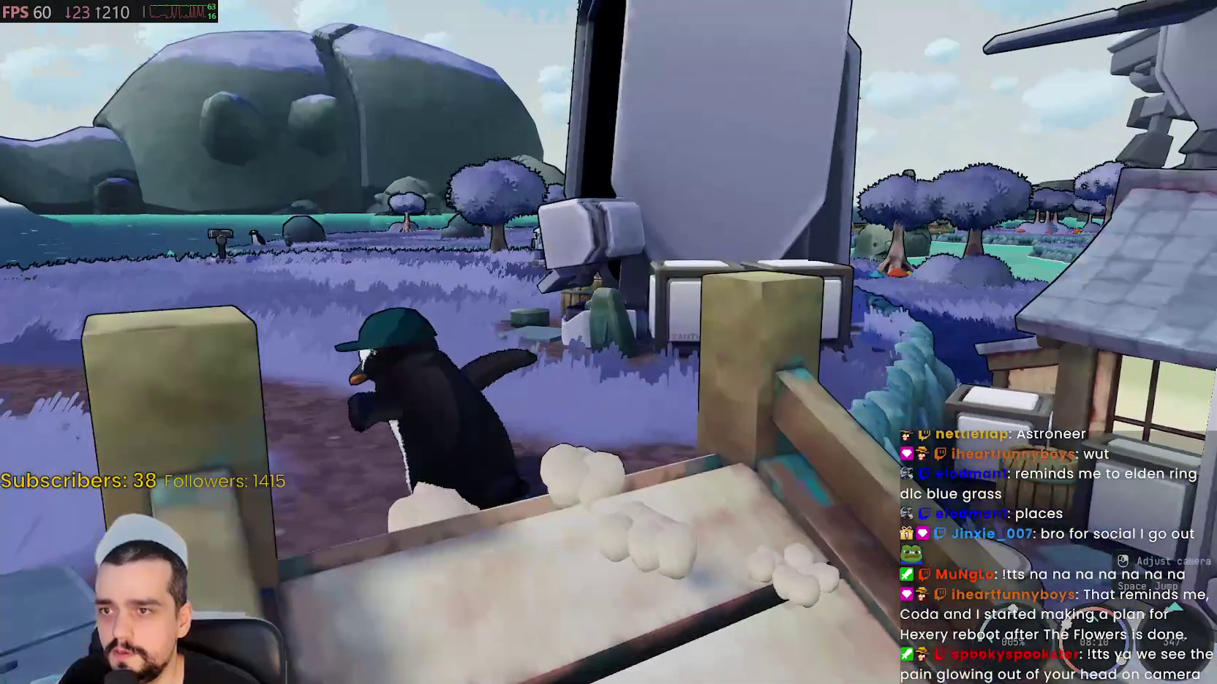
- Walk up to the computer terminal, sit at it briefly, then get up
key("w")
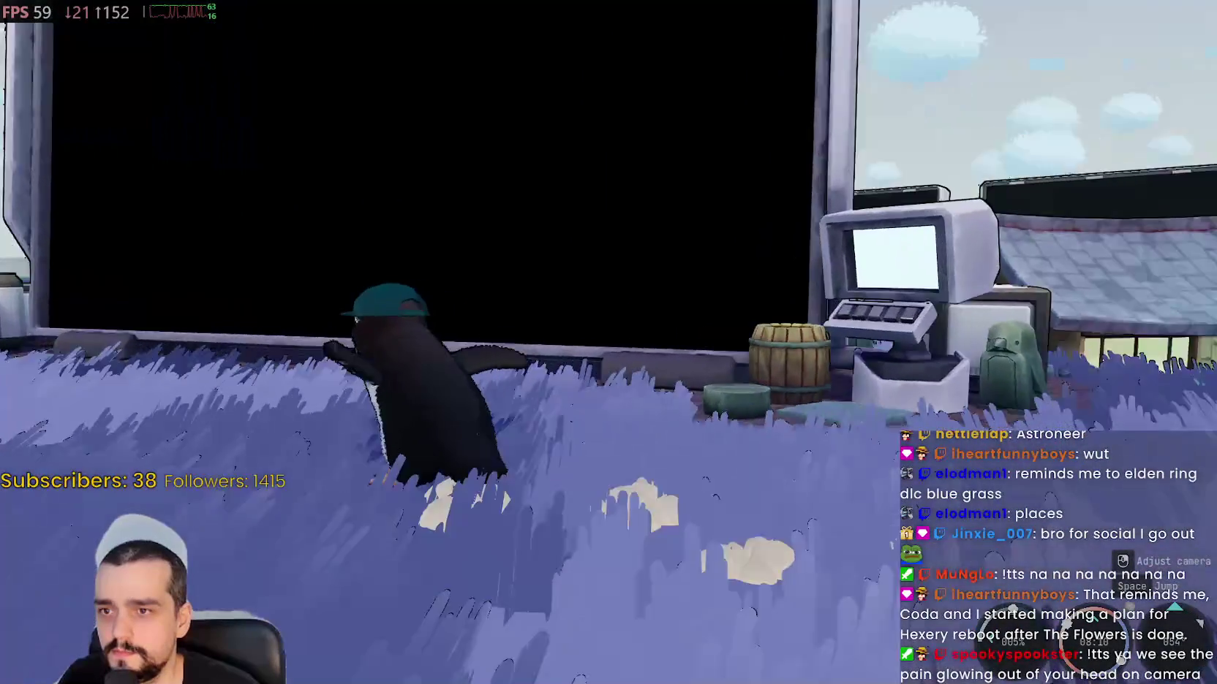
key("w")
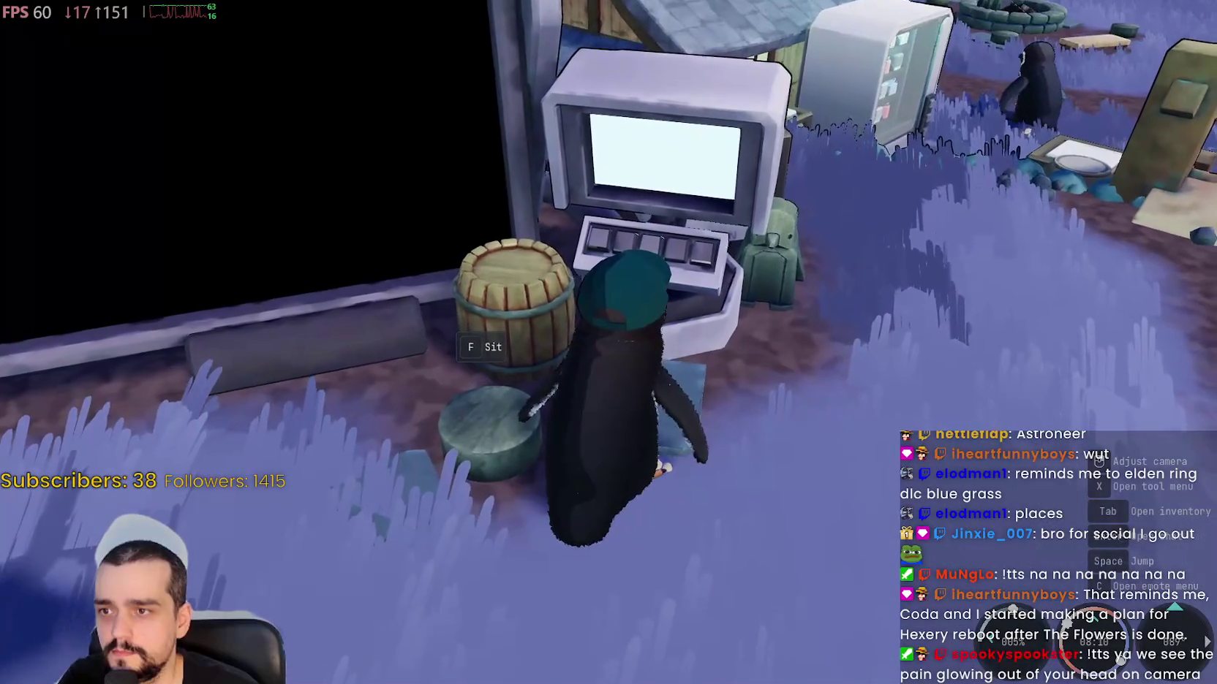
key("a")
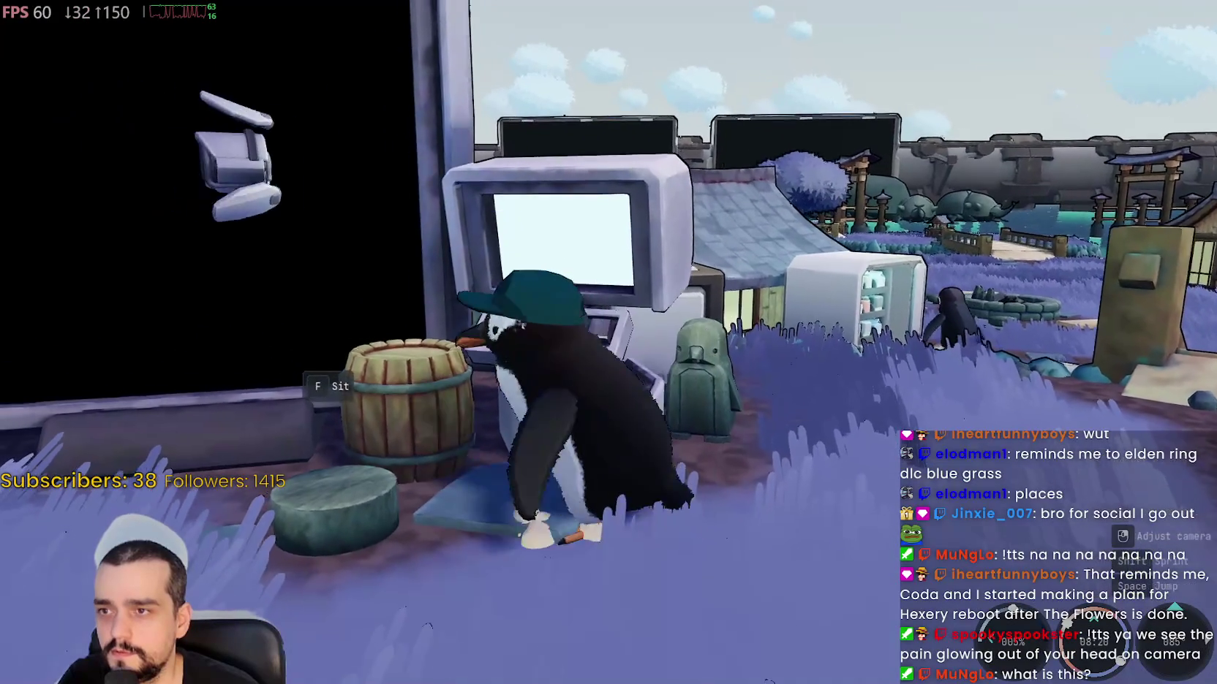
key("e")
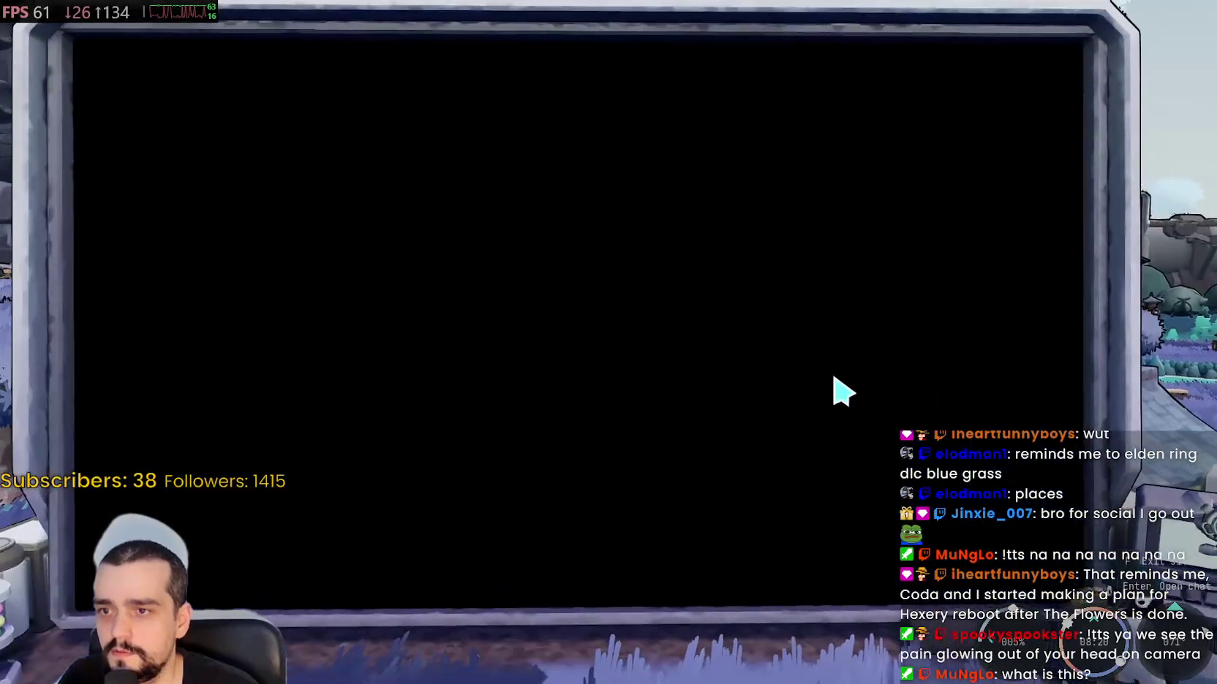
key("f")
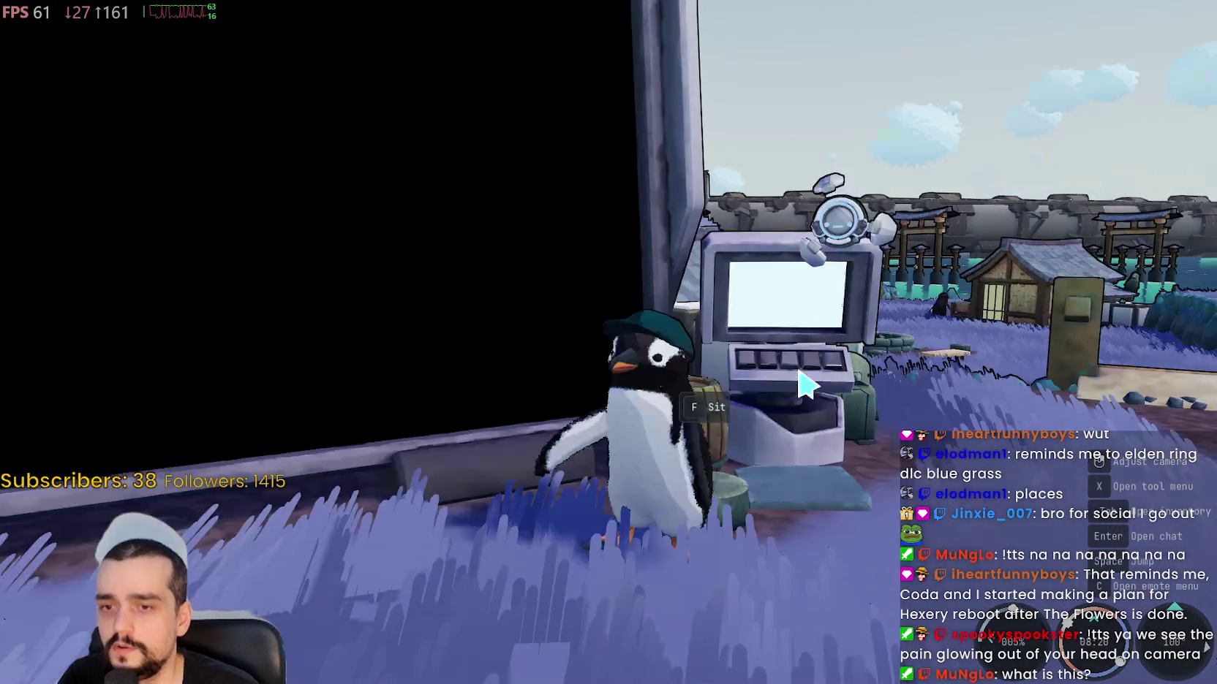
- Walk the penguin back and forth along the big black wall screen
key("w")
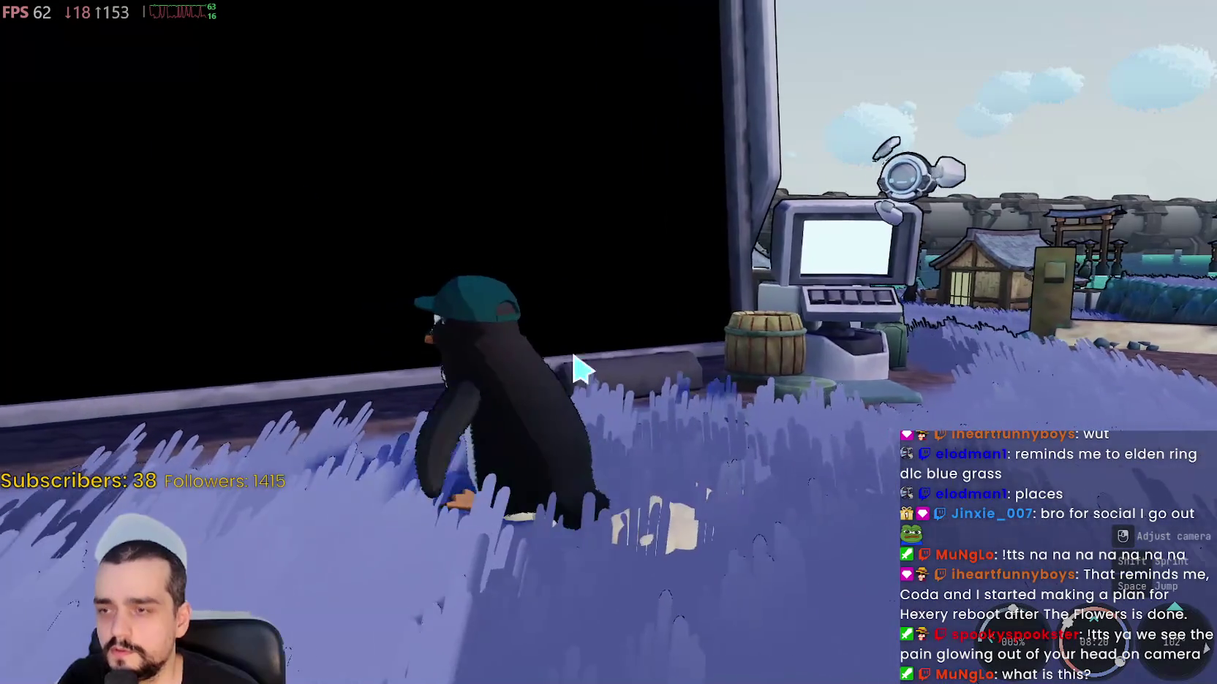
key("s")
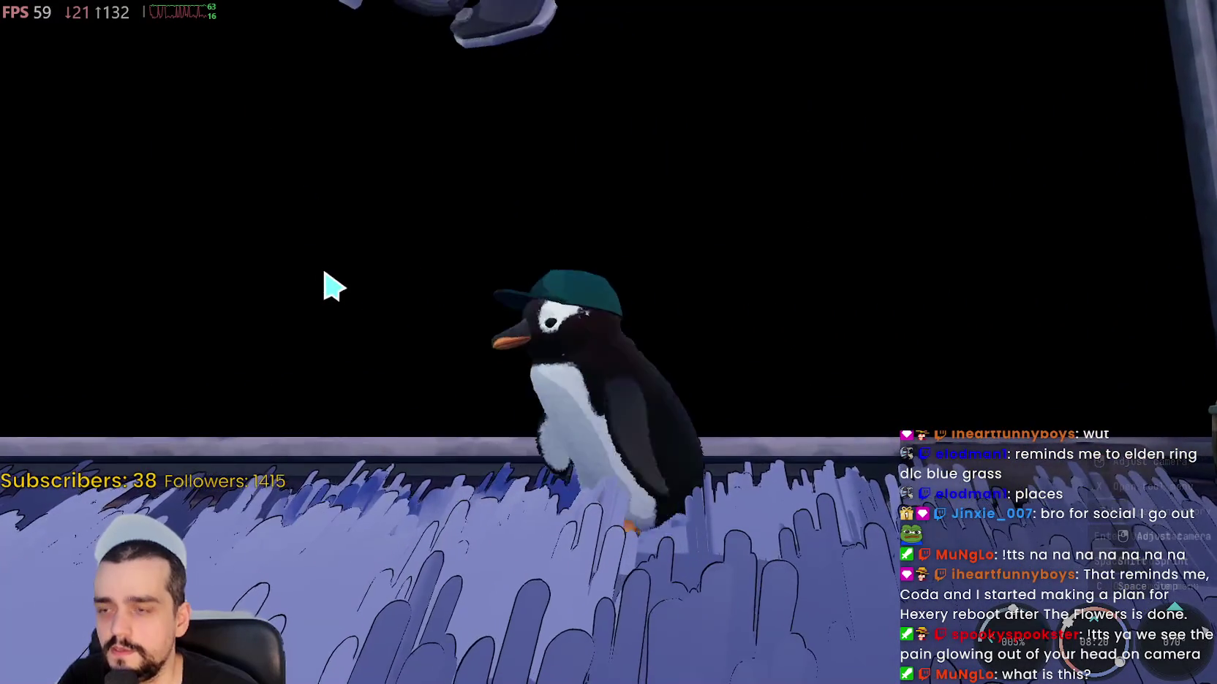
key("s")
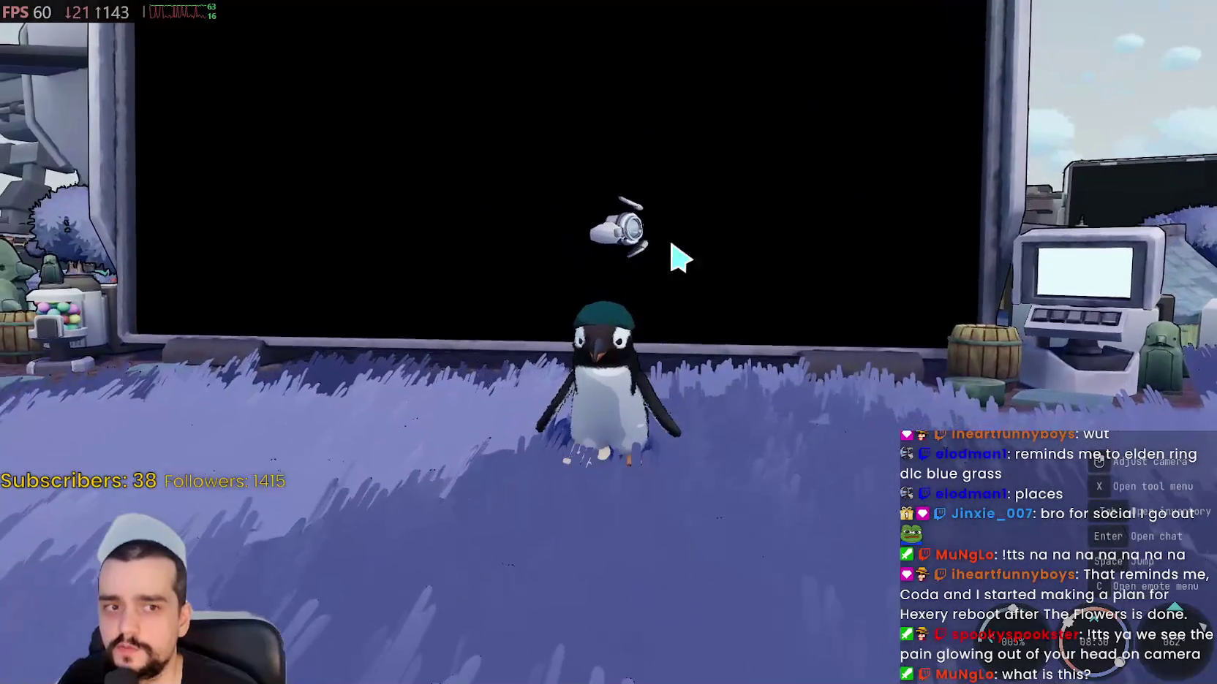
key("d")
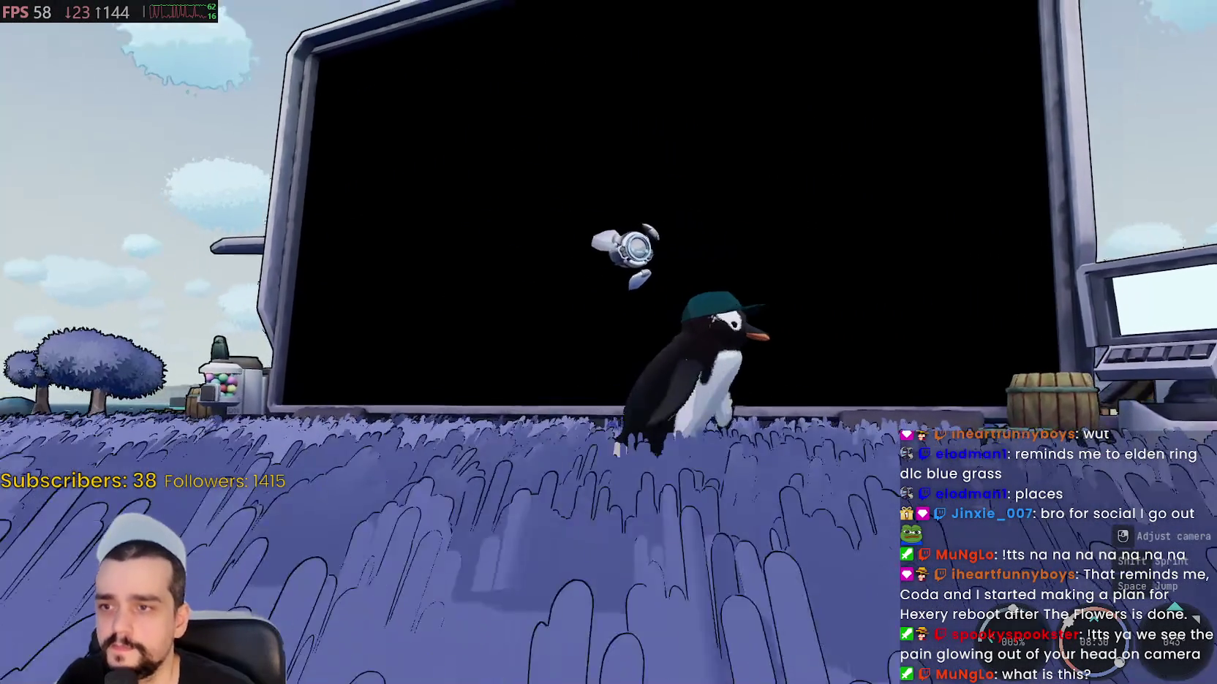
key("s")
key("s")
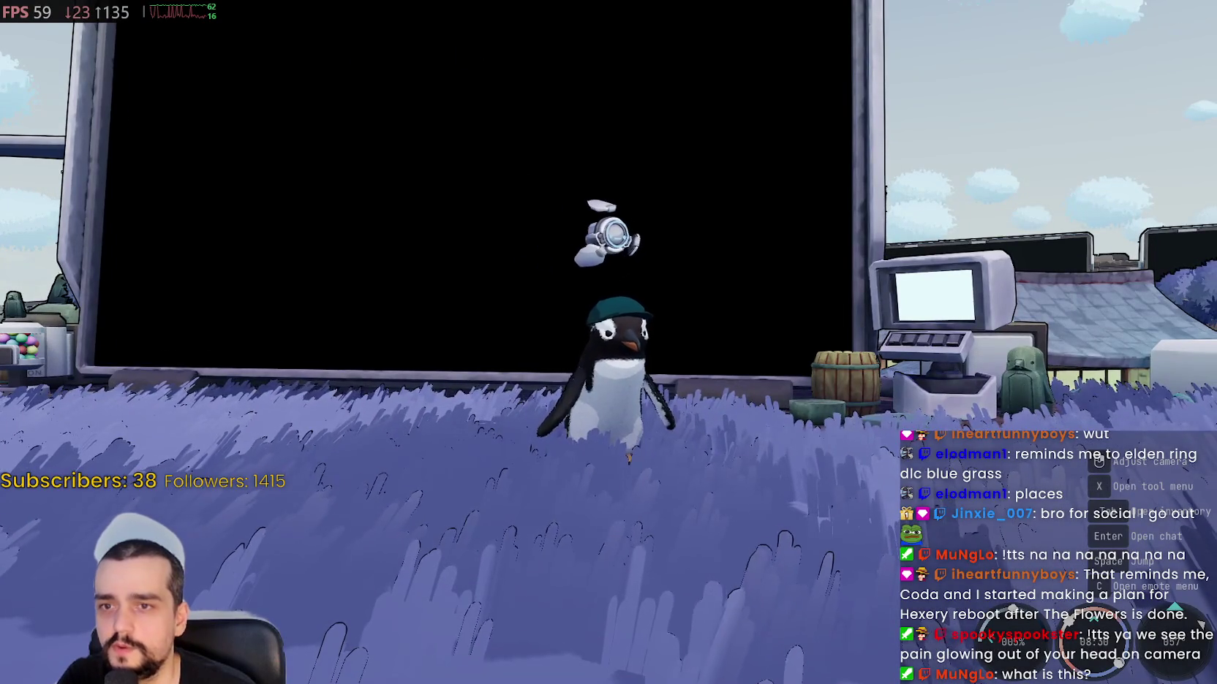
left_click_drag(607, 234, 946, 14)
left_click_drag(380, 413, 512, 409)
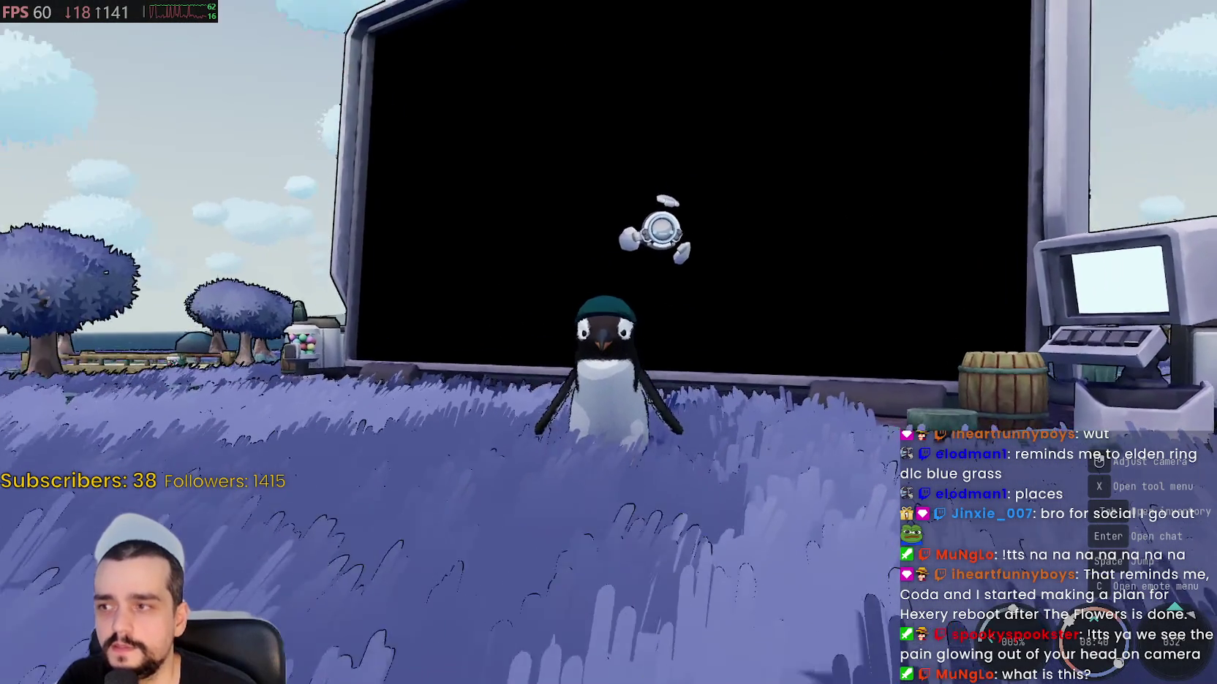
key("a")
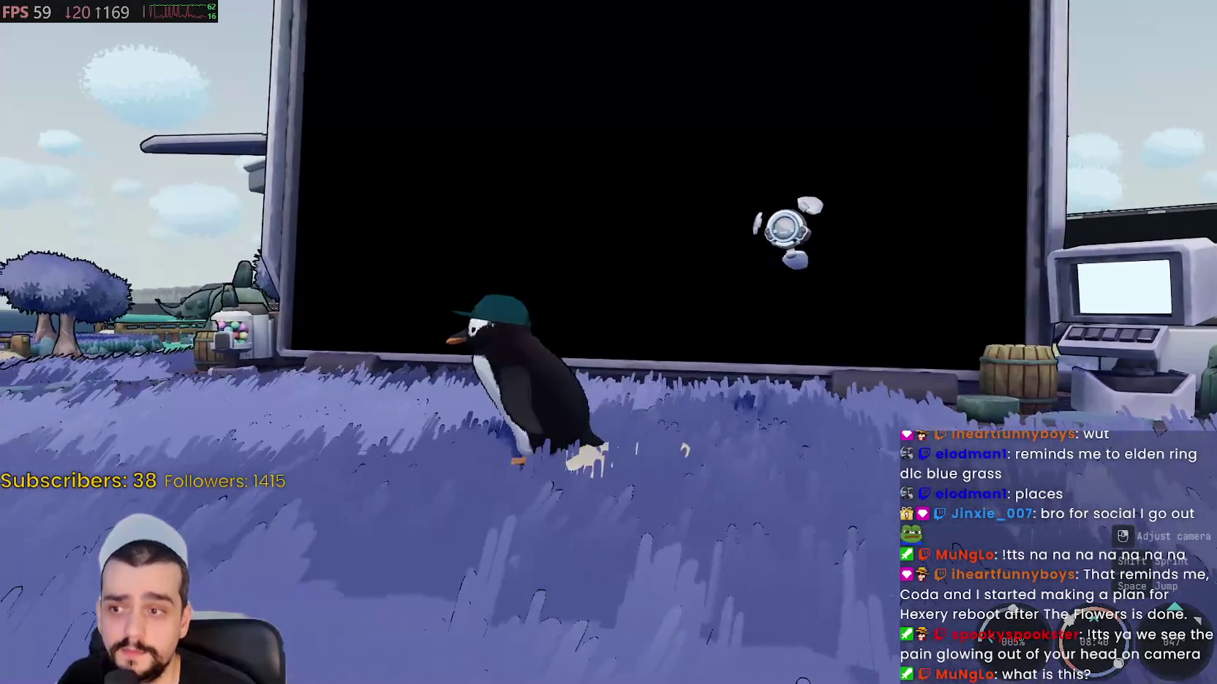
key("a")
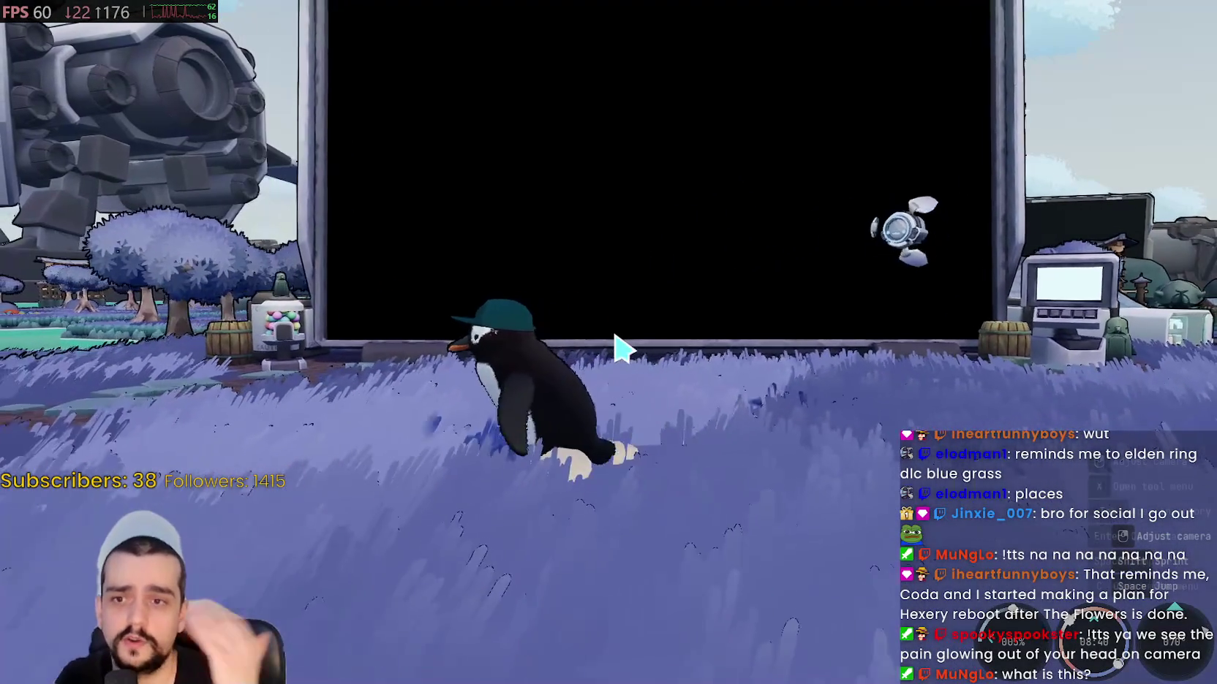
key("a")
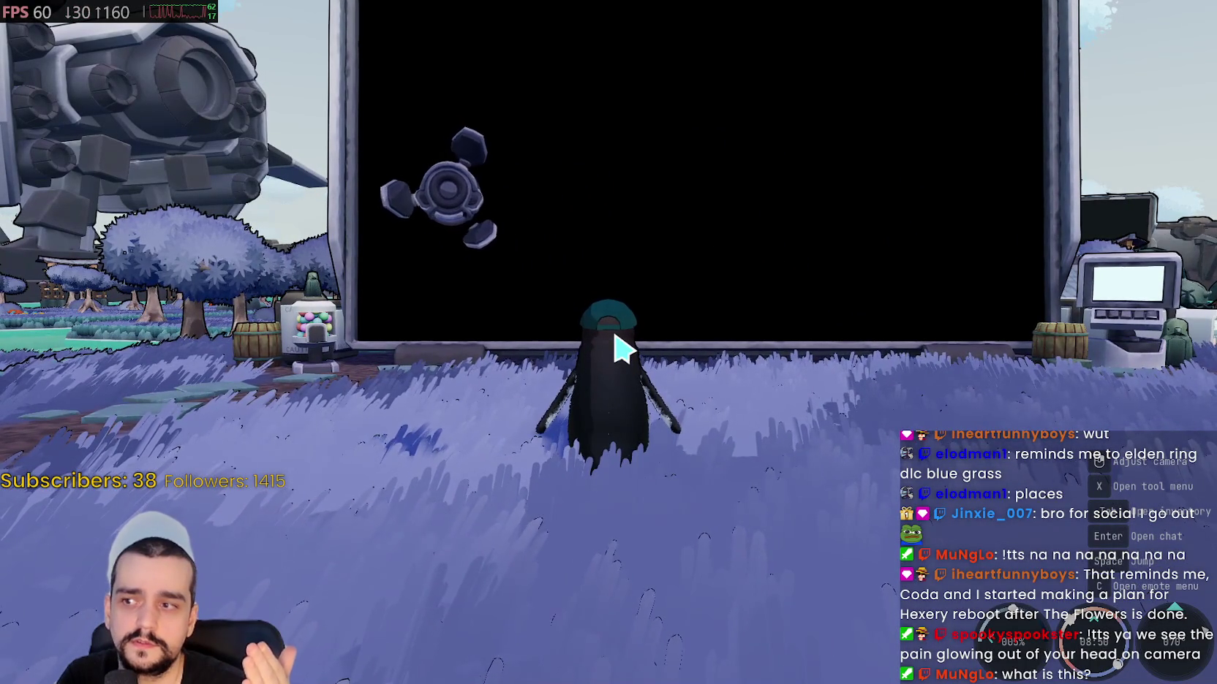
- Walk to the vending machine shop, open its item list, then close it
key("d")
key("d")
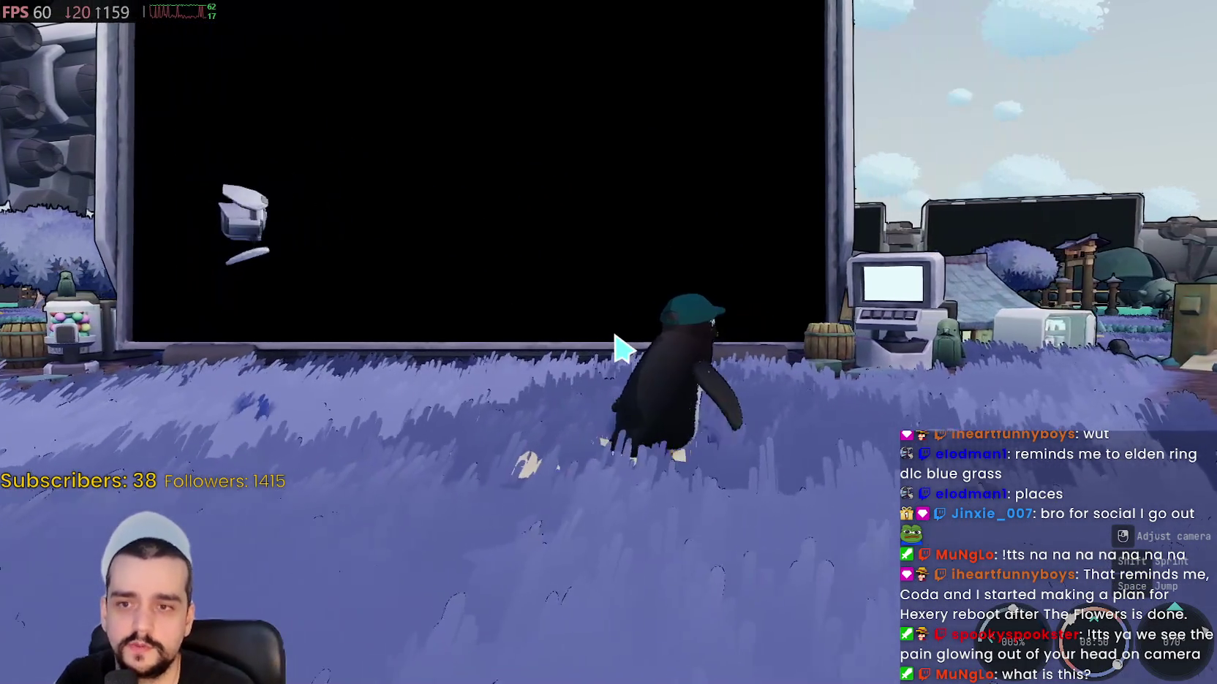
key("w")
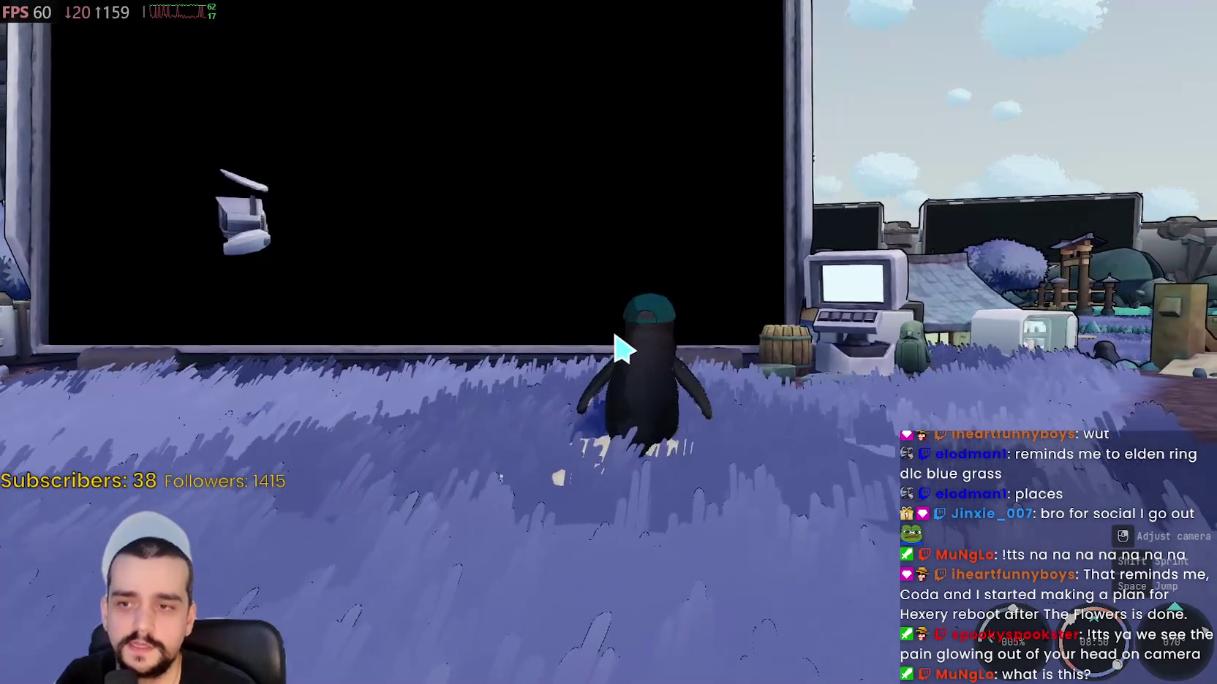
key("a")
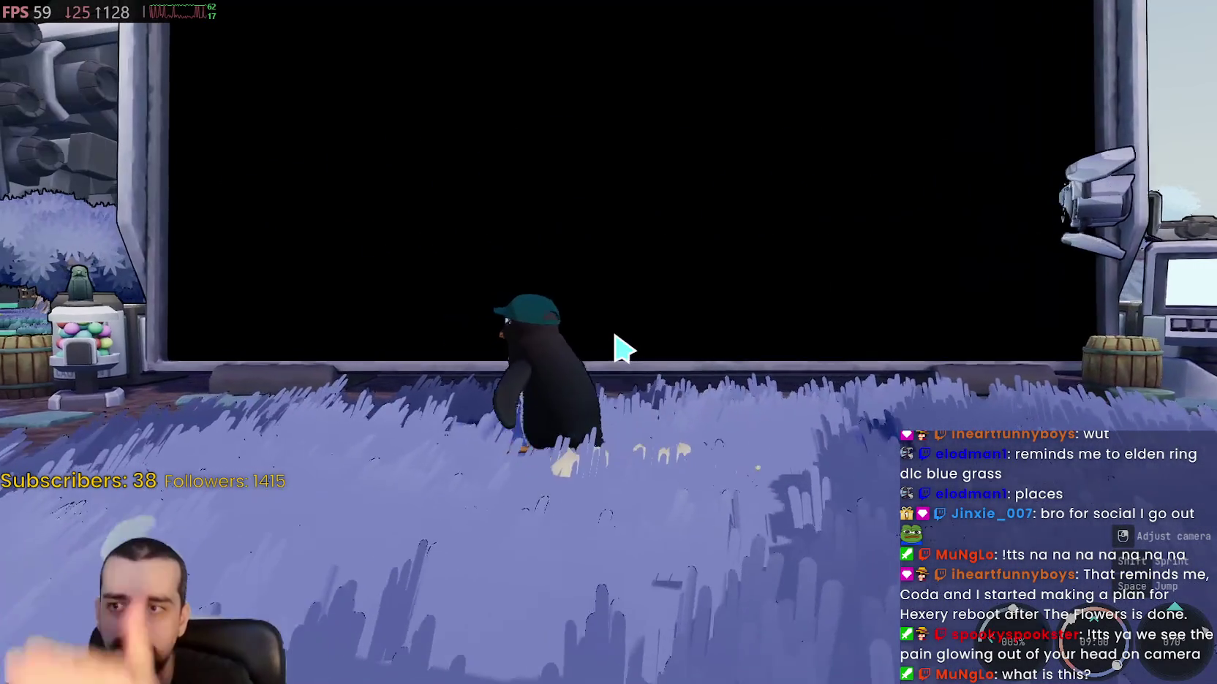
key("a")
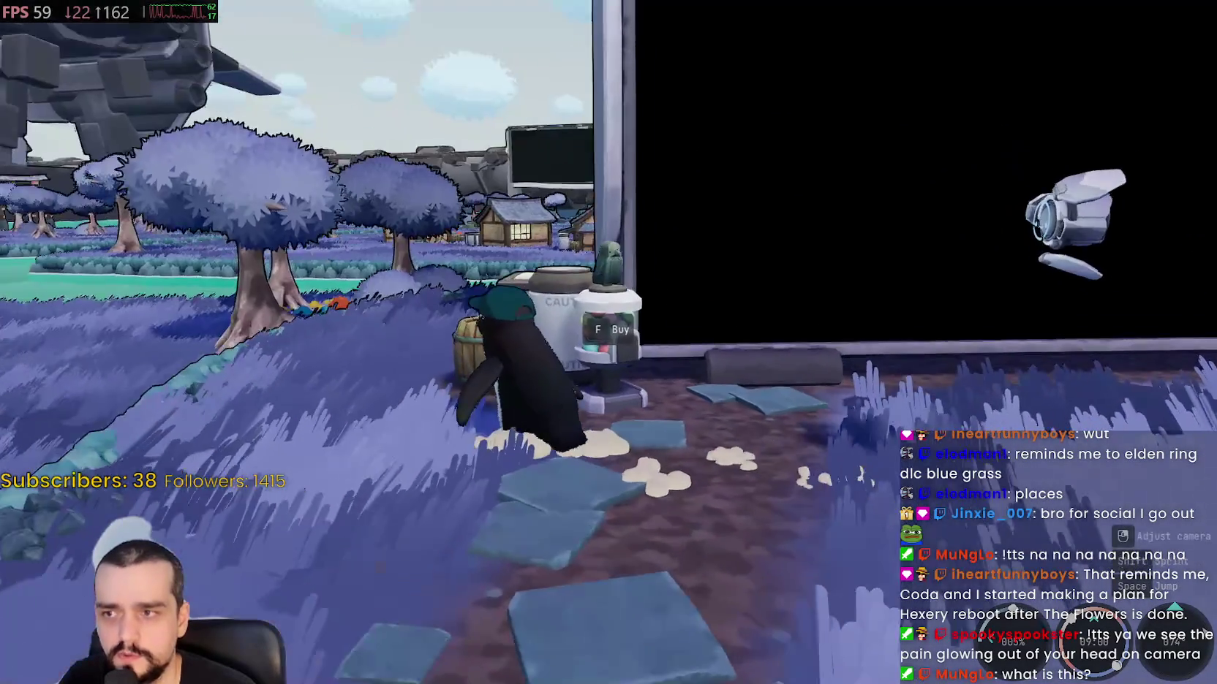
key("f")
key("Escape")
key("w")
- Head back toward the large dark screen and pull the camera back
key("d")
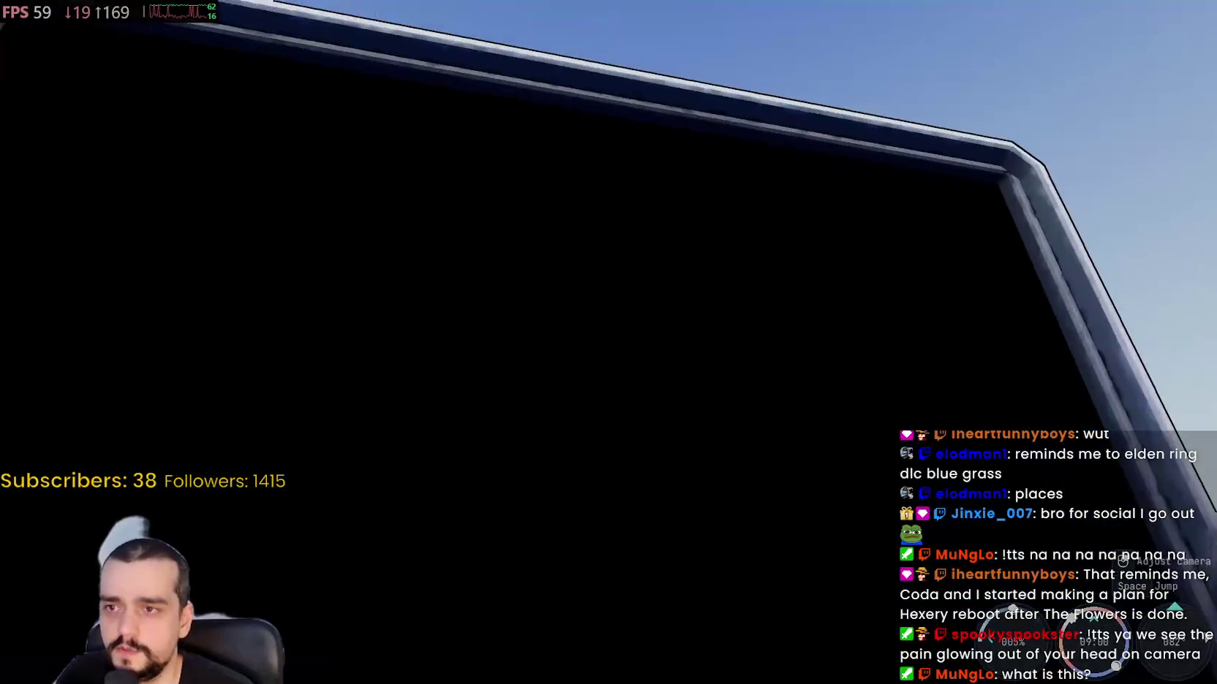
key("a")
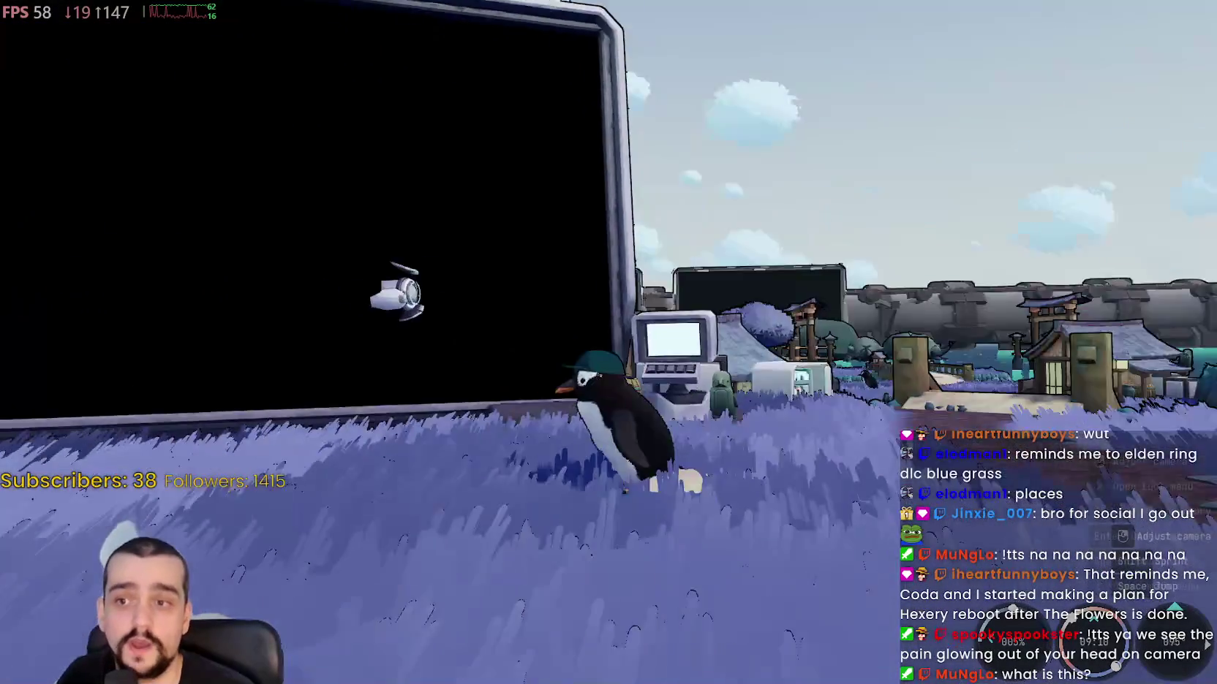
key("w")
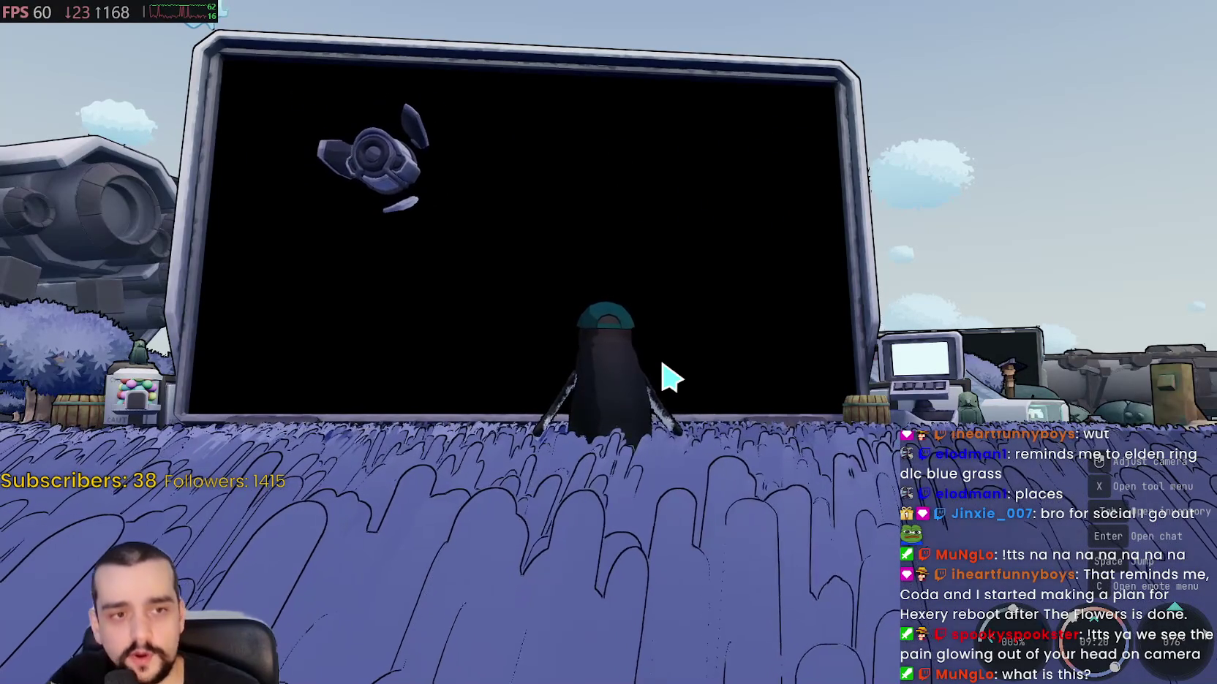
scroll(678, 380, "down", 3)
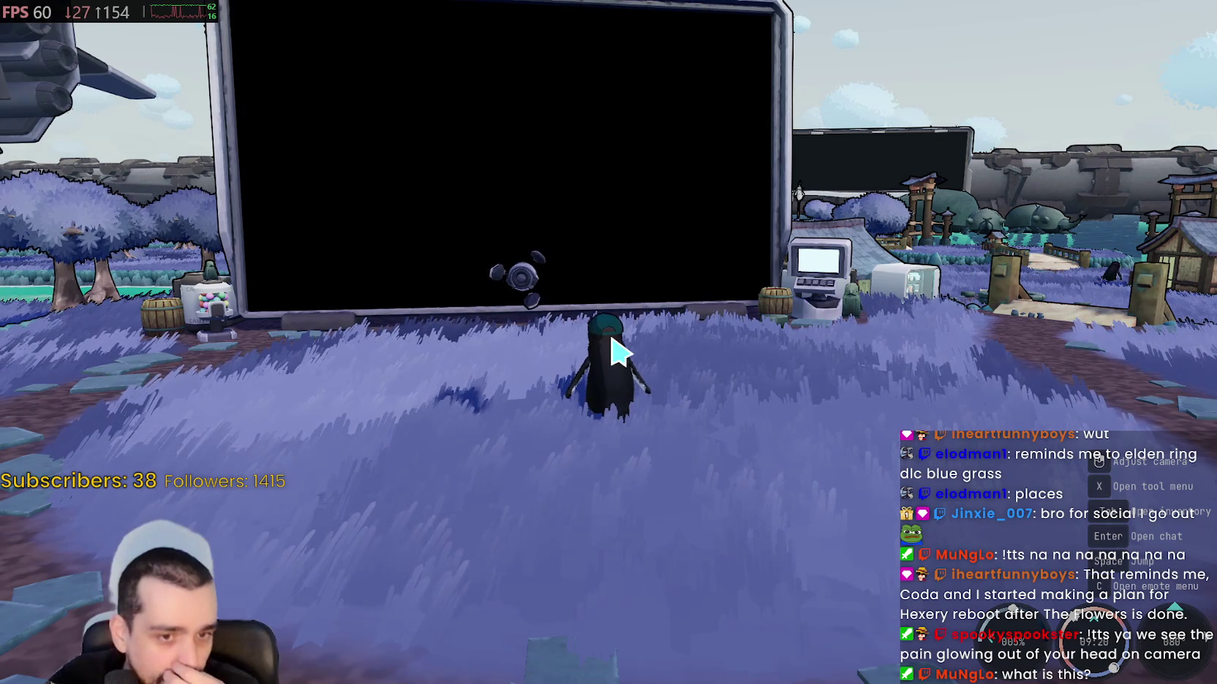
- Walk the penguin past the terminal along the village path and across the bridge
key("a")
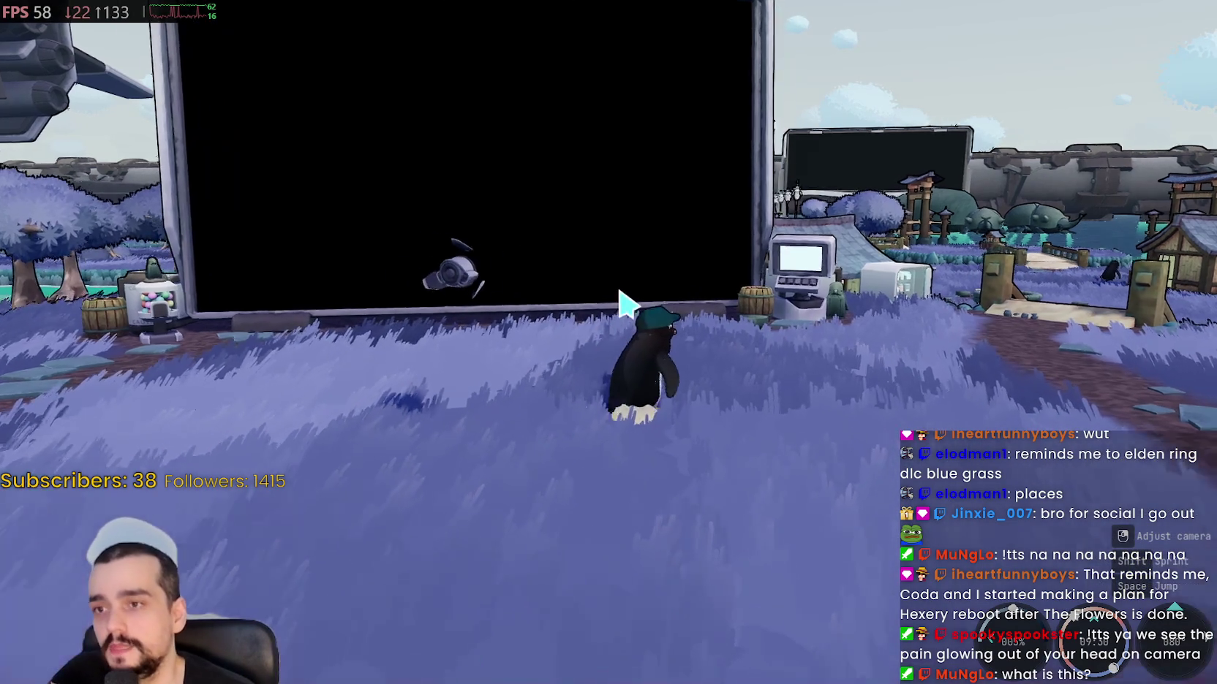
key("w")
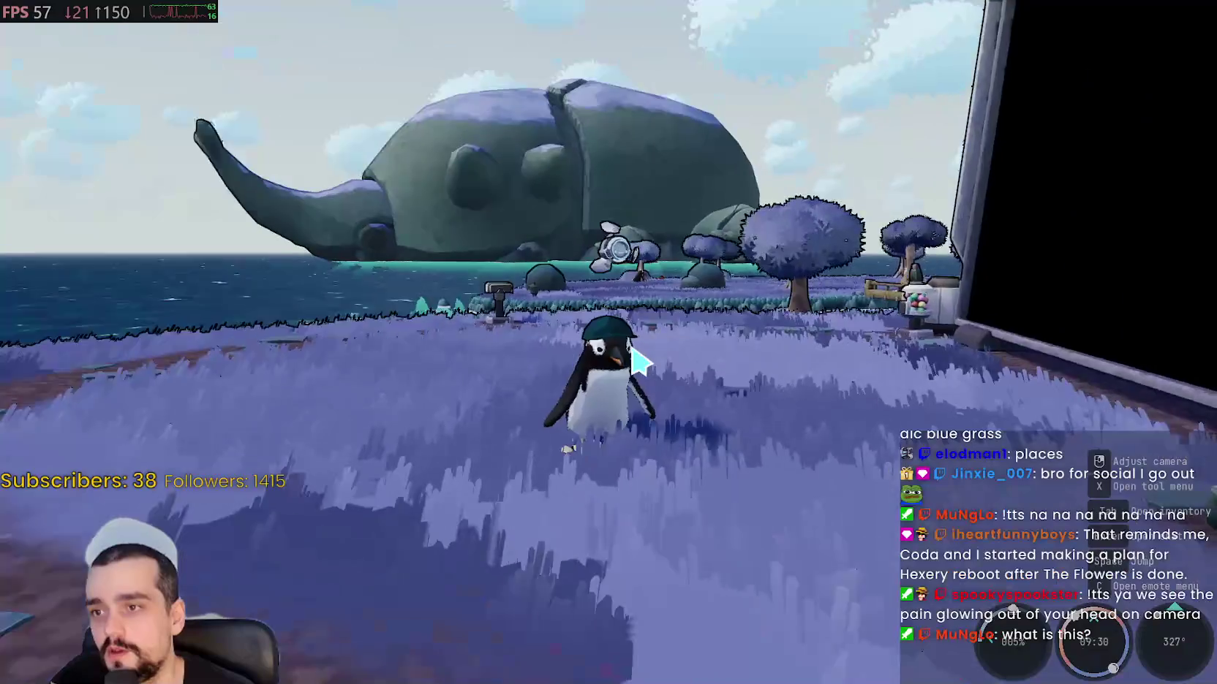
key("d")
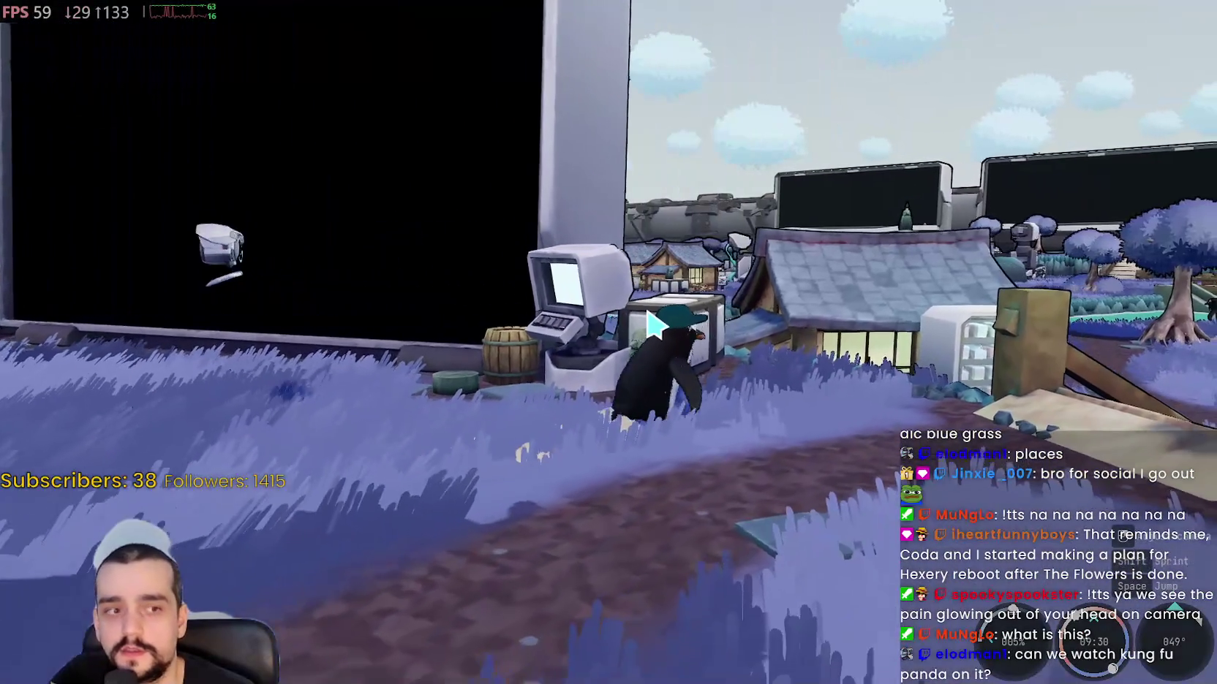
key("d")
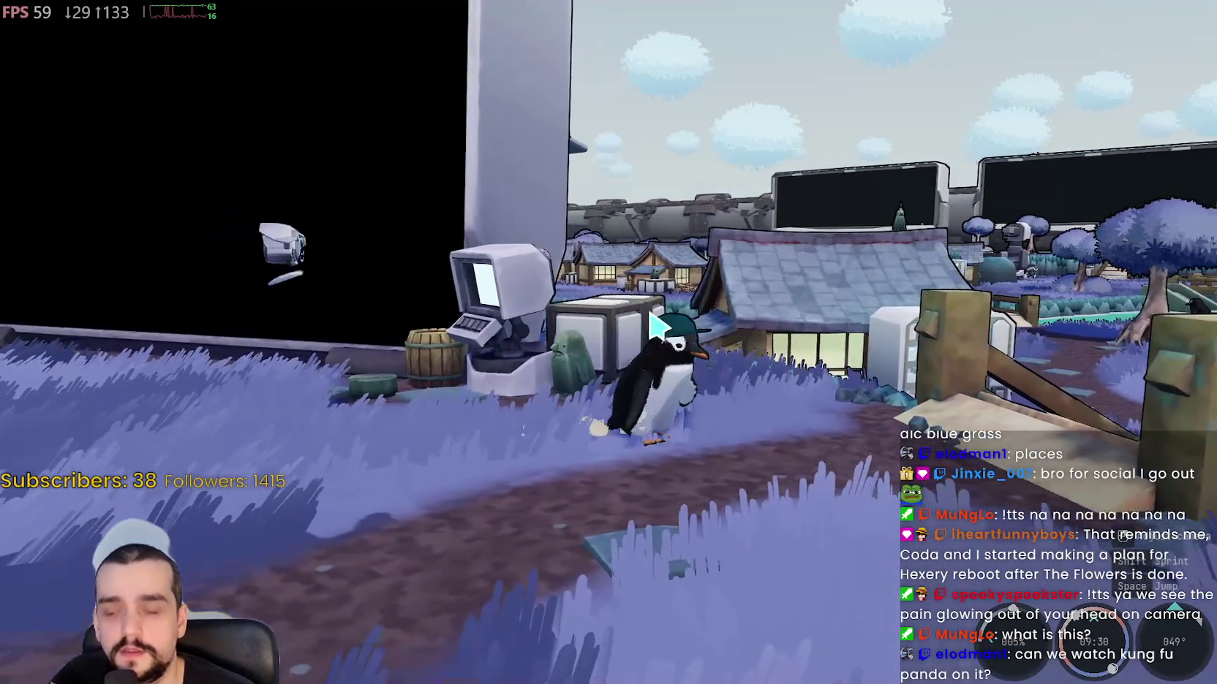
key("w")
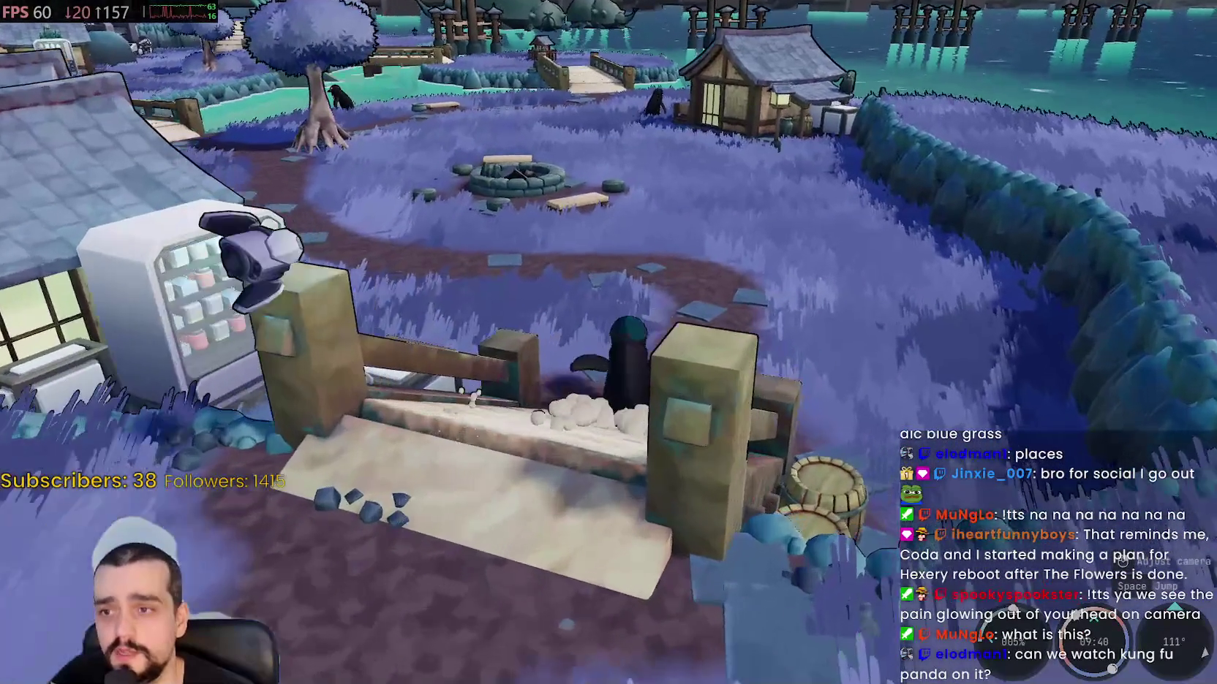
key("w")
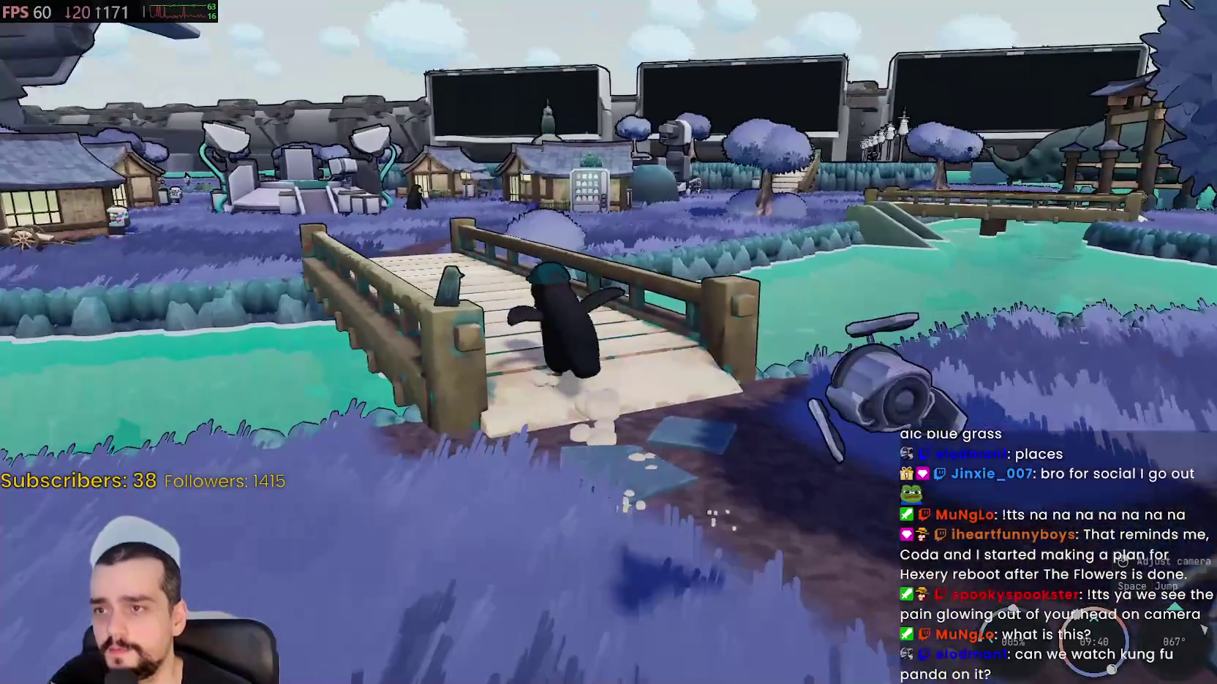
key("a")
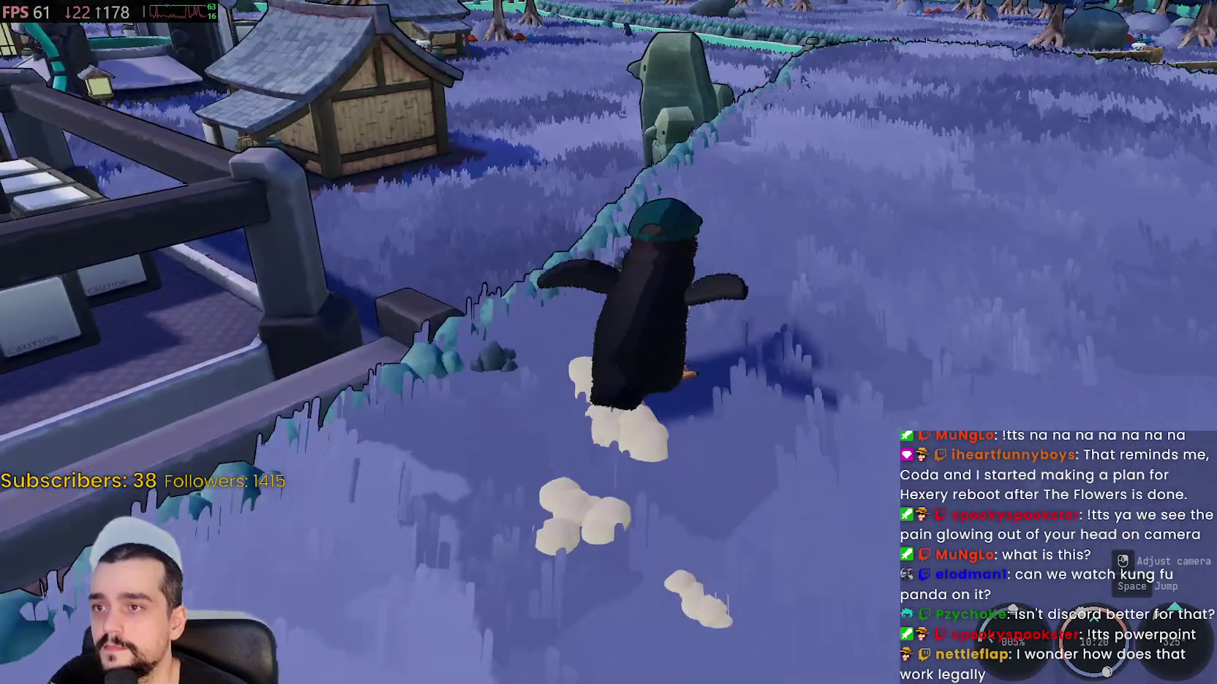
- Walk the penguin off the bridge into the grass and left past the rock
key("w")
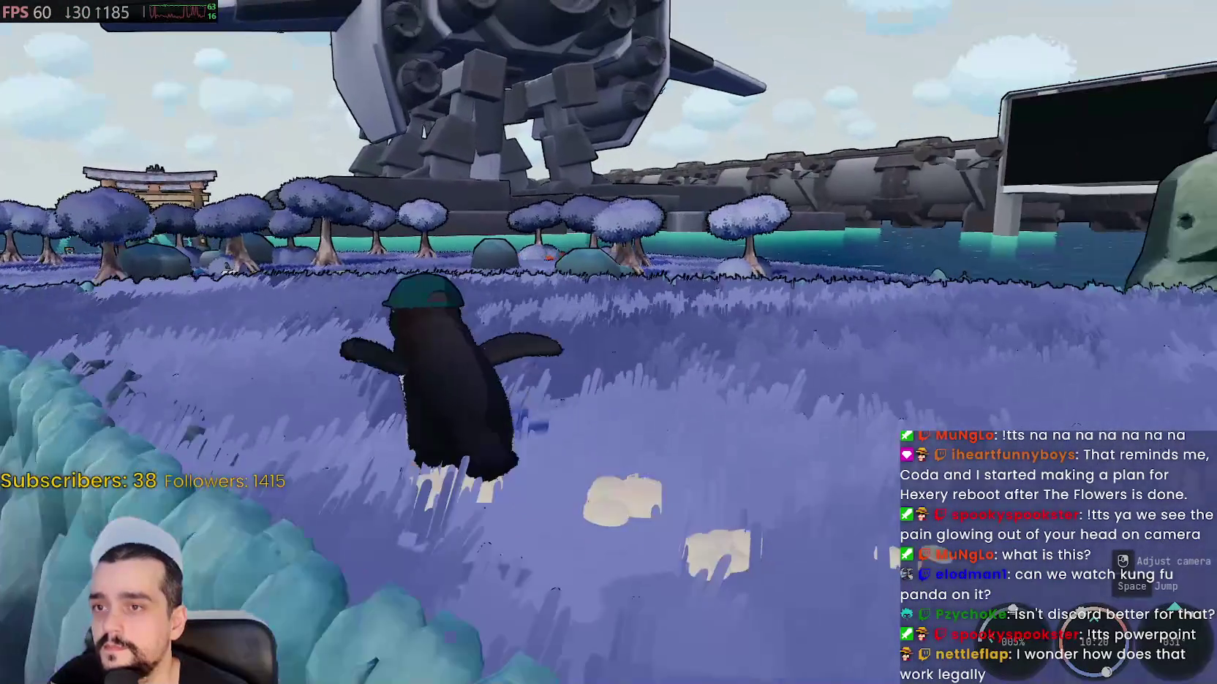
key("w")
key("a")
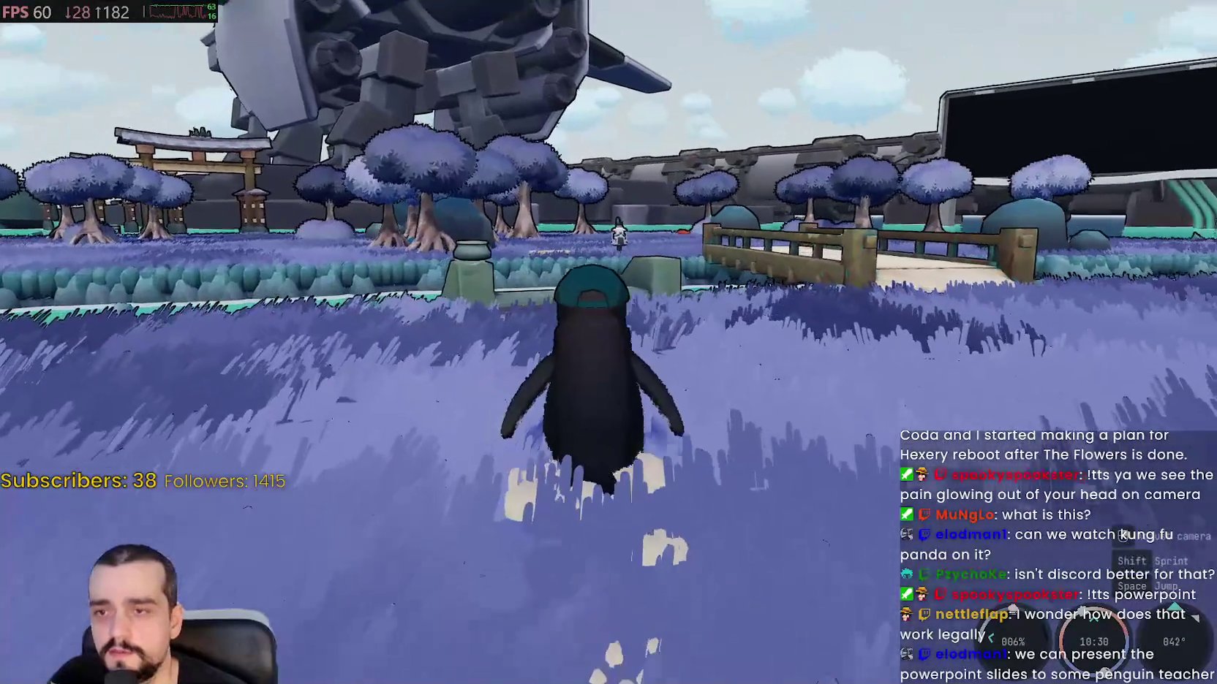
mouse_move(609, 342)
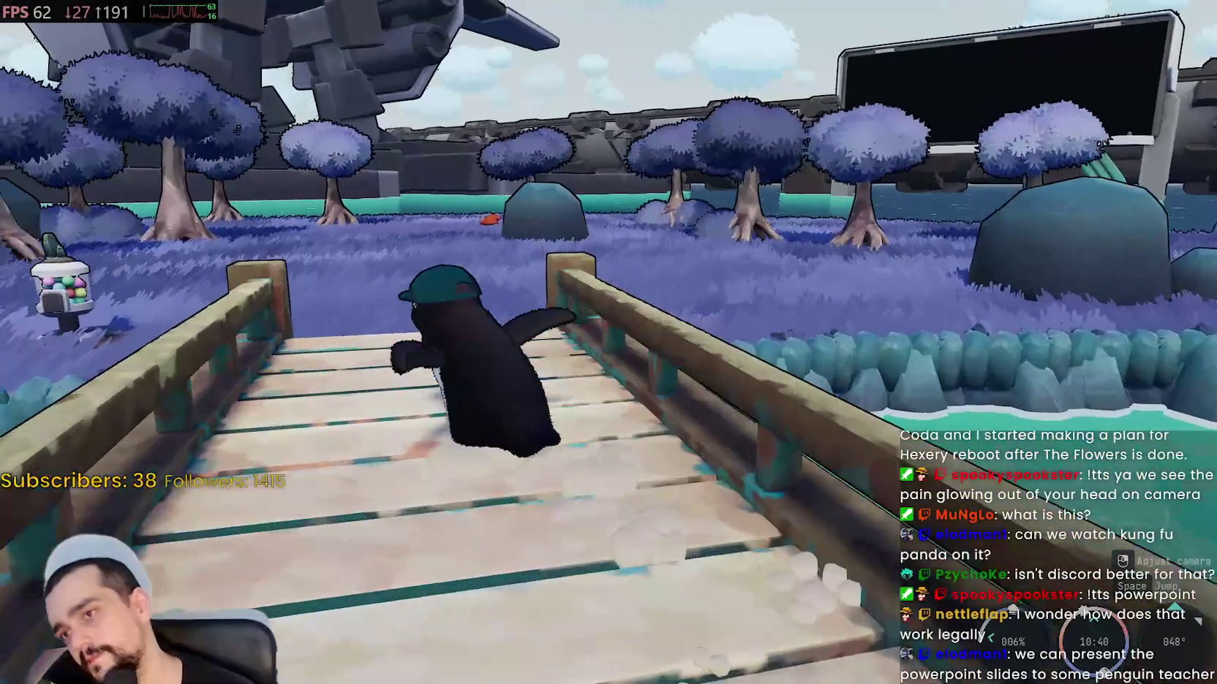
key("w")
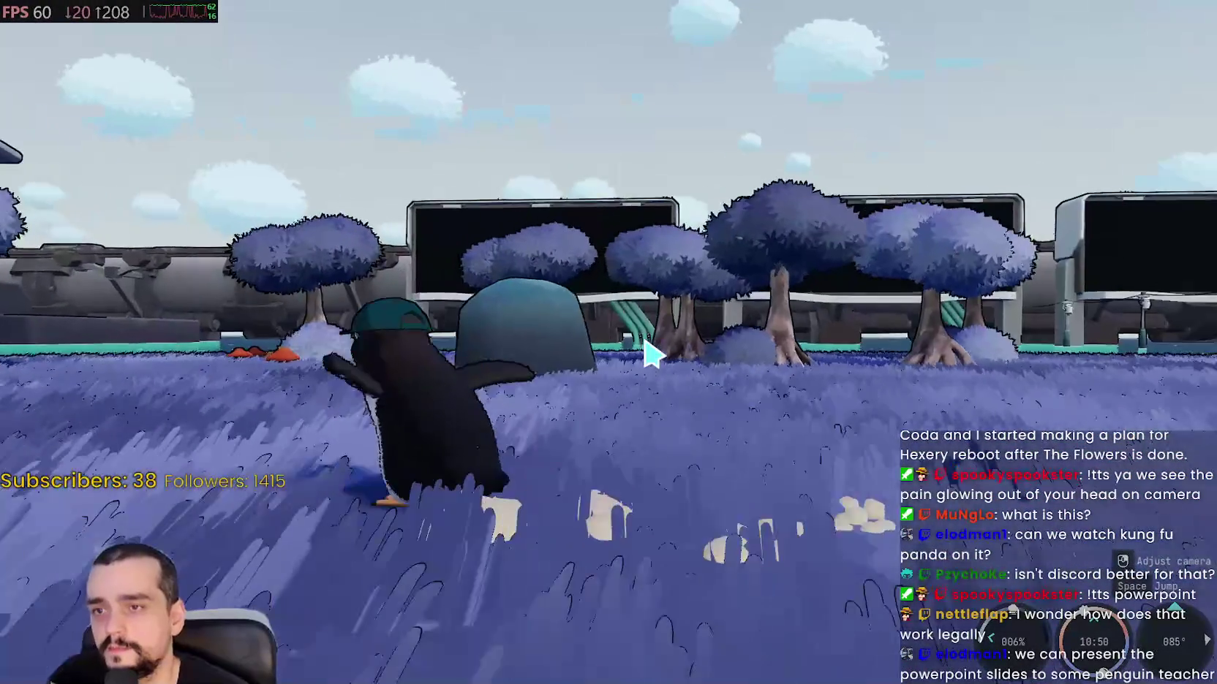
key("a")
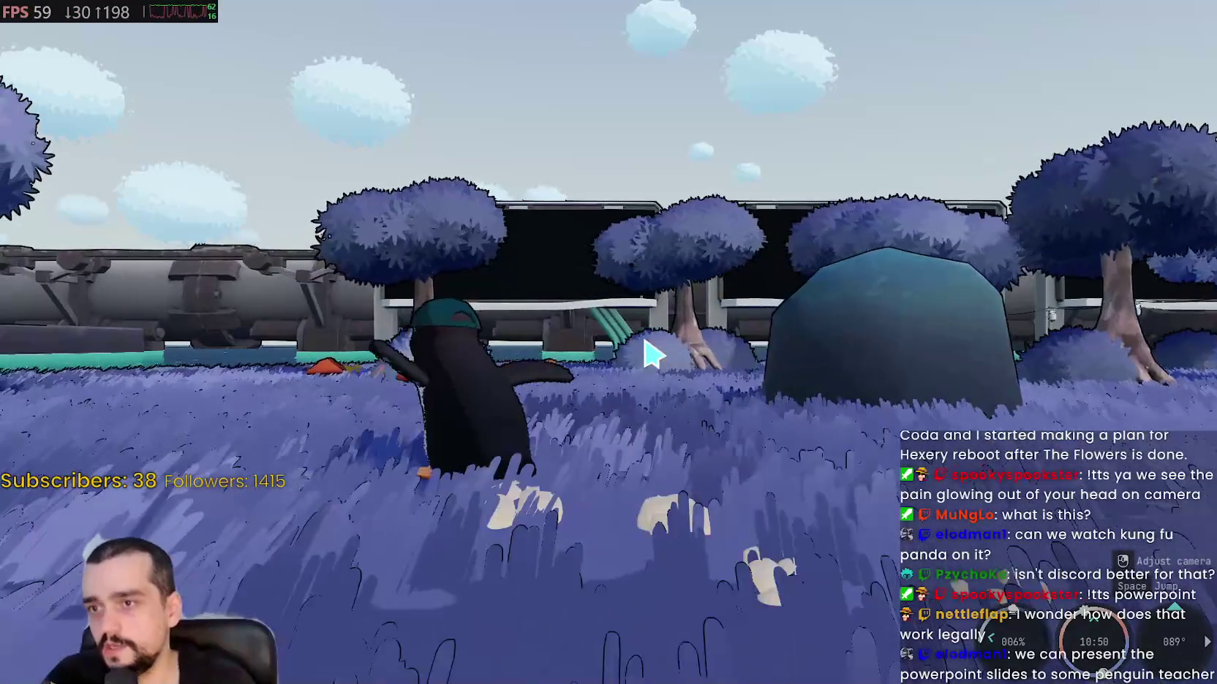
key("a")
- Continue through the purple grass past the rocks to the pond's edge
key("w")
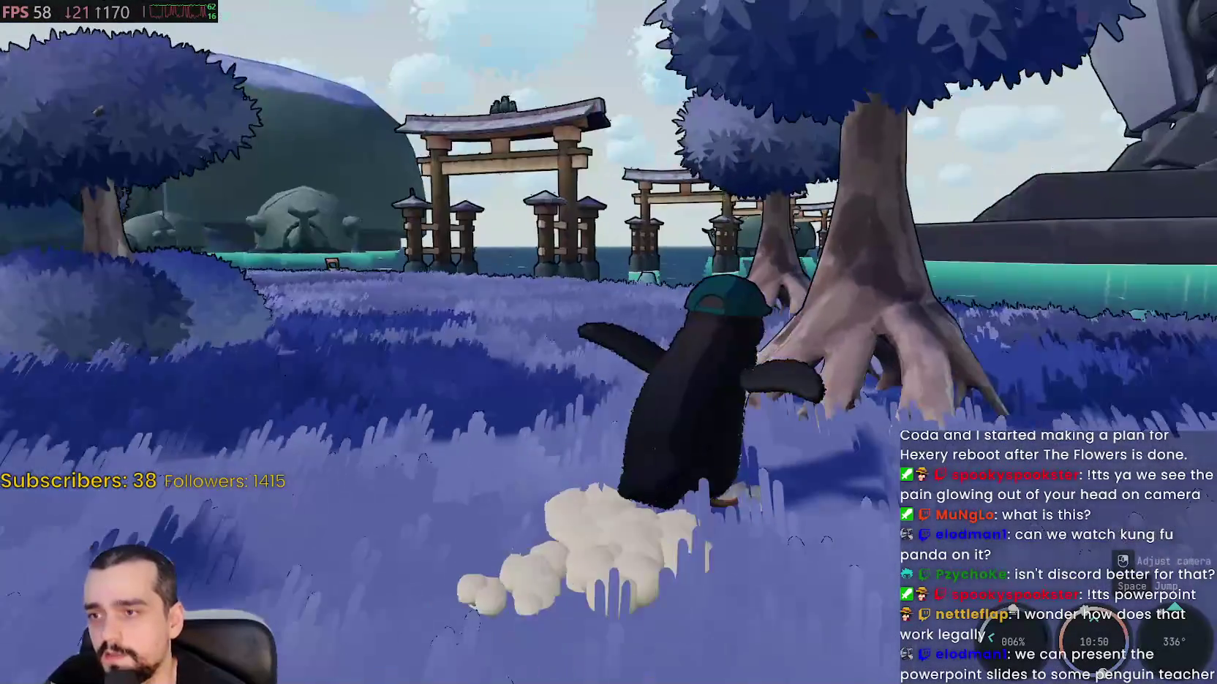
key("w")
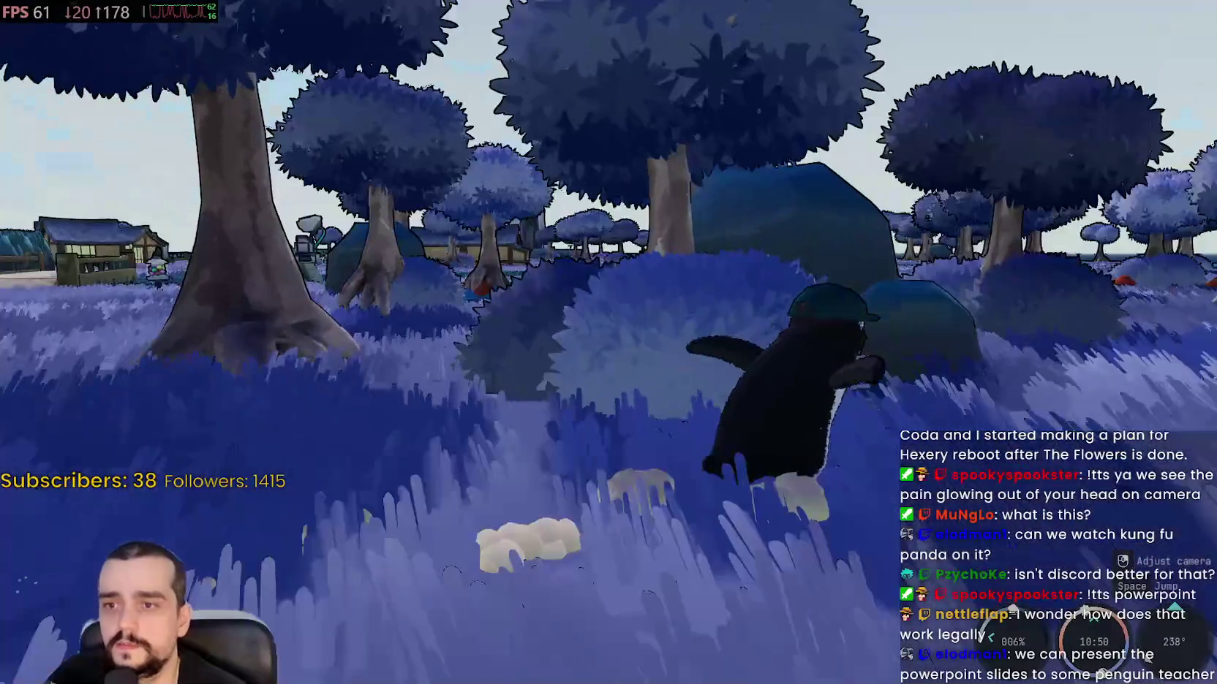
key("w")
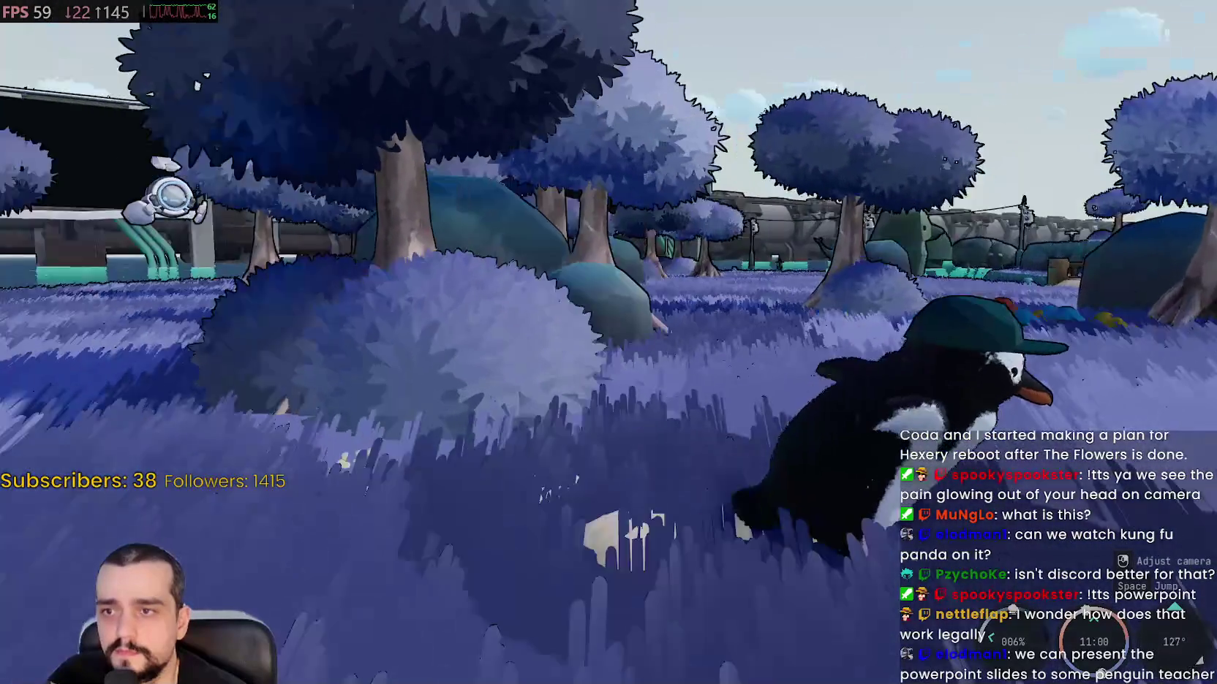
key("w")
key("w")
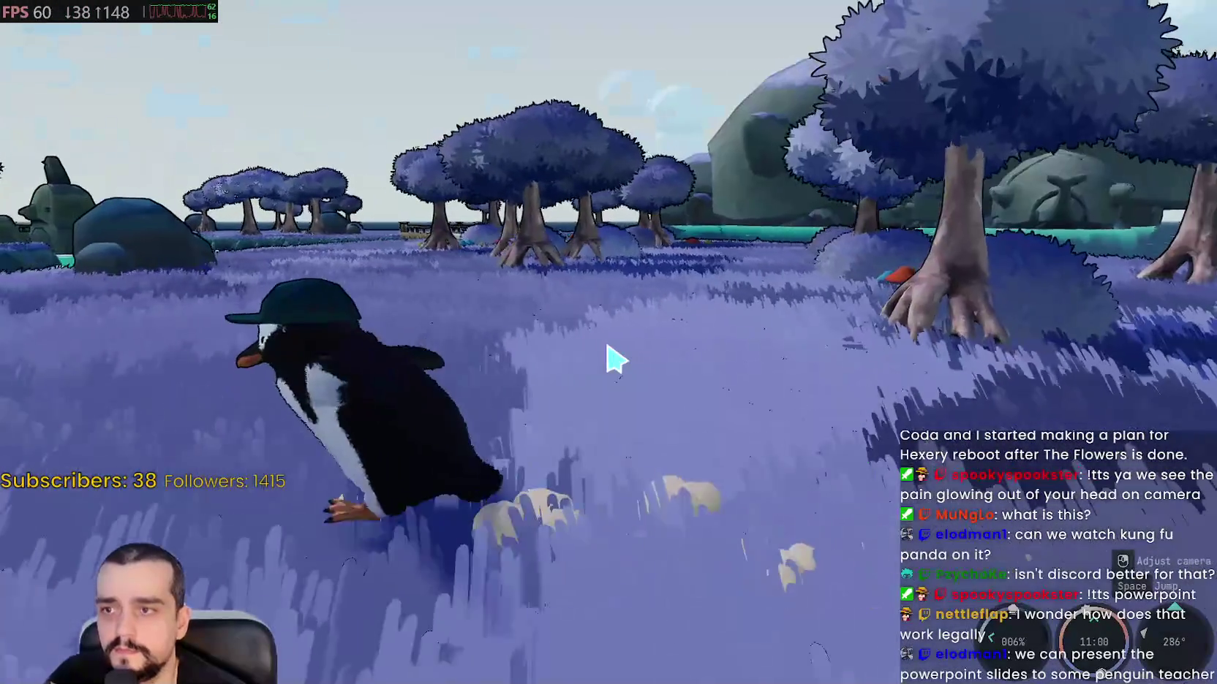
key("w")
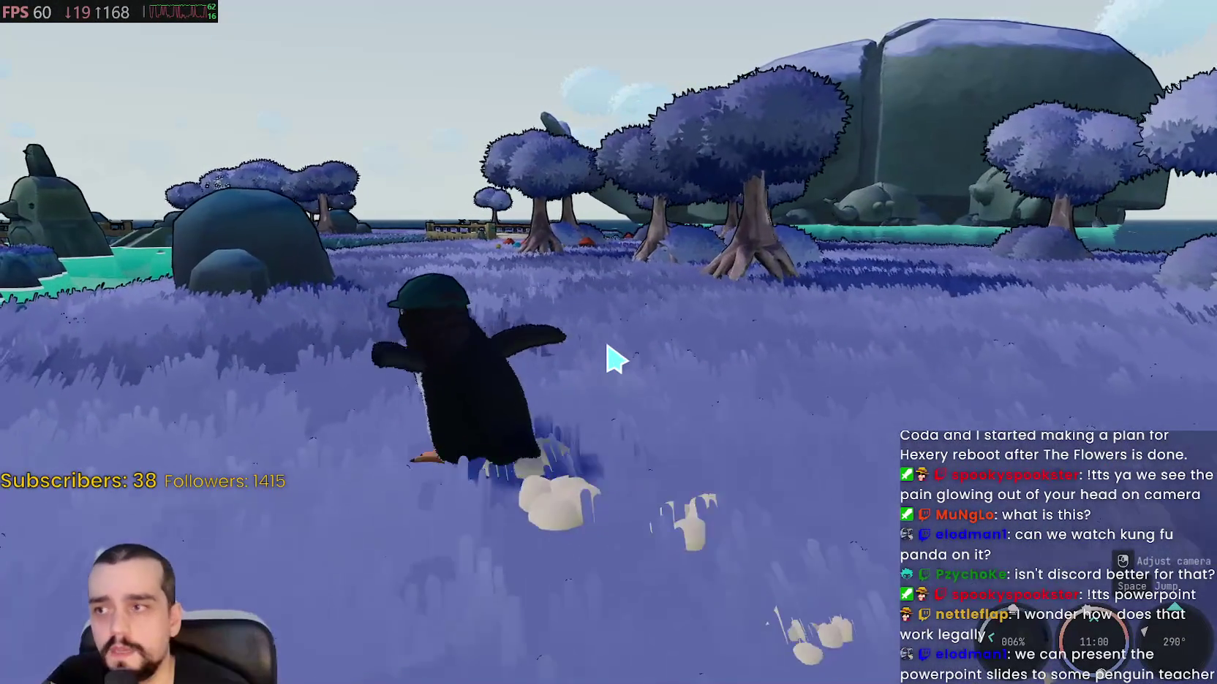
key("w")
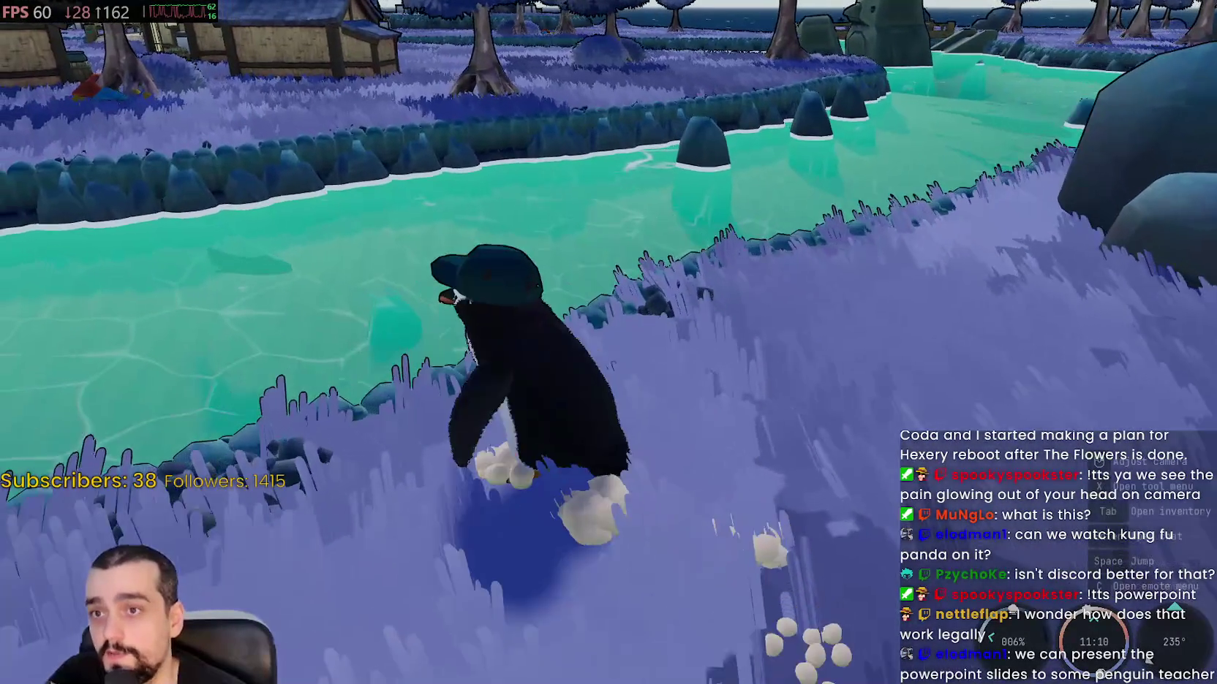
key("w")
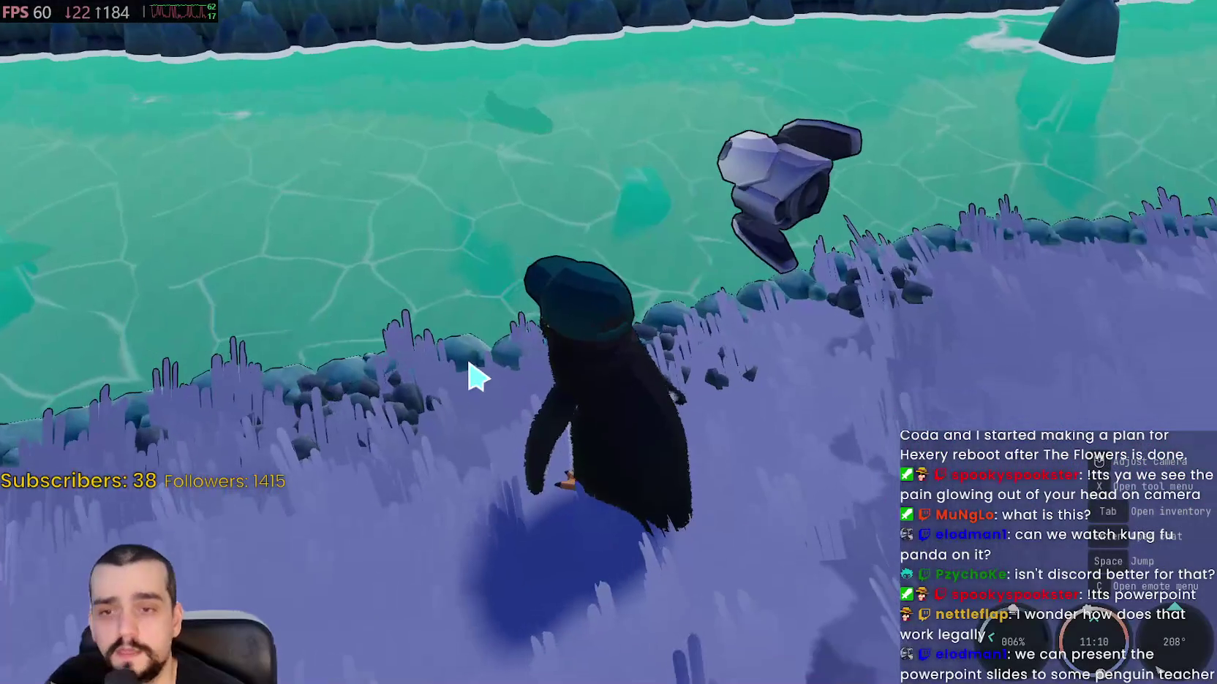
- Summon the fishing tool from the Tools list and look out over the water
key("x")
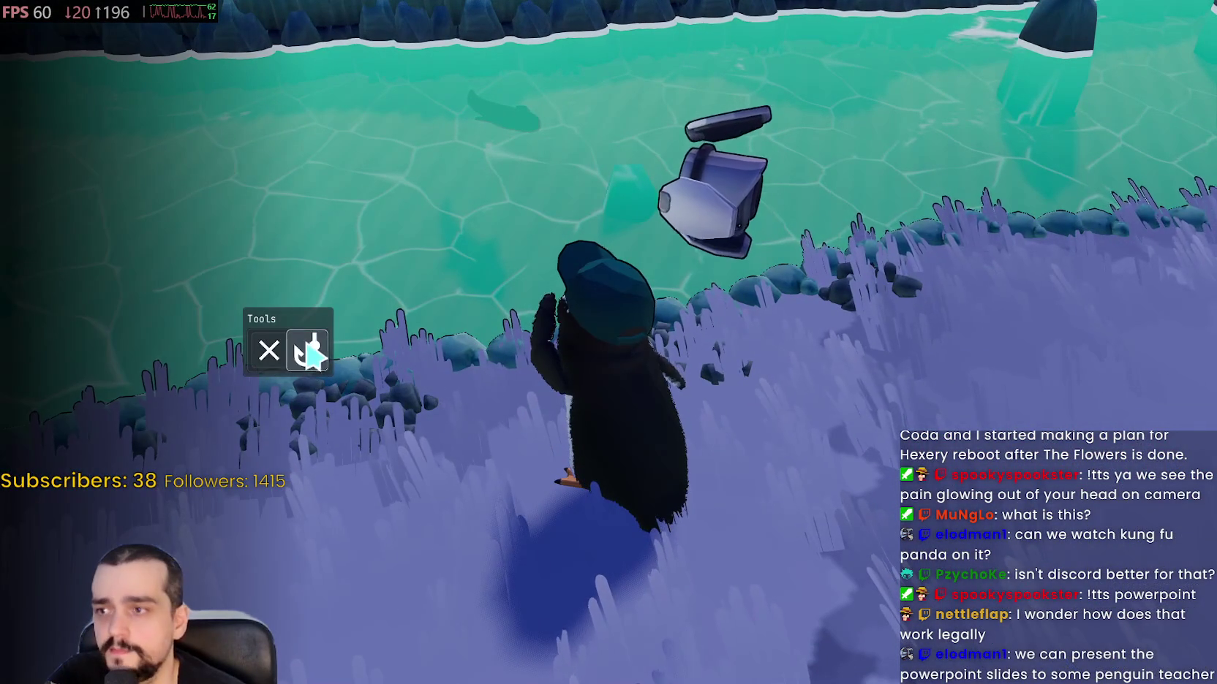
left_click(307, 348)
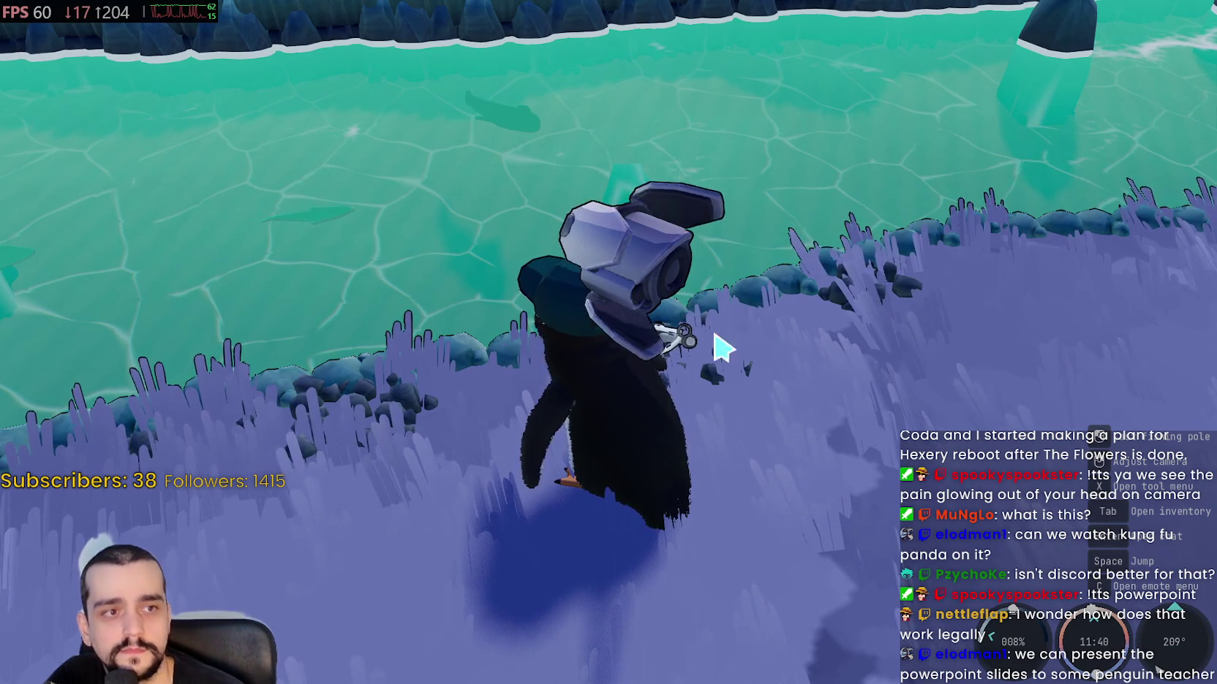
mouse_move(231, 228)
left_mouse_down()
mouse_move(1005, 534)
mouse_move(1124, 536)
left_mouse_up()
- Equip the fishing pole with key 1, cast into the pond, then reel in
key("1")
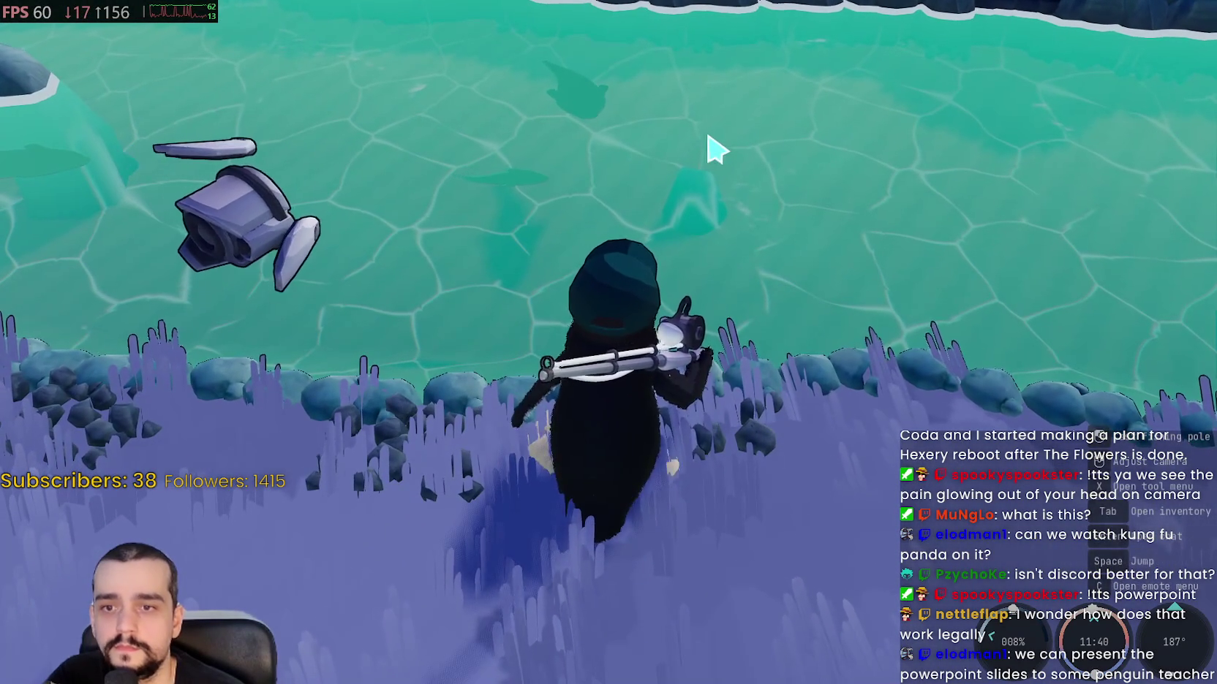
left_click(818, 500)
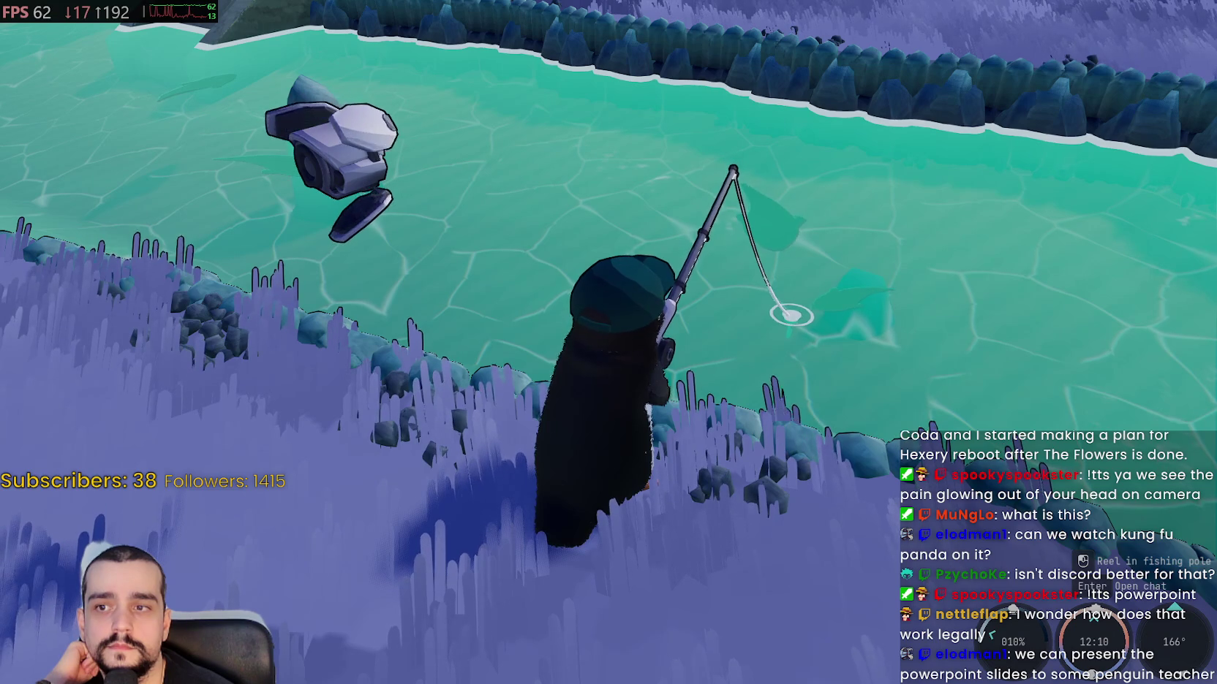
left_click(623, 345)
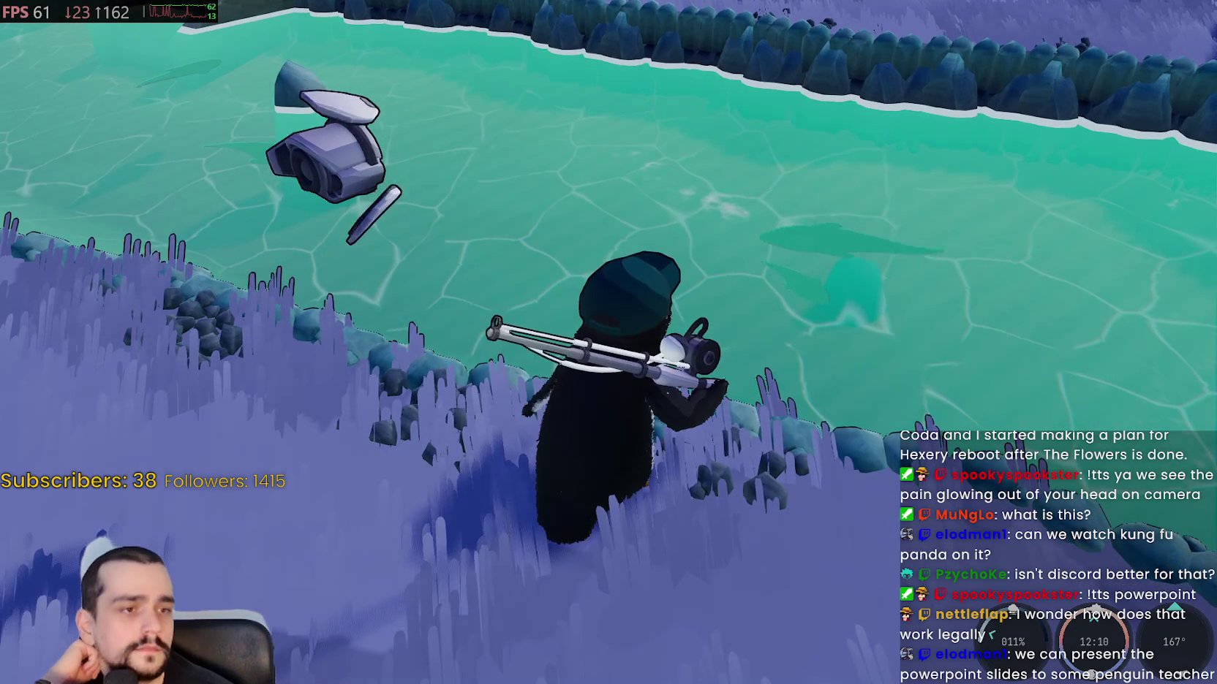
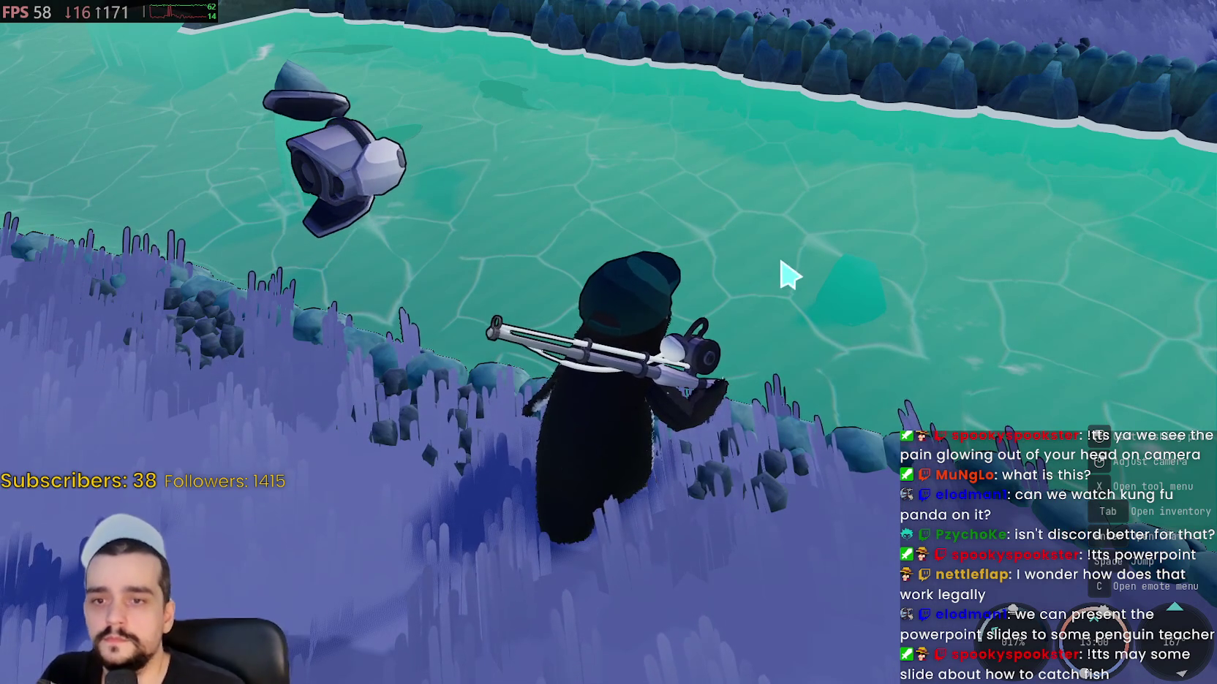
- Walk the penguin to the lake shore, ready the fishing rod and cast the line
key("w")
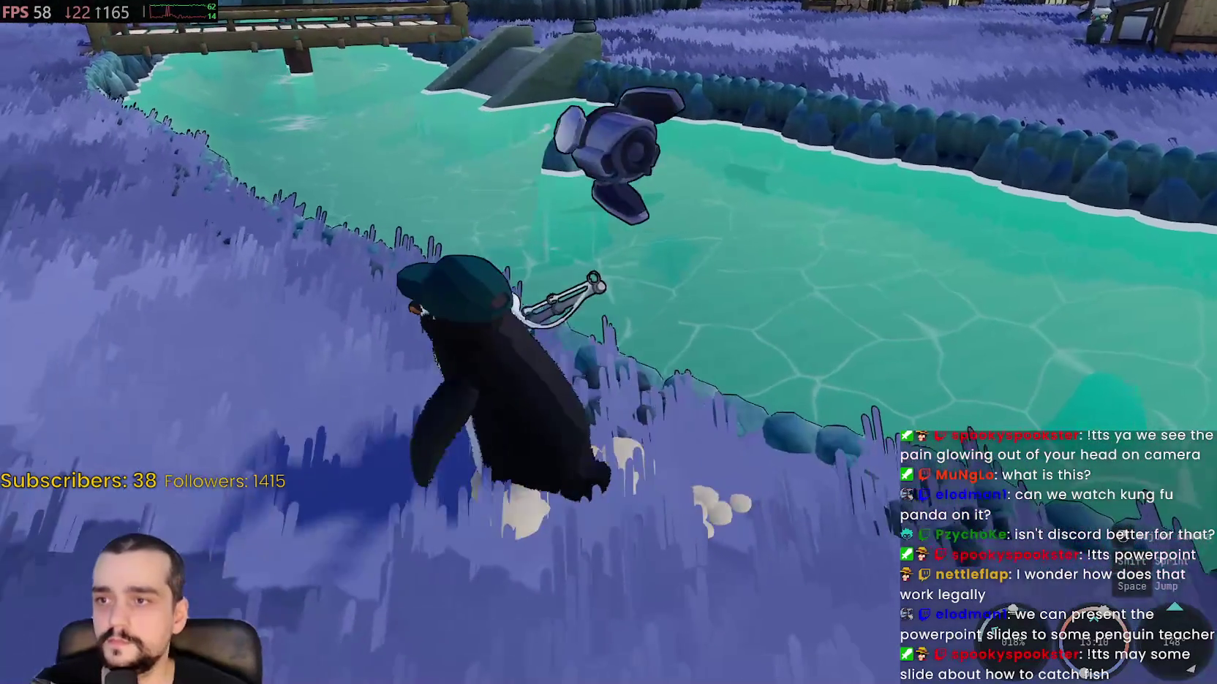
key("w")
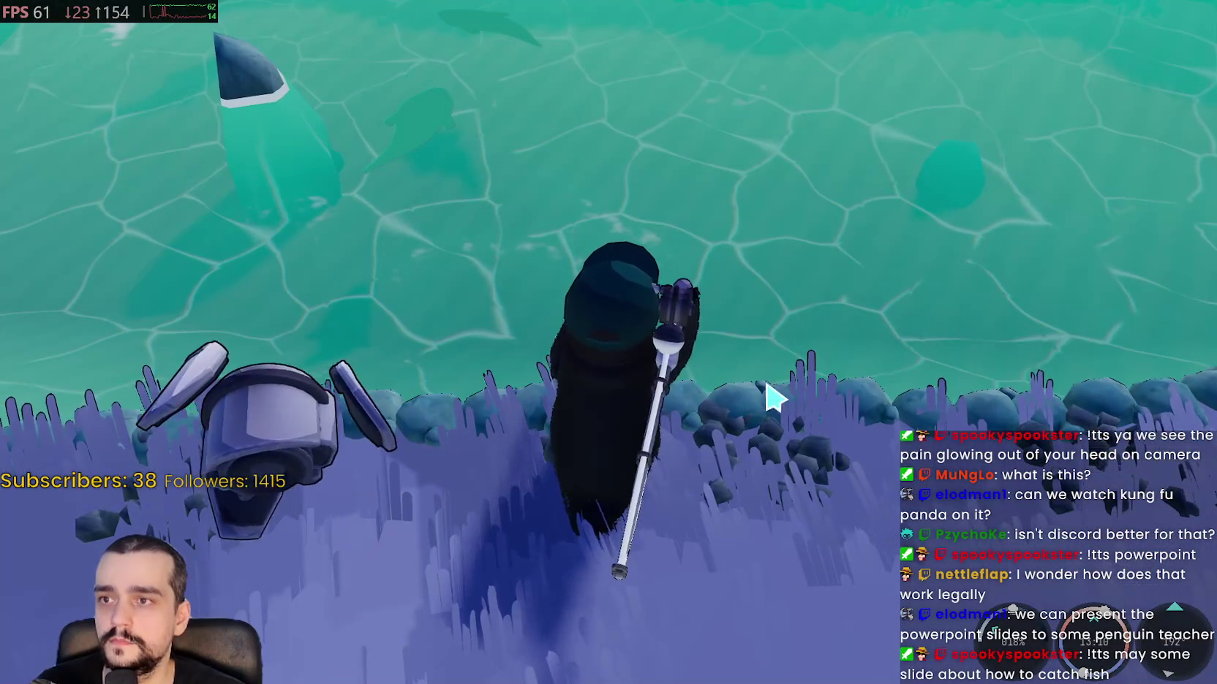
left_click(780, 394)
left_click(609, 342)
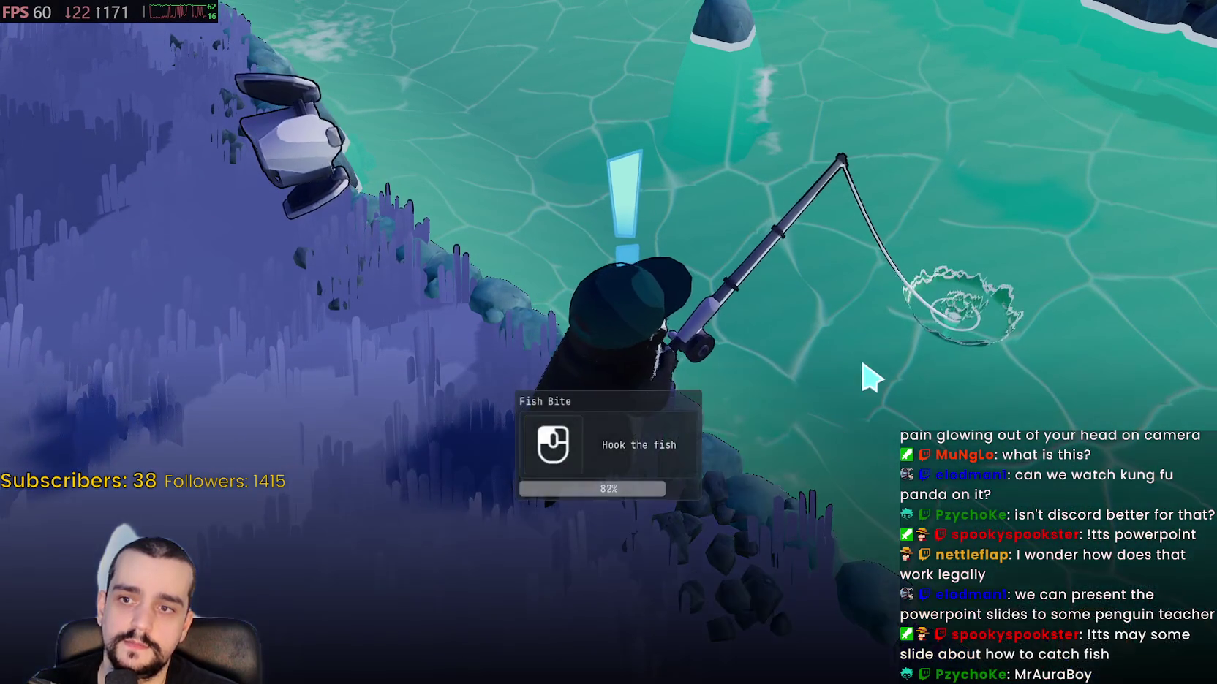
- Hook the biting fish and clear the first round of reeling arrows
left_click(701, 579)
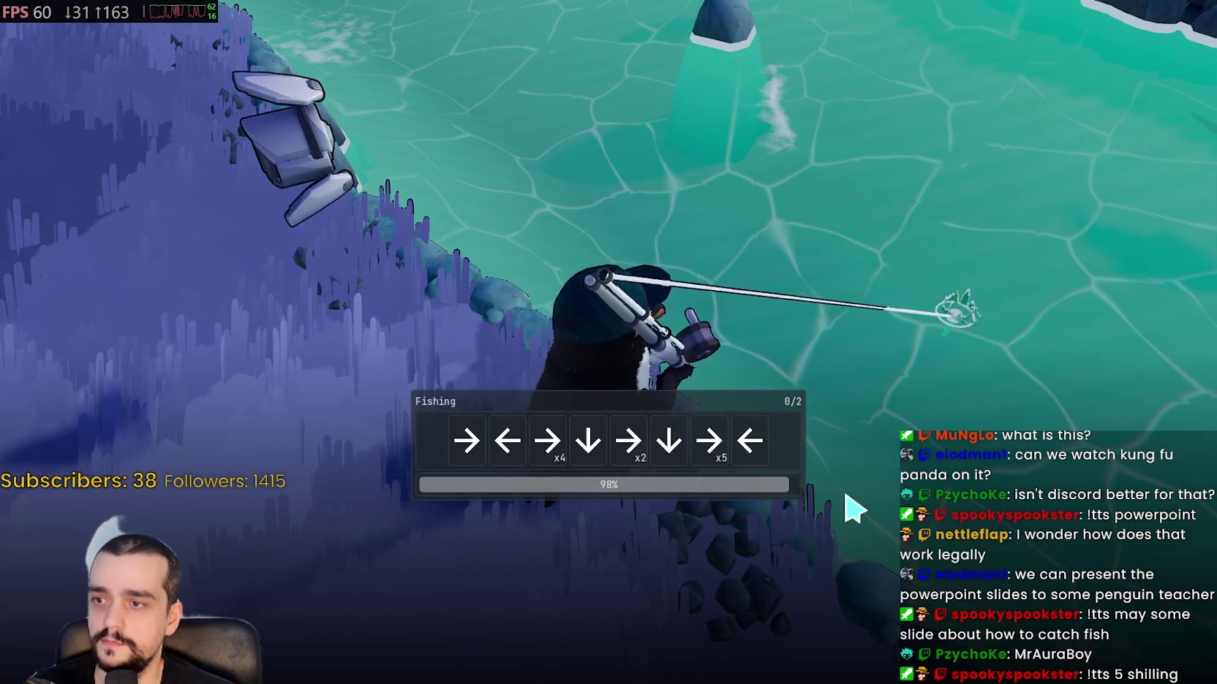
key("Right")
key("Left")
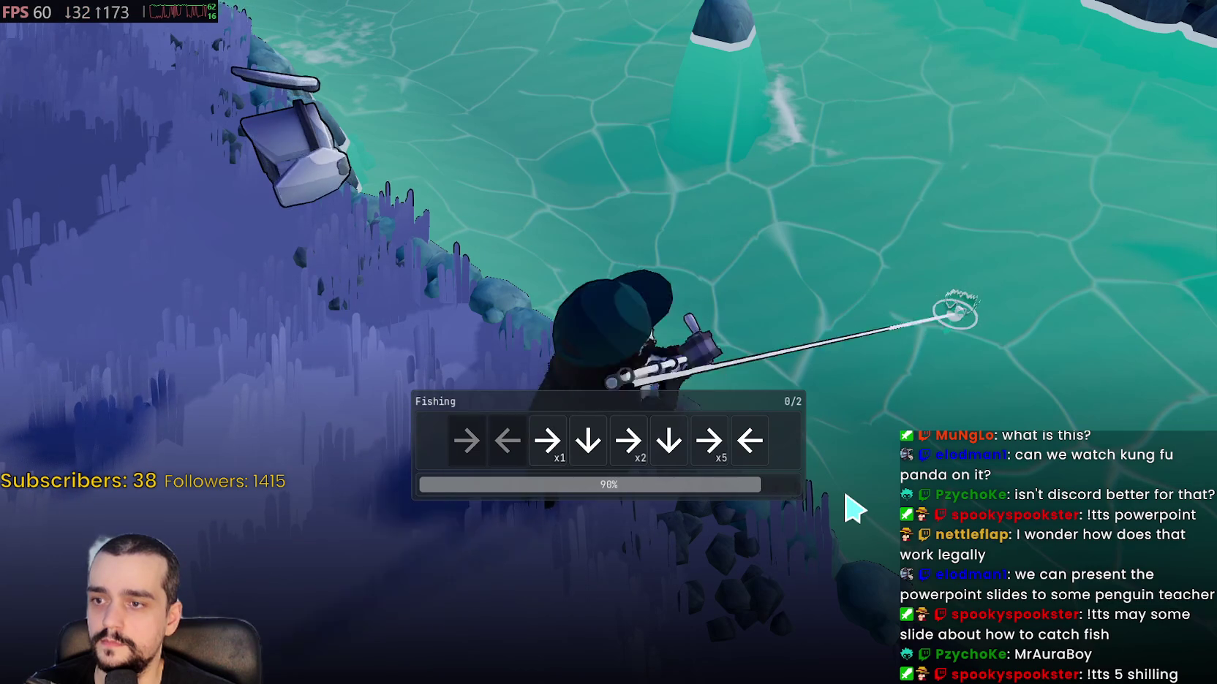
key("Right")
key("Right")
key("Right")
key("Down")
key("Right")
key("Right")
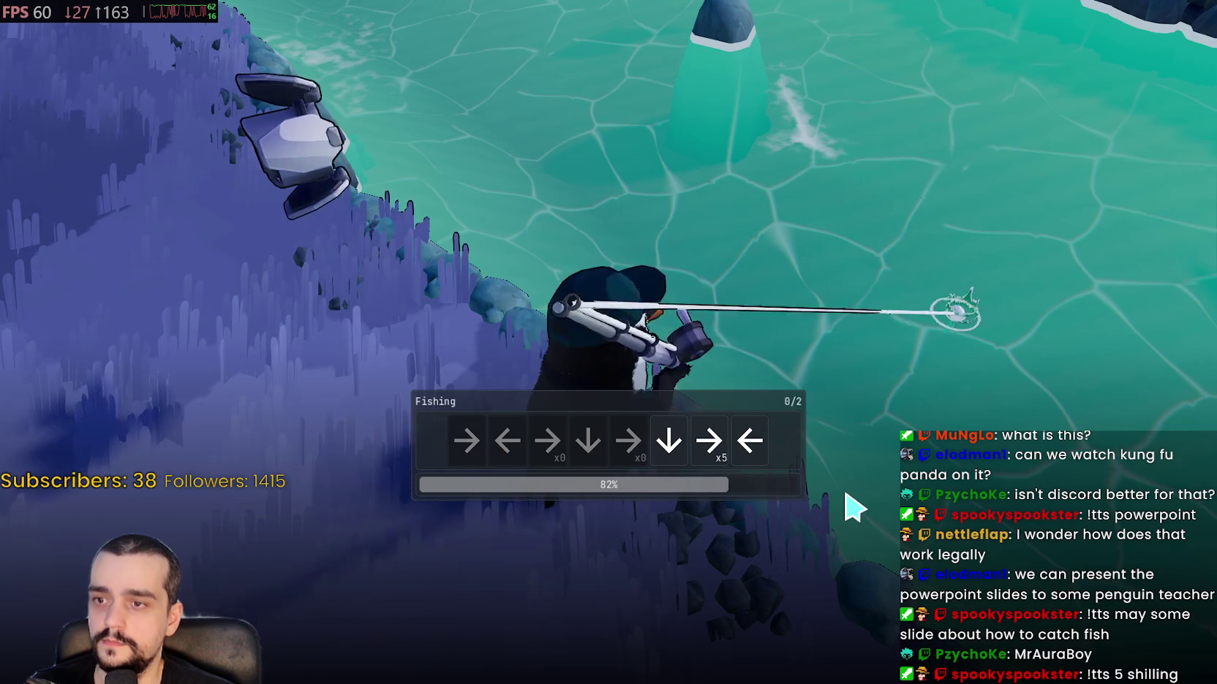
key("Down")
key("Right")
key("Right")
key("Right")
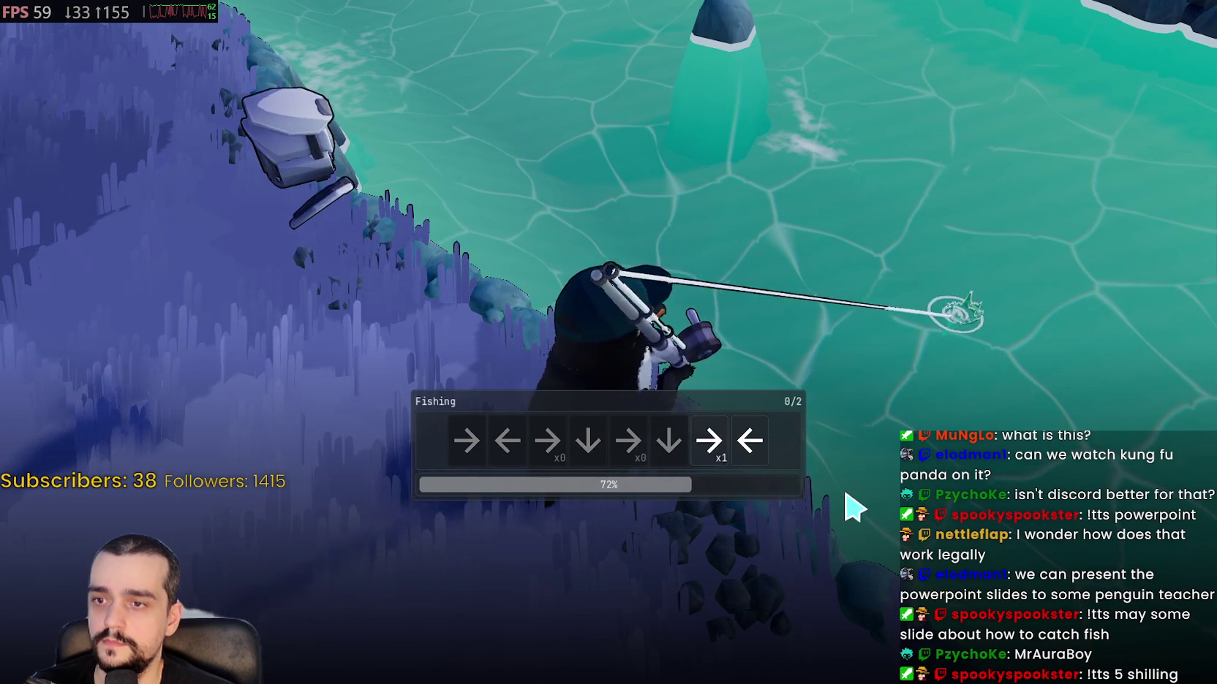
key("Left")
- Clear the second arrow round to land the 3.11 Roanoke Bass, then dismiss the Fish panel
key("Down")
key("Down")
key("Down")
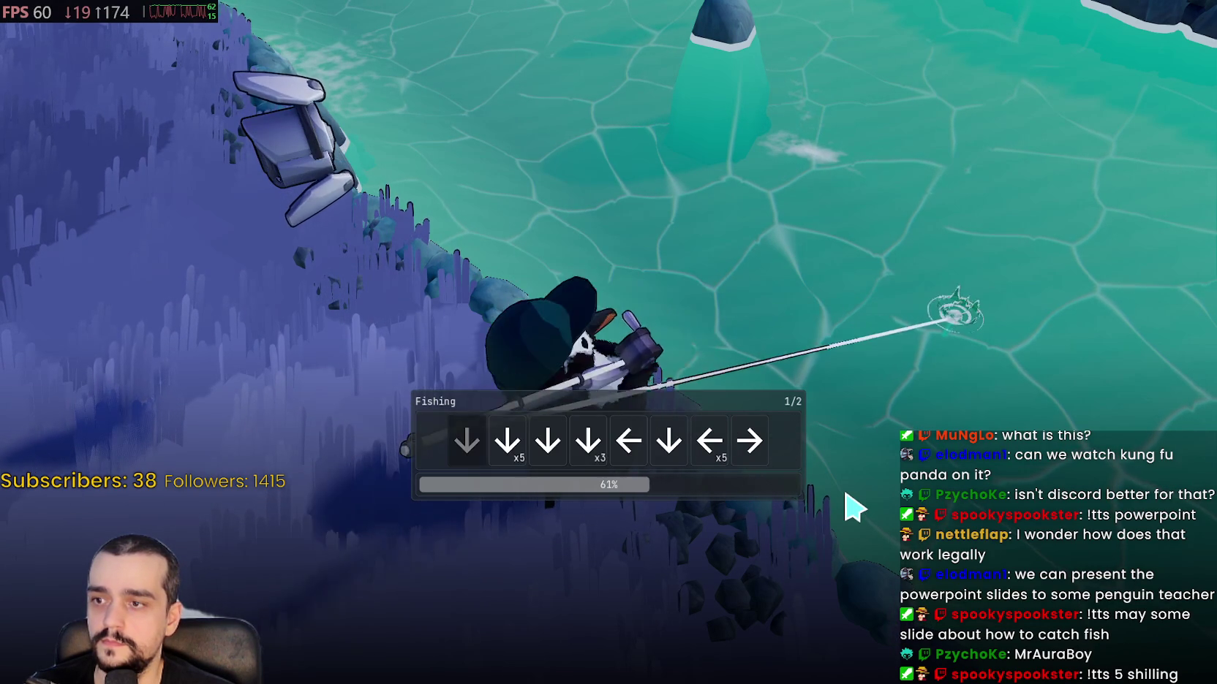
key("Down")
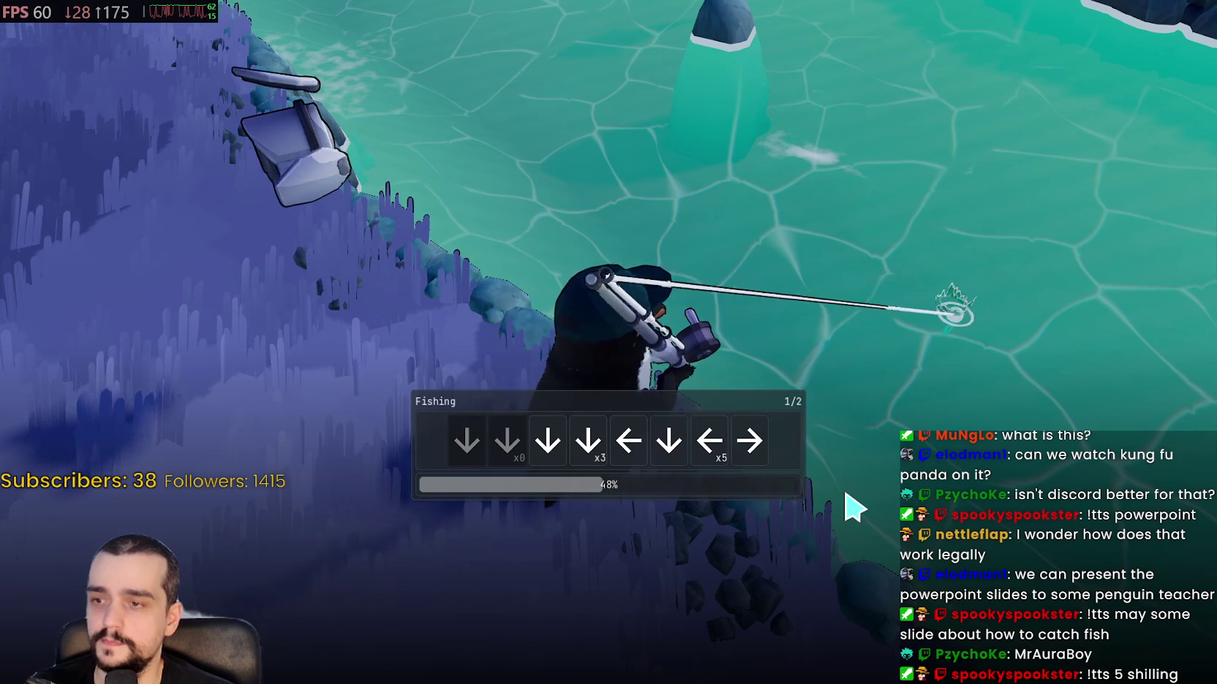
key("Down")
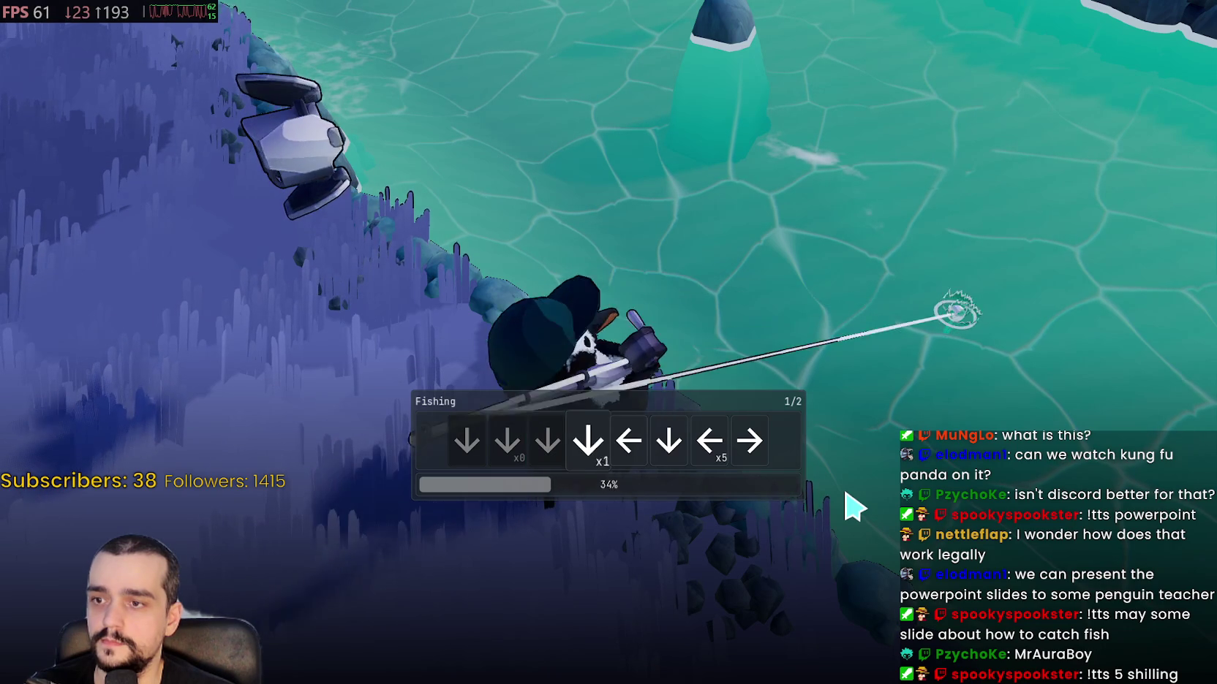
key("Left")
key("Down")
key("Left")
key("Left")
key("Left")
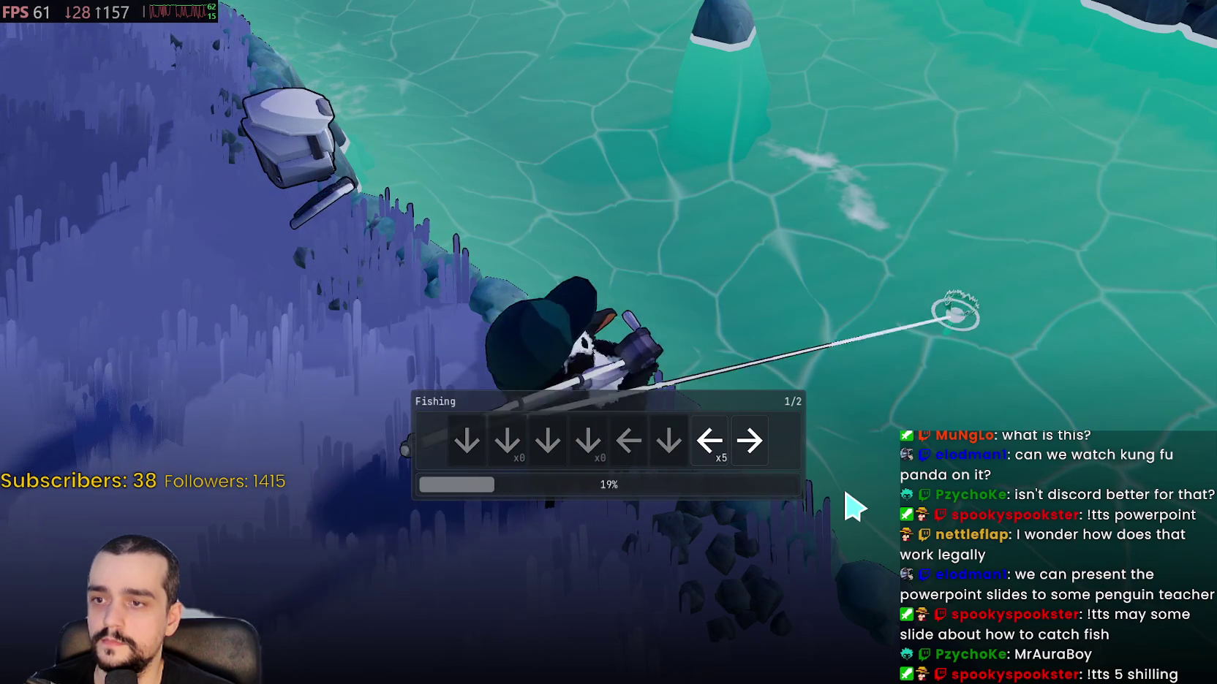
key("Left")
key("Right")
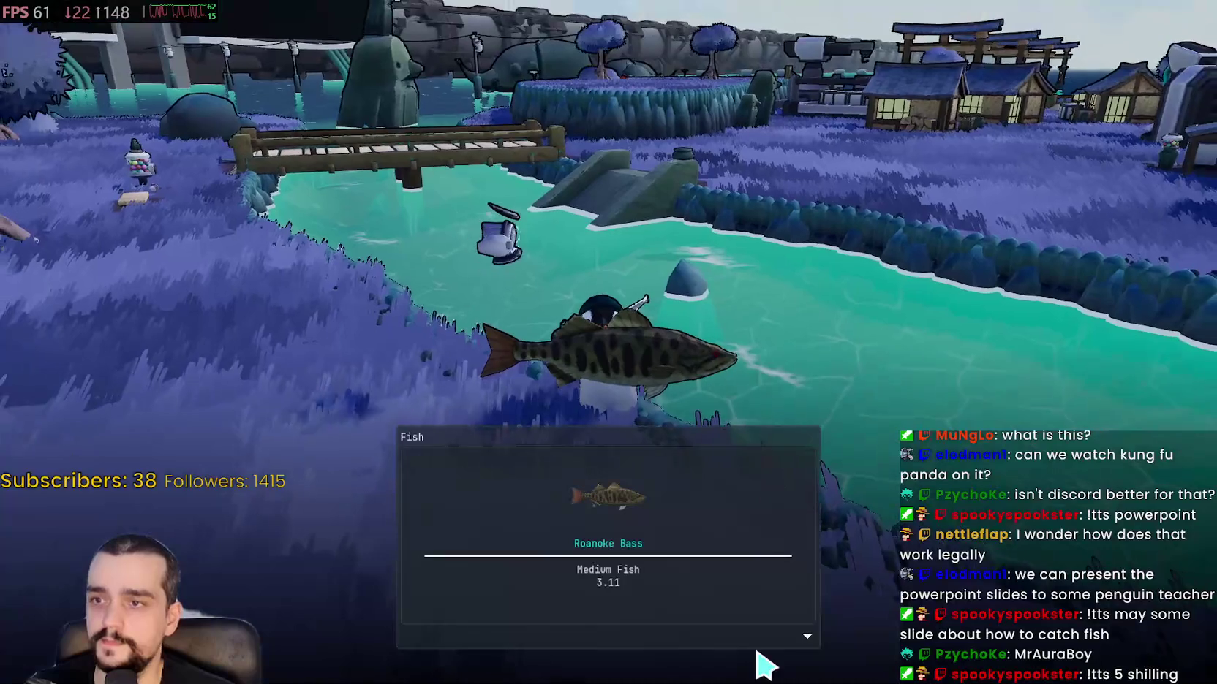
left_click(828, 361)
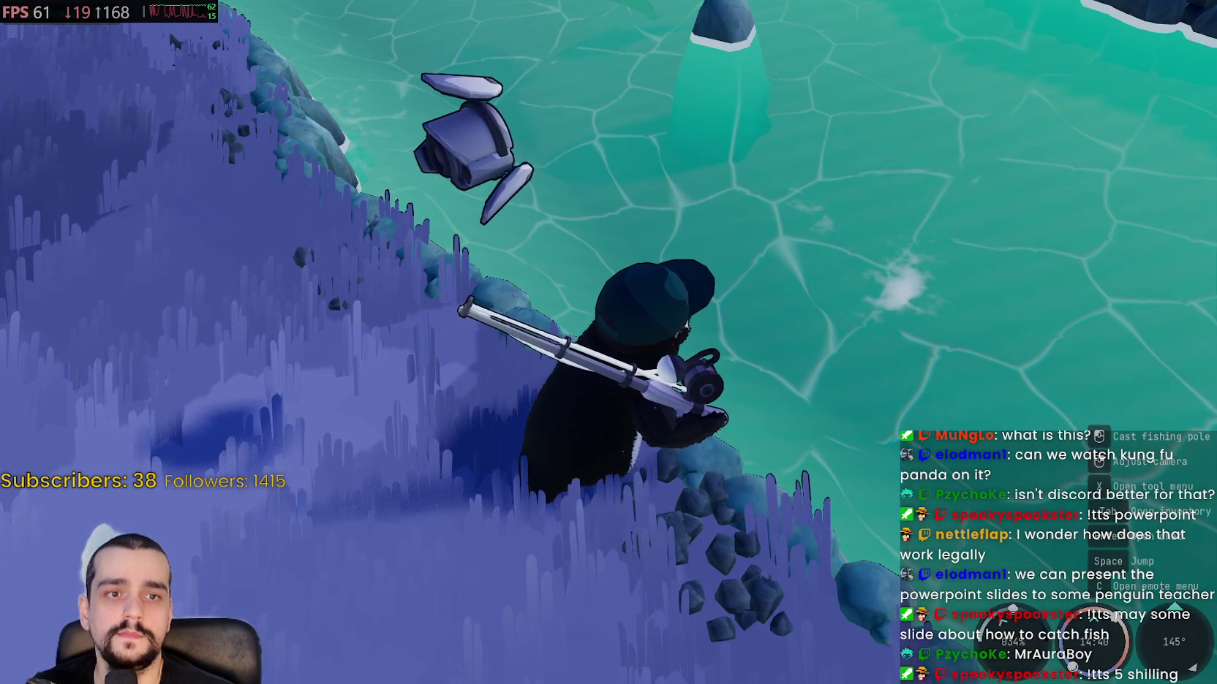
- Walk the penguin inland past the gumball machine and over the bridge toward the houses
key("w")
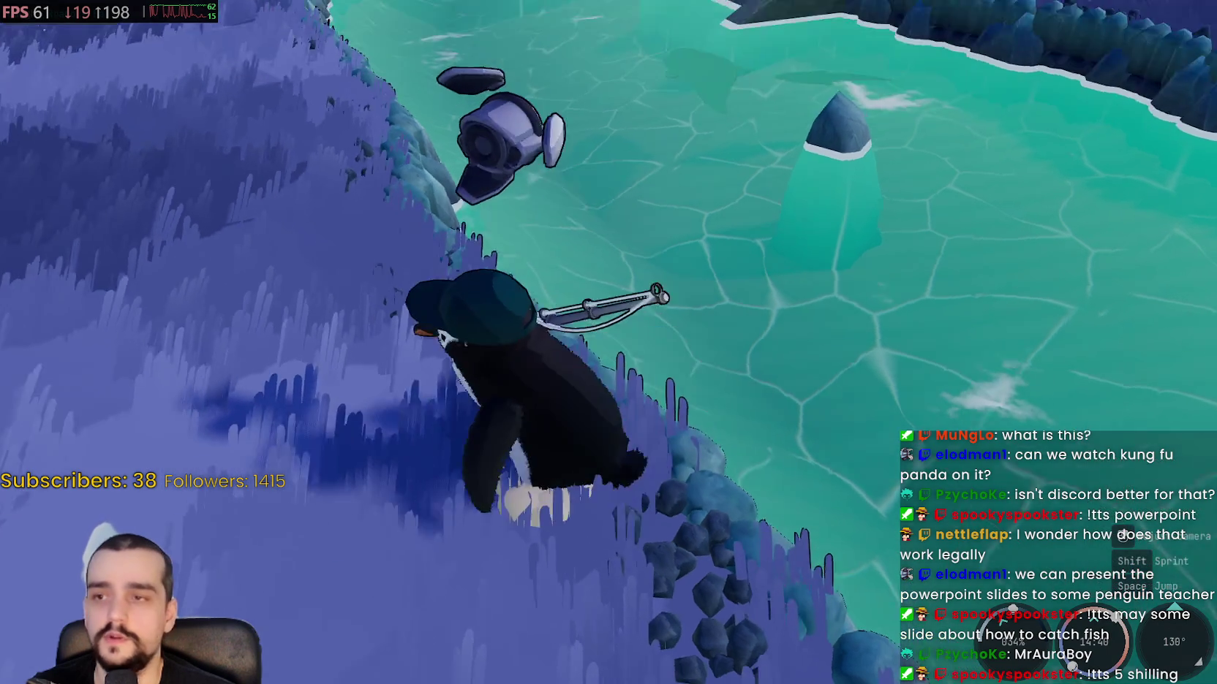
key("w")
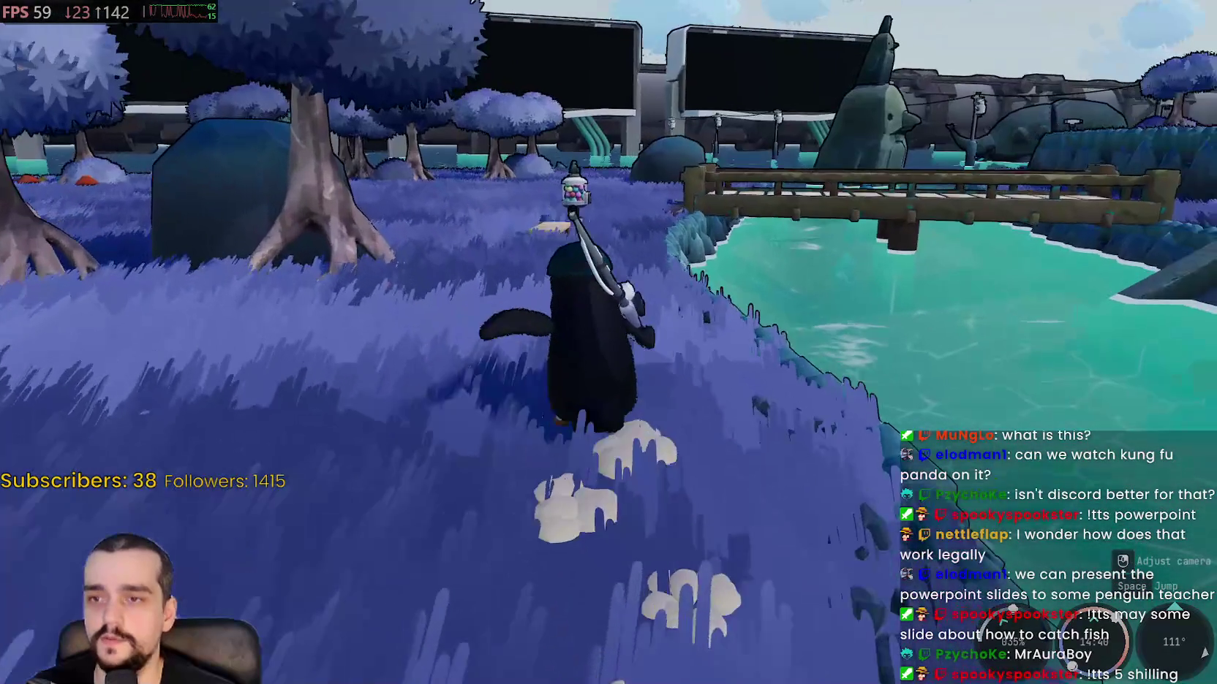
key("w")
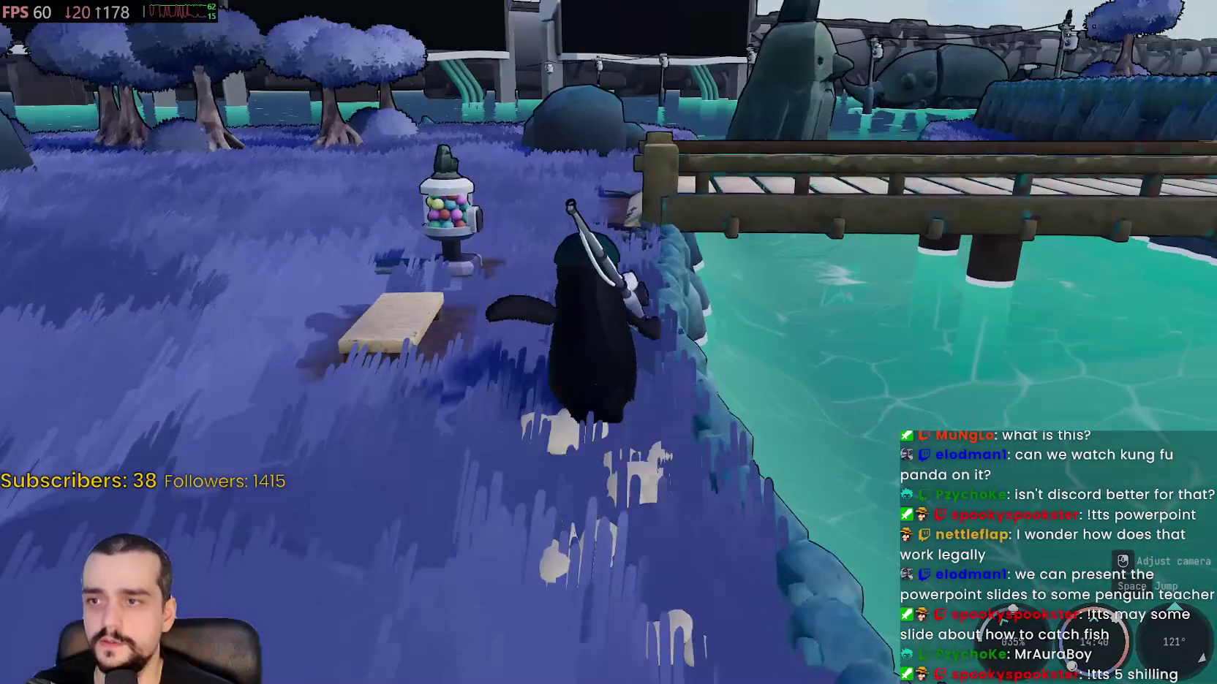
key("w")
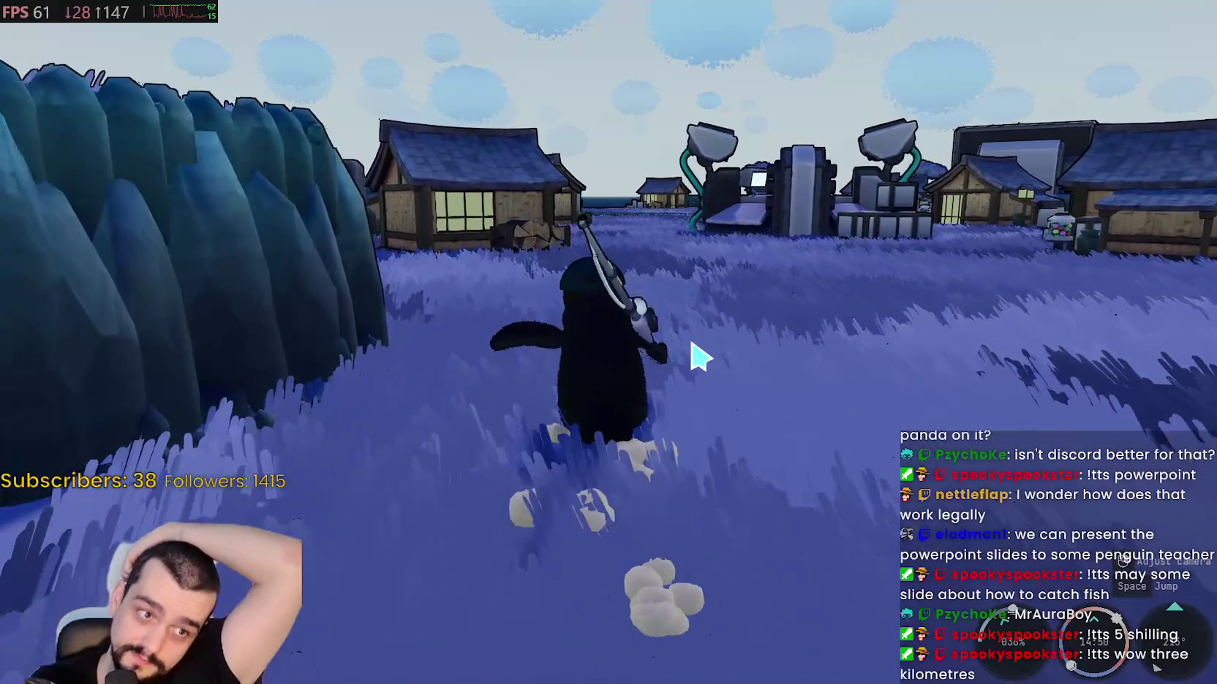
key("w")
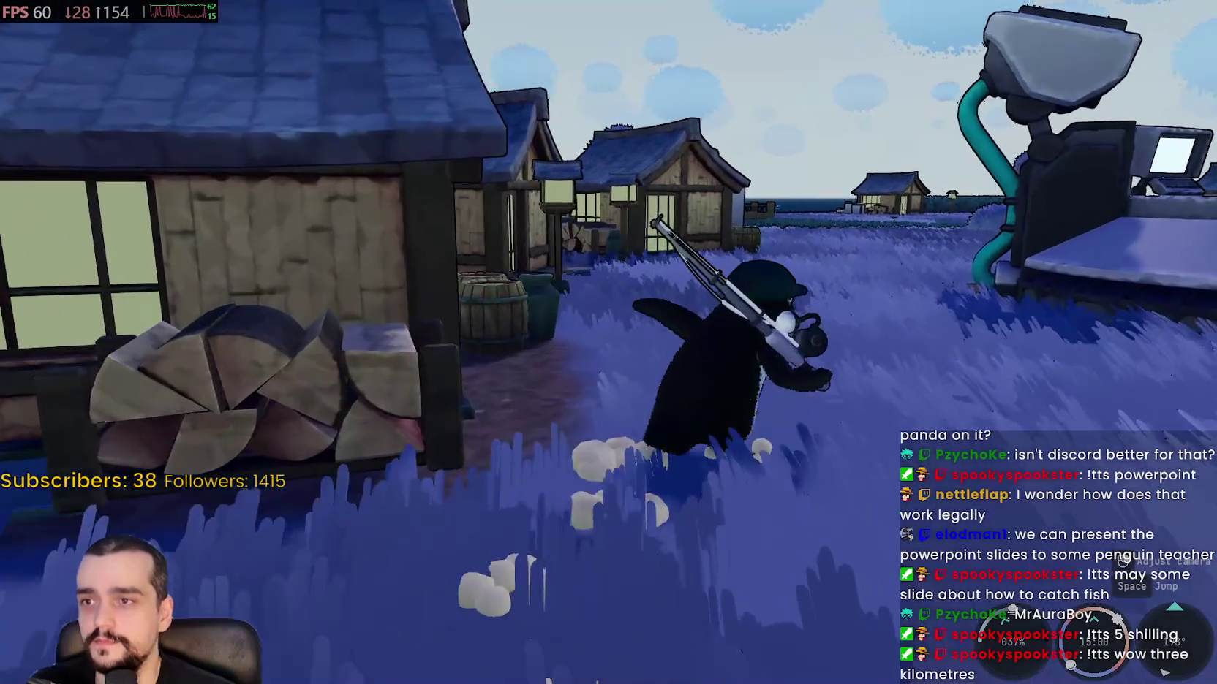
key("w")
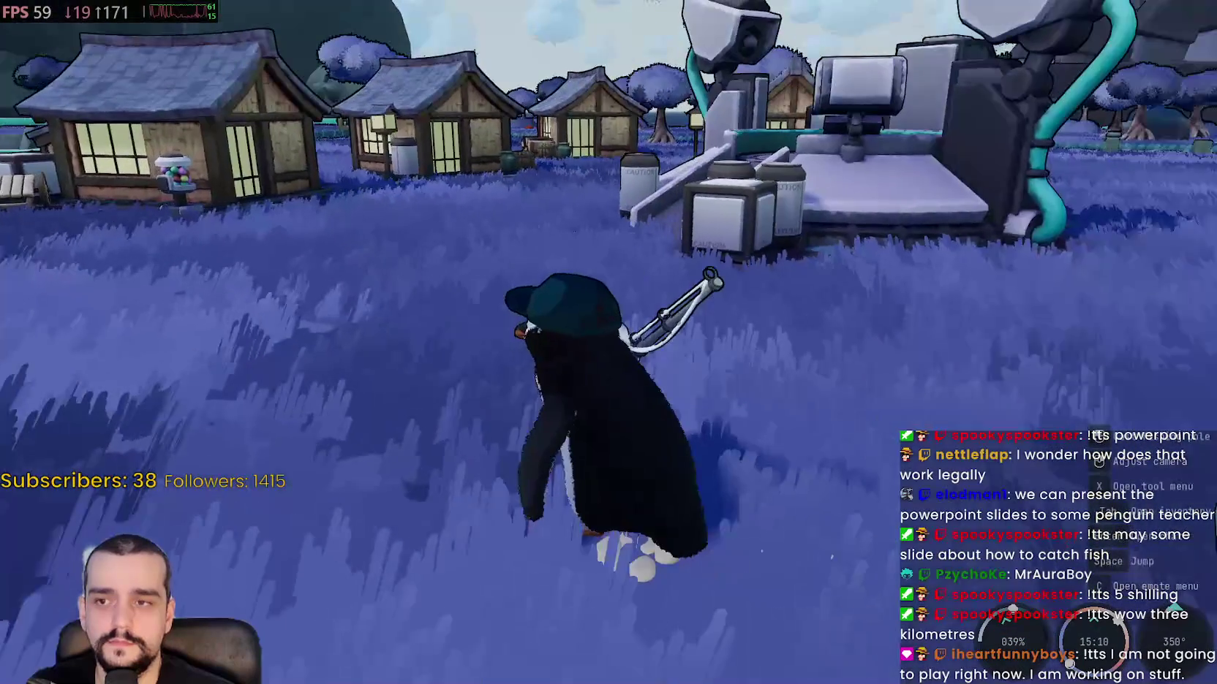
- Run past the vending machine along the path, cross the bridge and return to the shoreline
key("d")
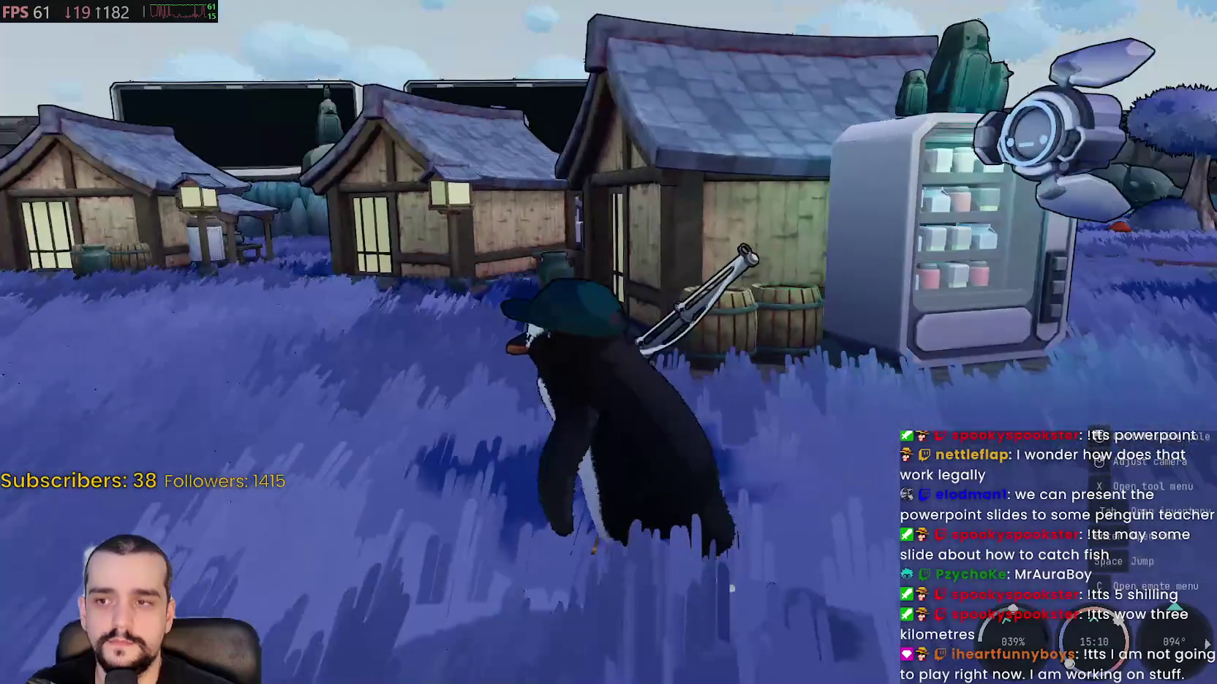
key("w")
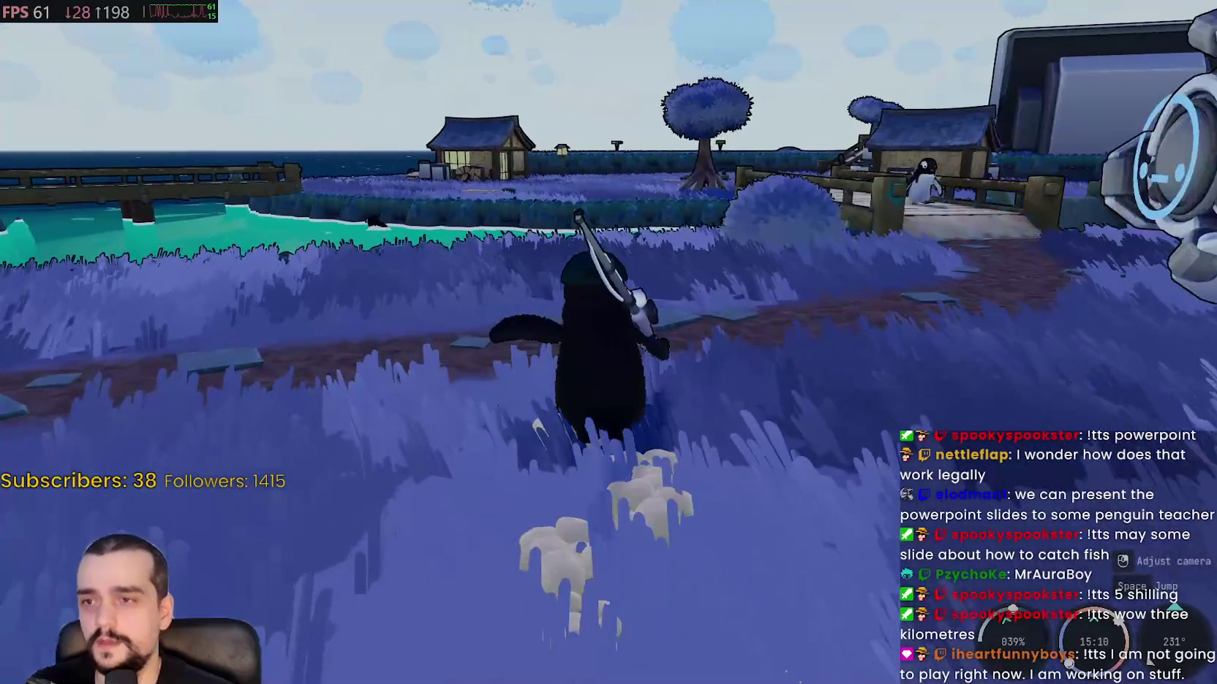
key("a")
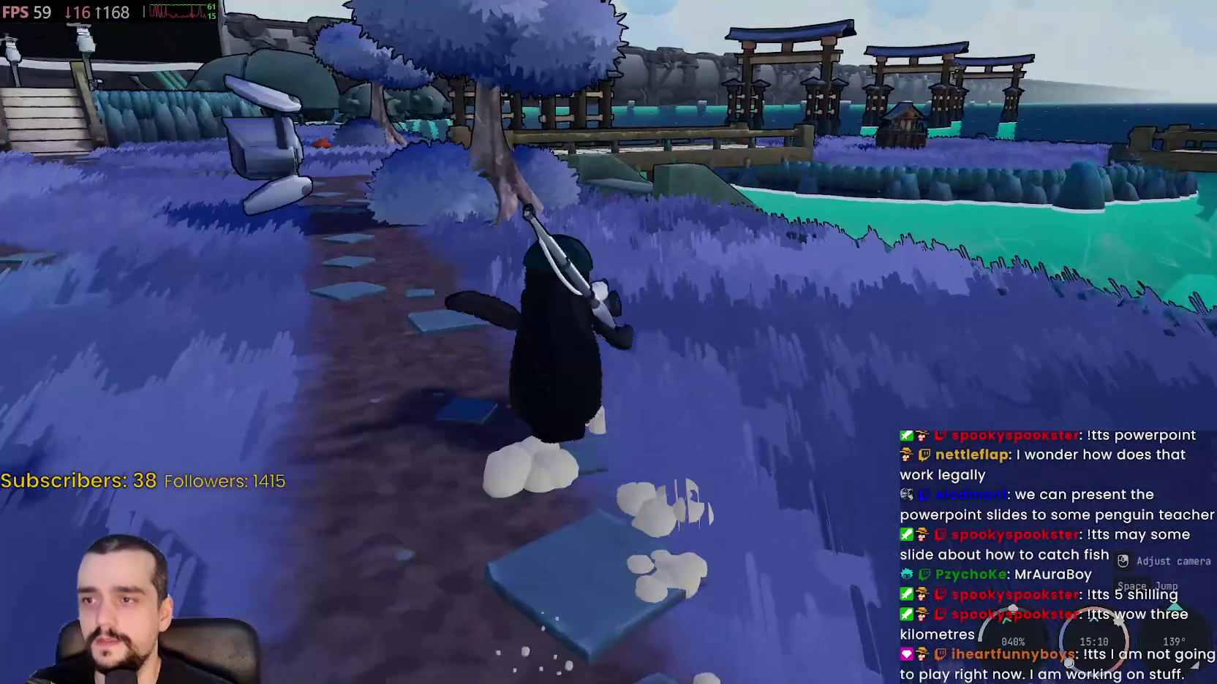
key("d")
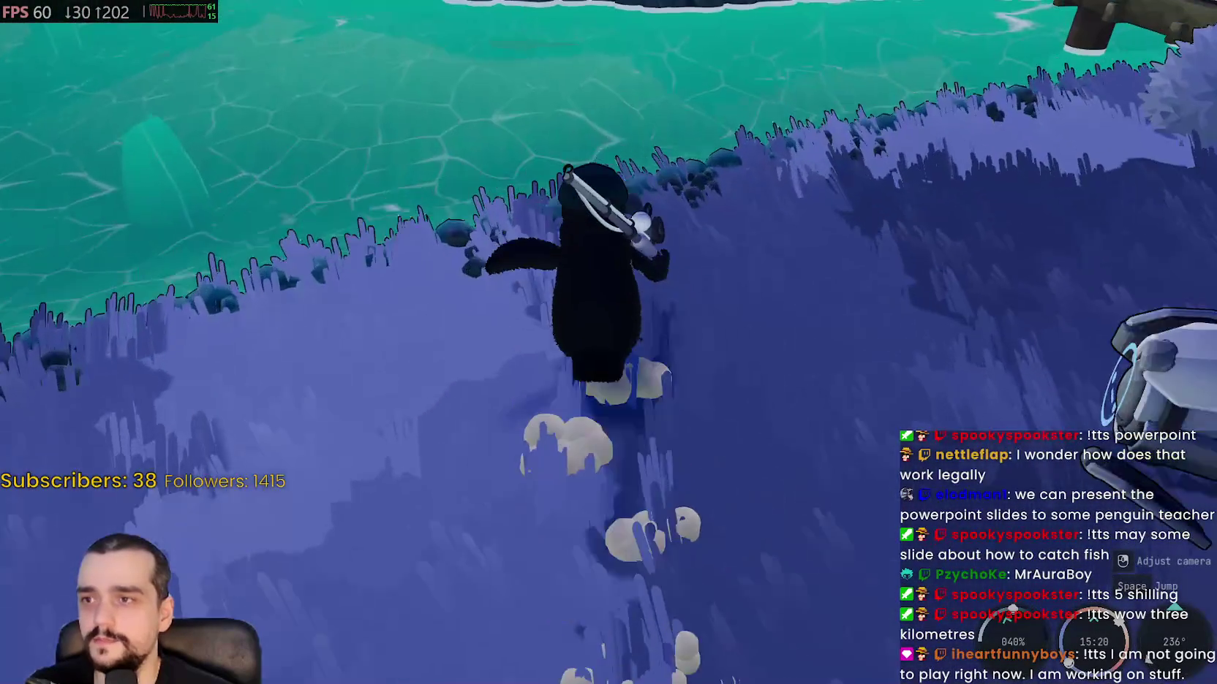
key("w")
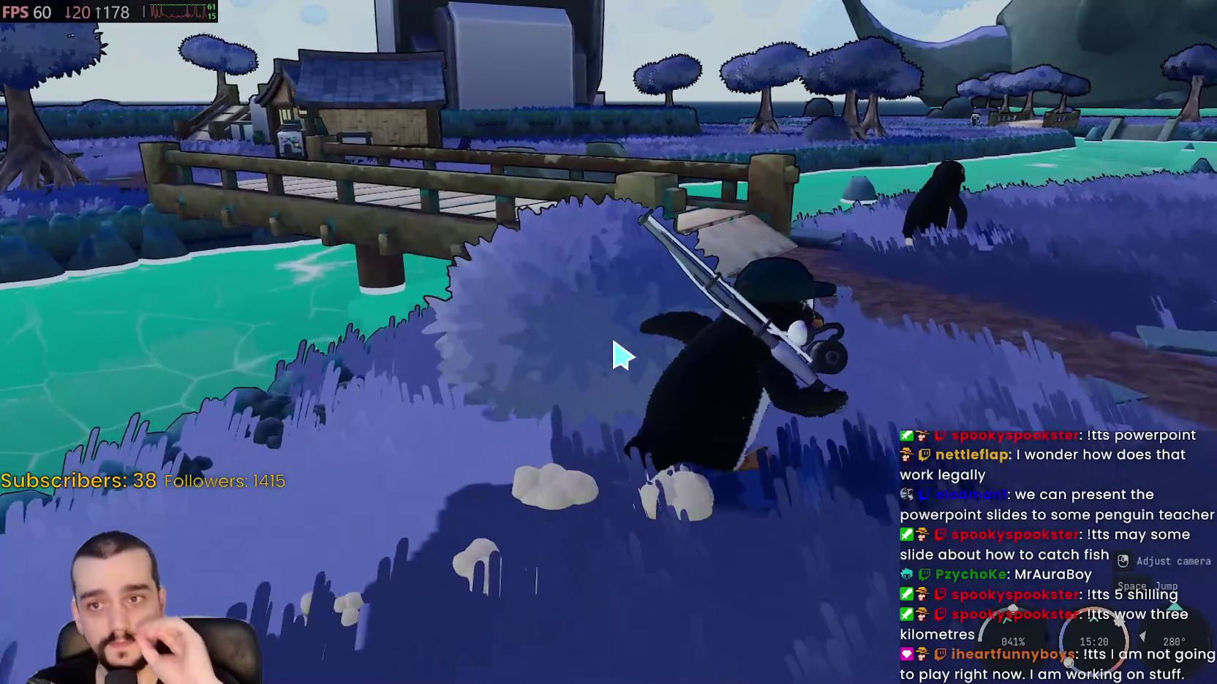
key("w")
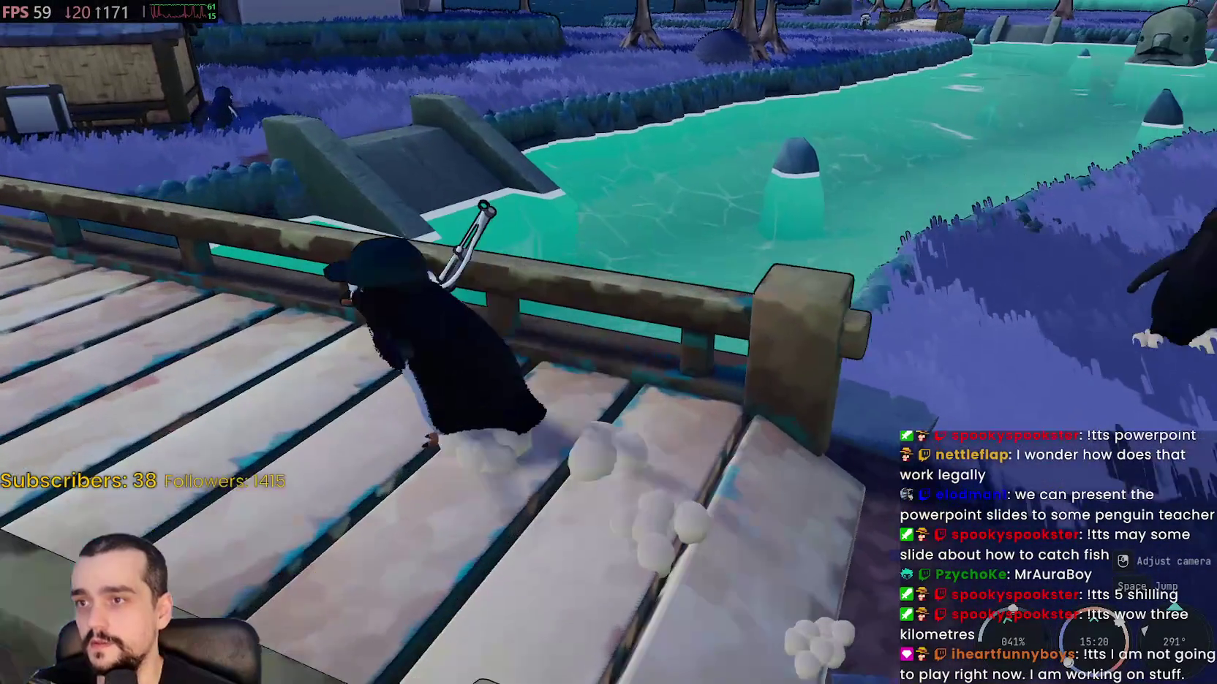
key("a")
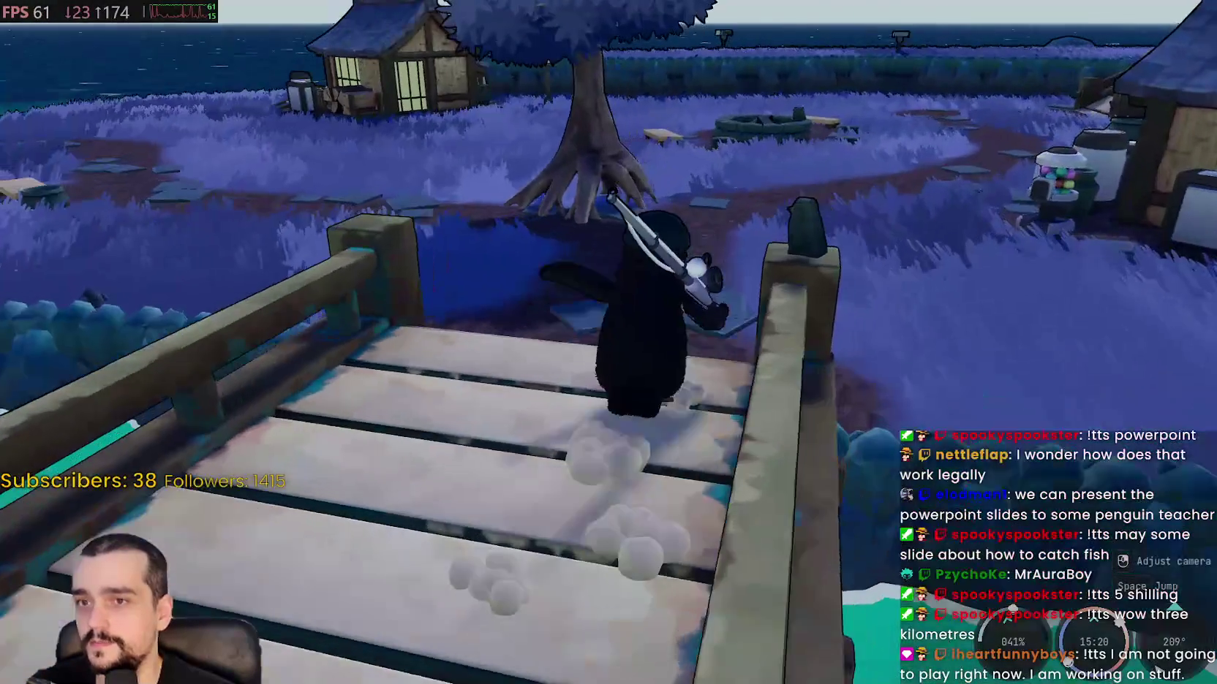
key("w")
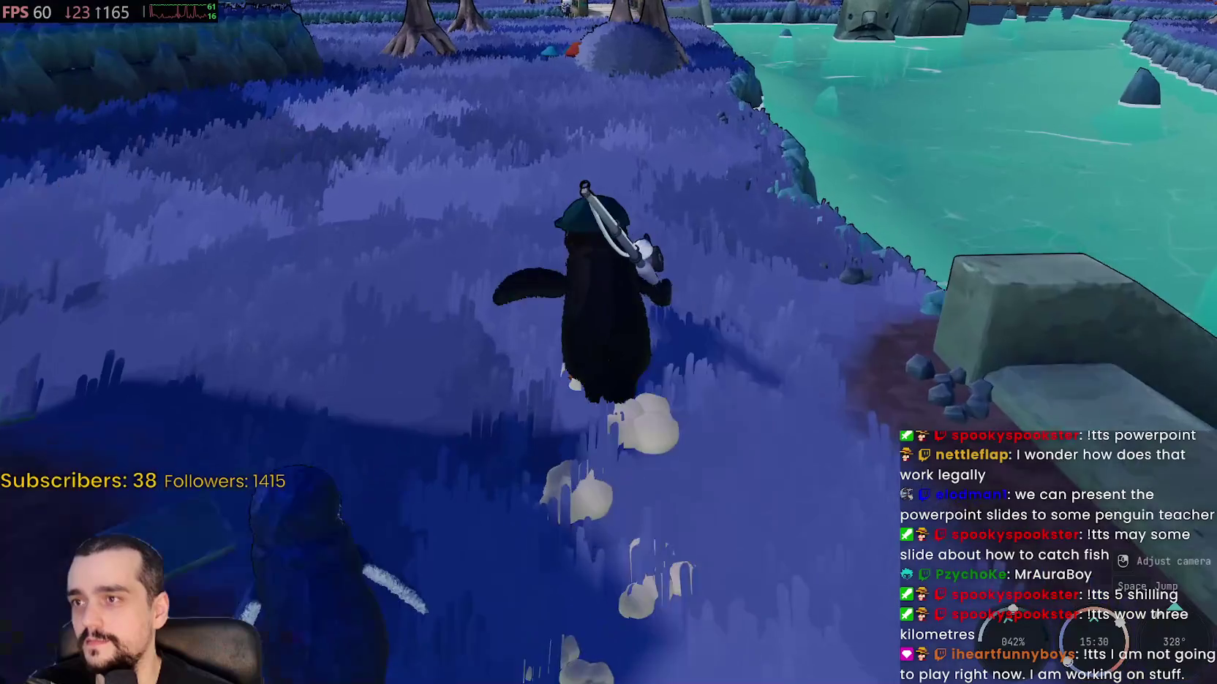
key("w")
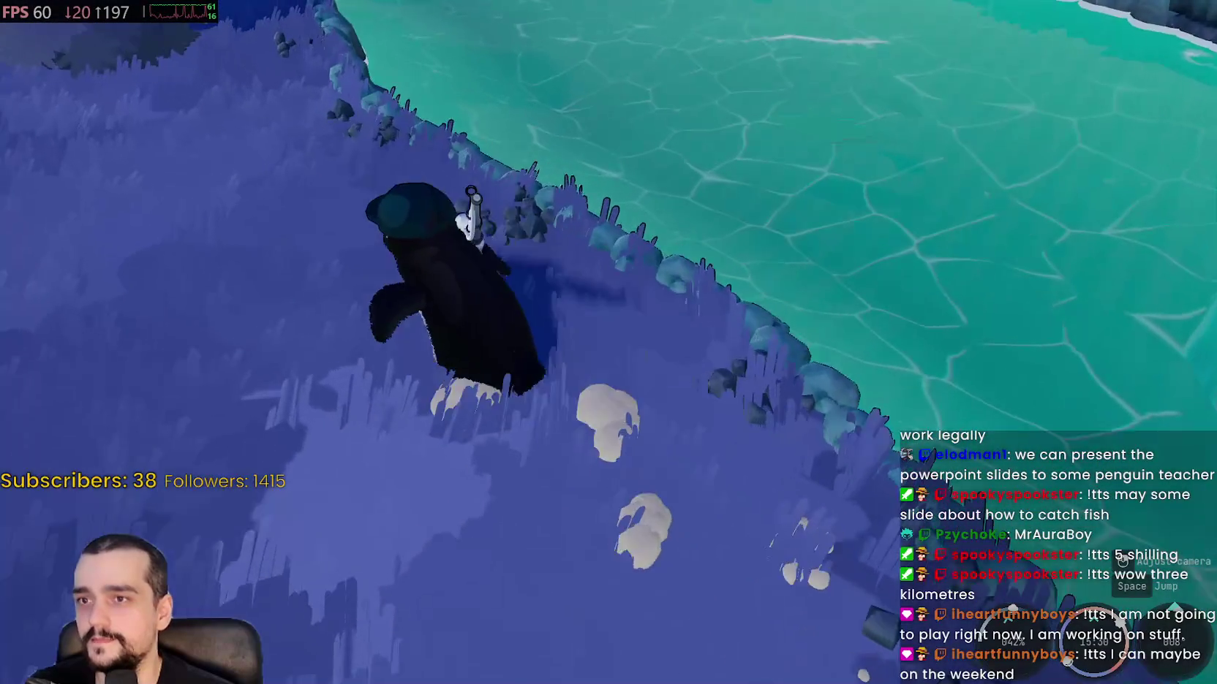
key("w")
key("w")
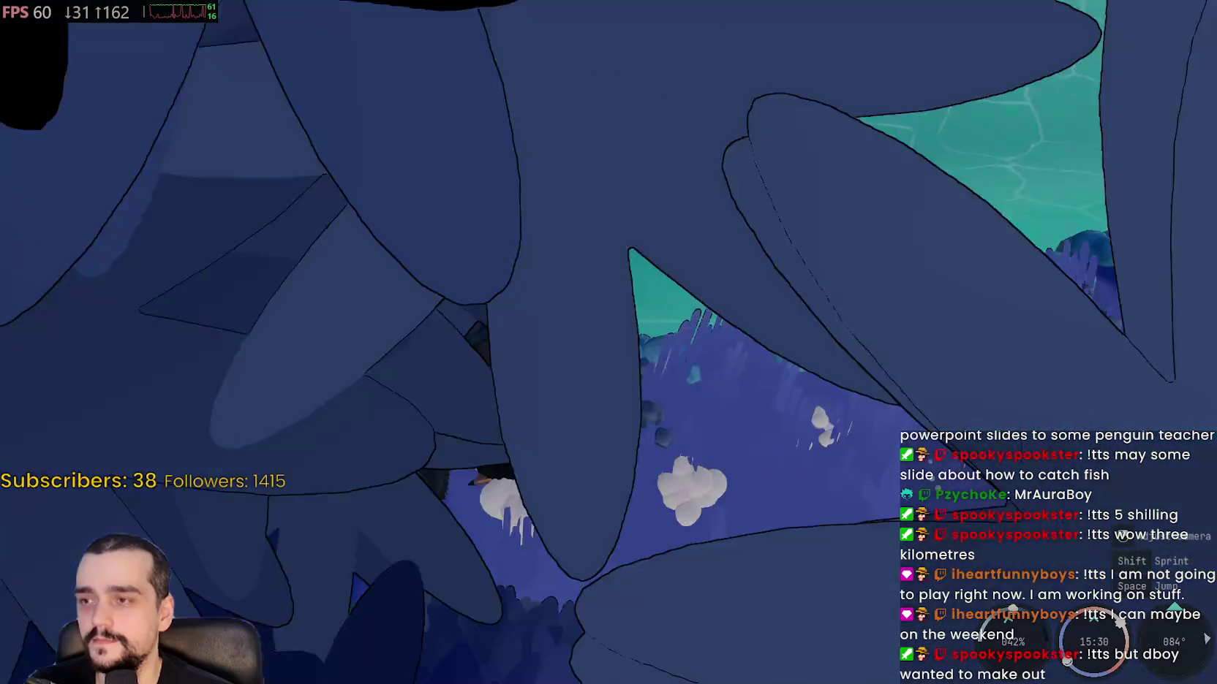
key("w")
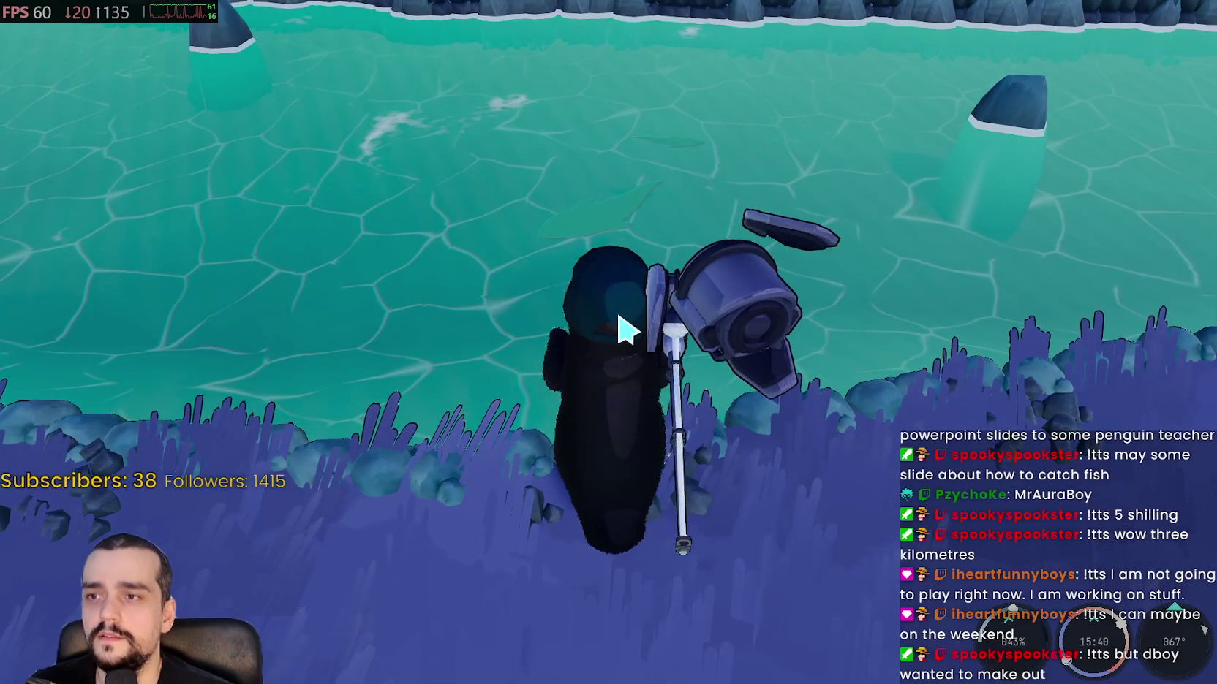
- Cast the fishing line again and turn the view toward the bobber over the water
left_click(643, 284)
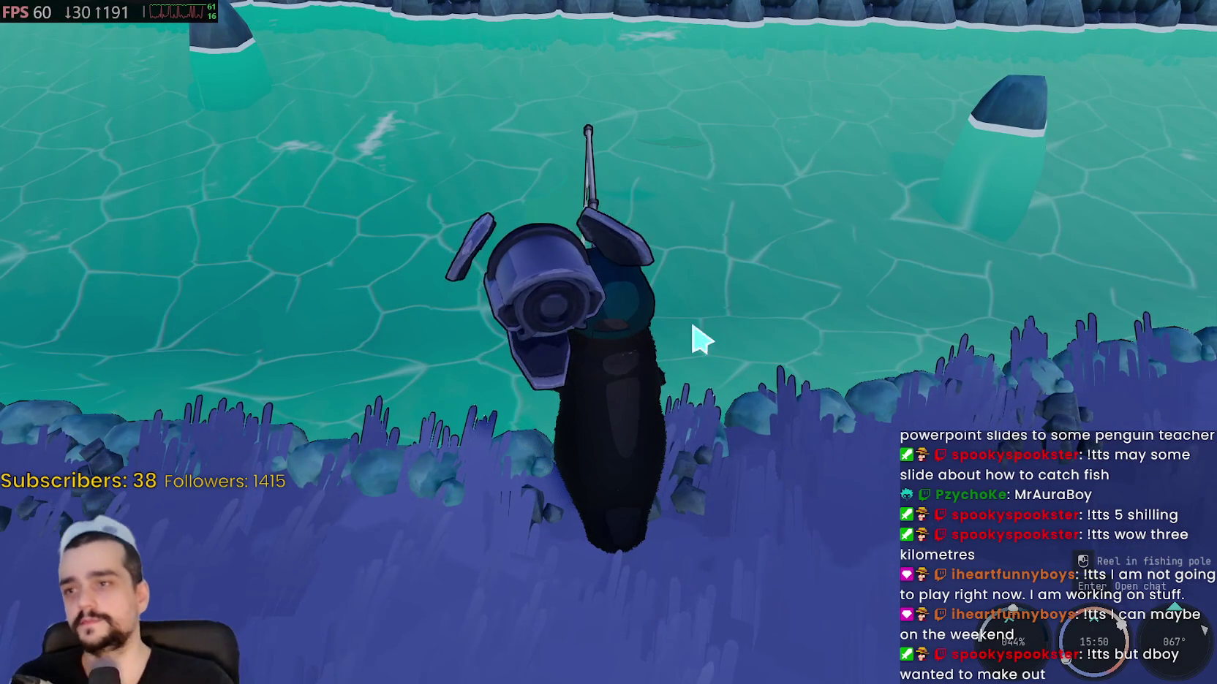
left_click_drag(711, 337, 849, 633)
mouse_move(777, 564)
left_mouse_down()
mouse_move(764, 450)
mouse_move(841, 381)
left_mouse_up()
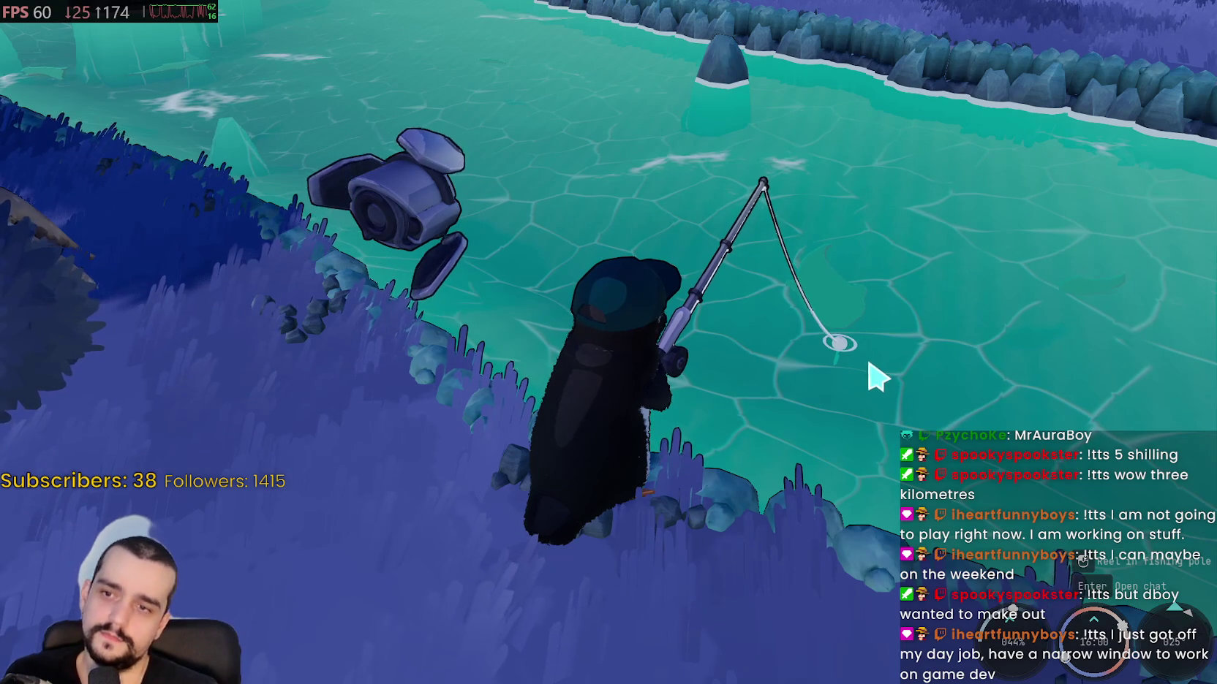
left_click_drag(878, 421, 611, 344)
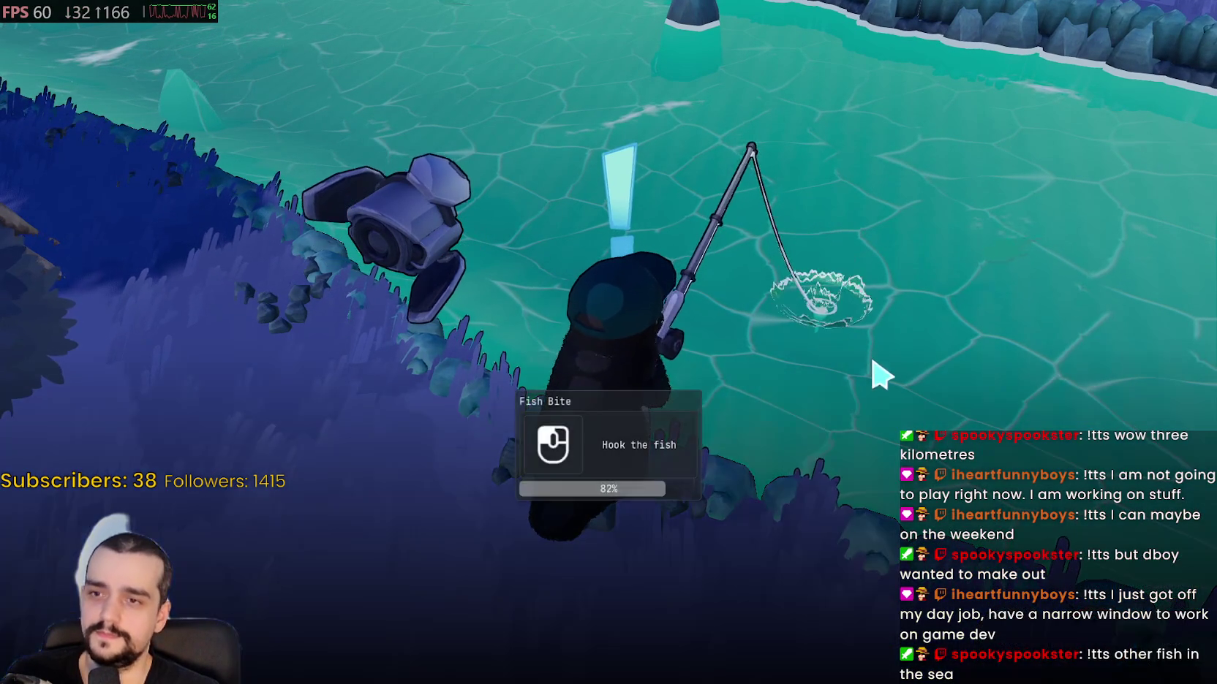
- Hook the biting fish and clear the first reeling arrow sequence
left_click(880, 374)
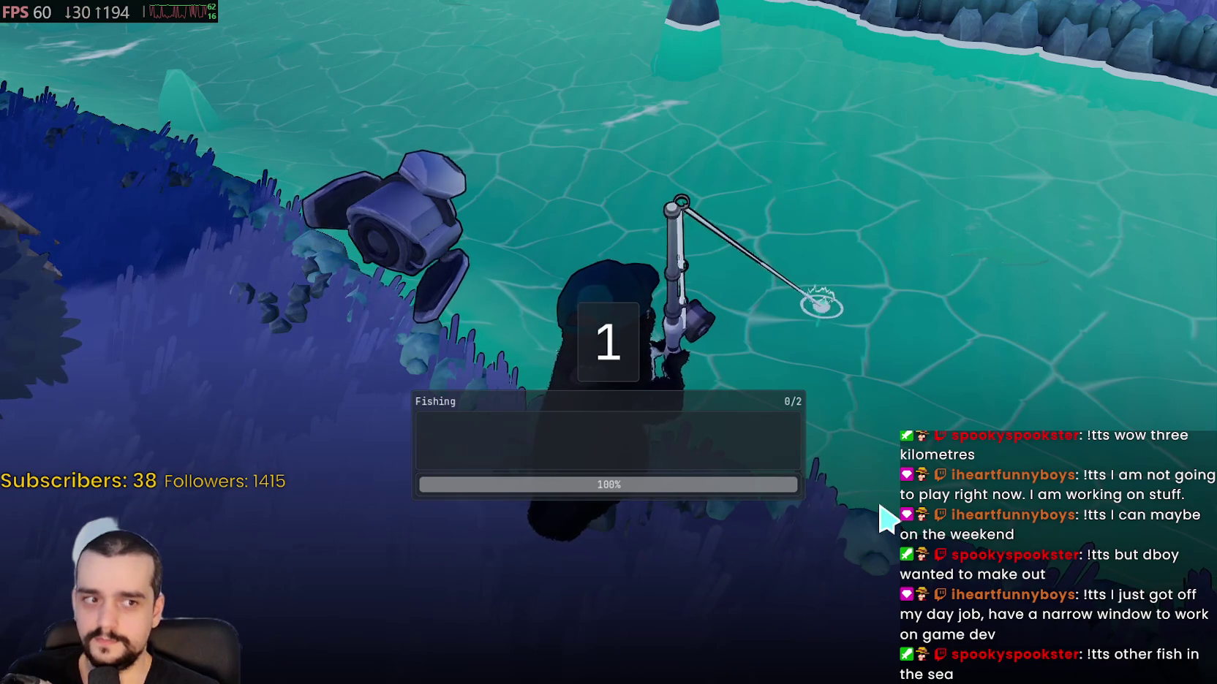
key("Up")
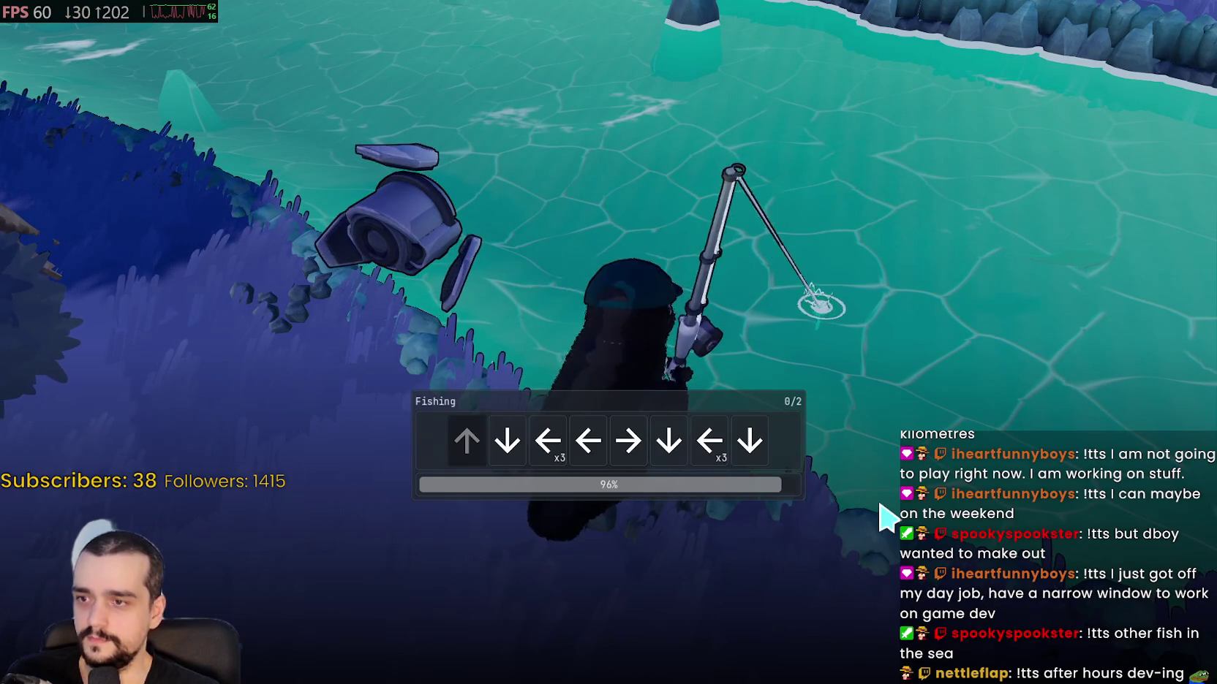
key("Down")
key("Left")
key("Left")
key("Left")
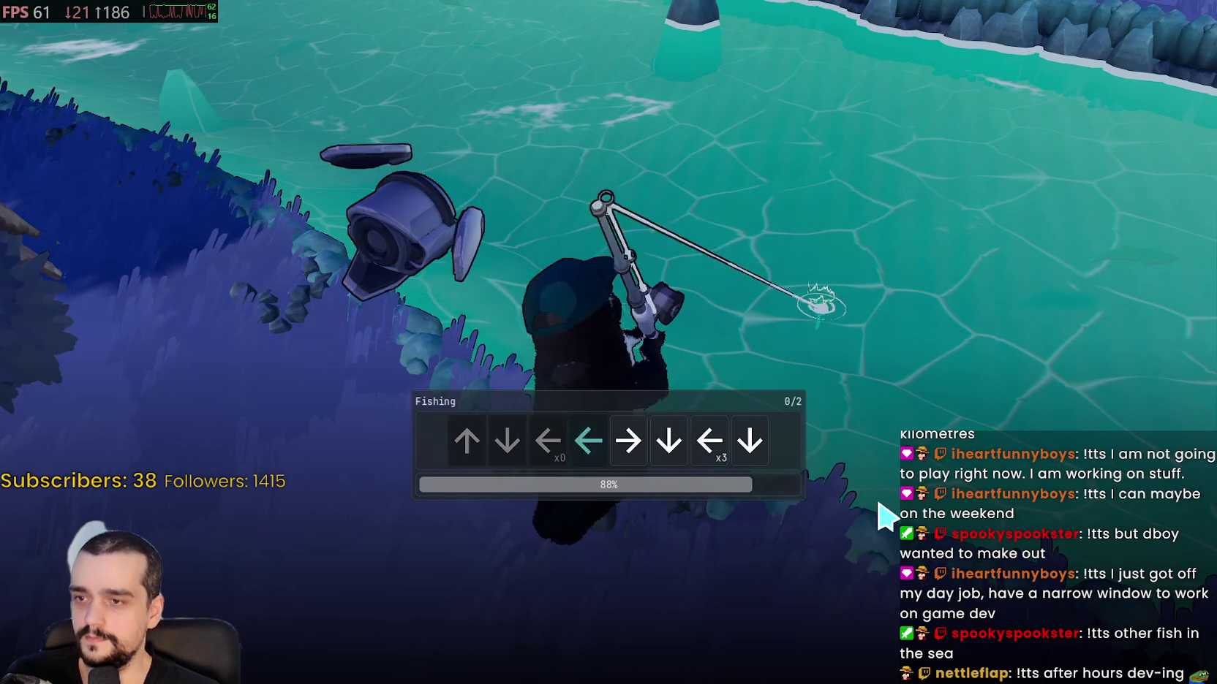
key("Right")
key("Right")
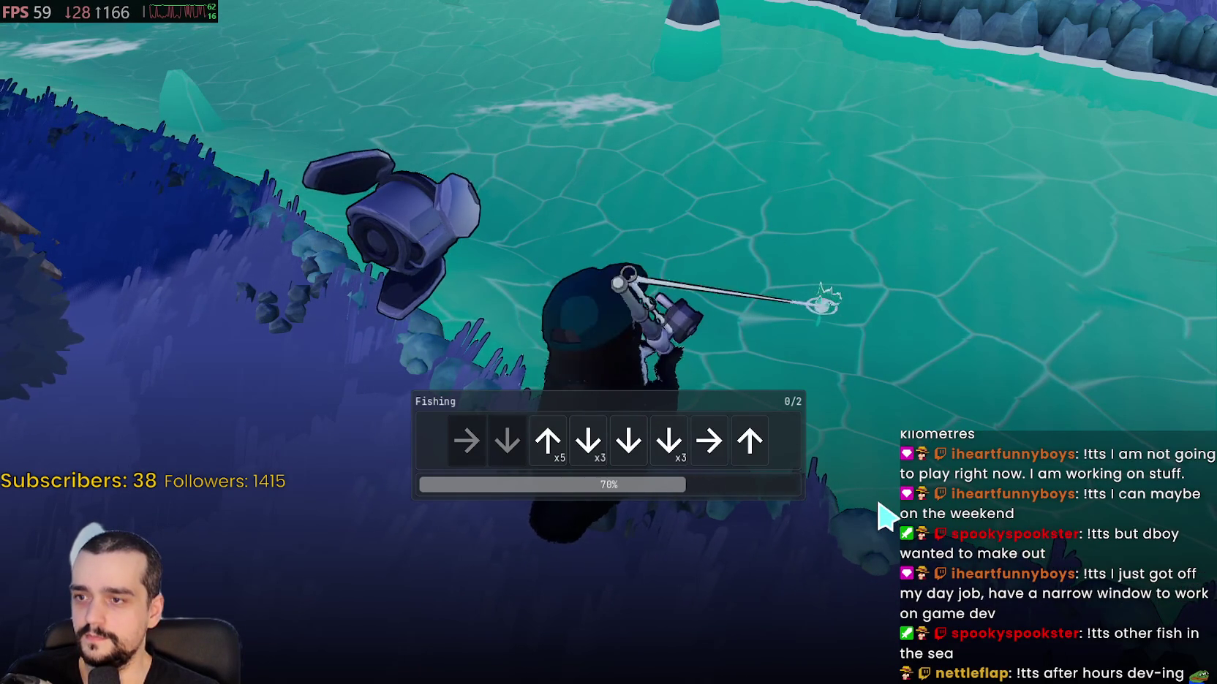
key("Up")
key("Up")
key("Up")
key("Down")
key("Down")
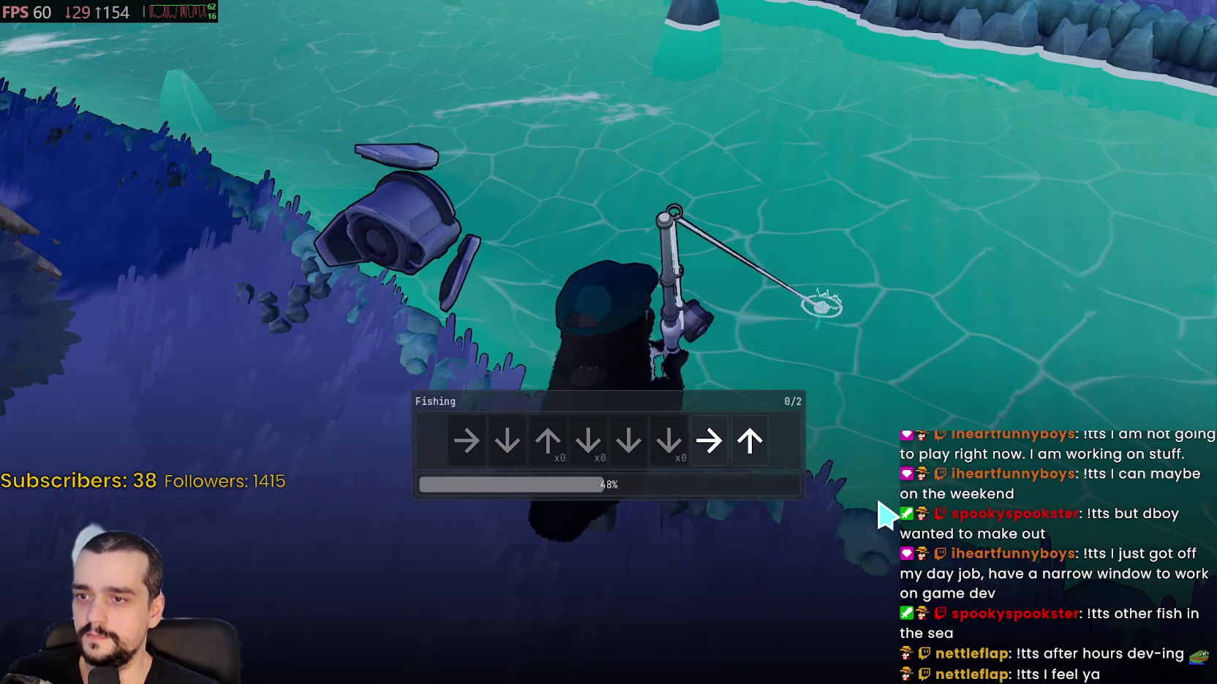
key("Up")
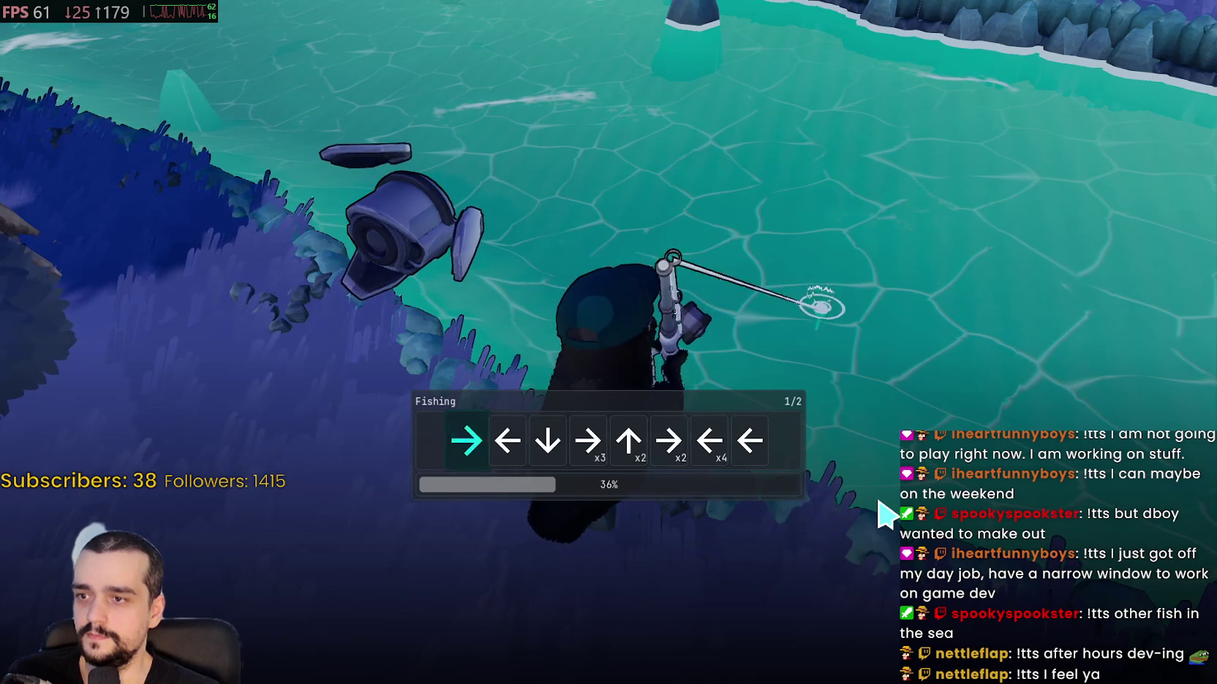
- Finish the second arrow sequence to land the fish, walk onto the grass and open the inventory
key("Right")
key("Left")
key("Right")
key("Right")
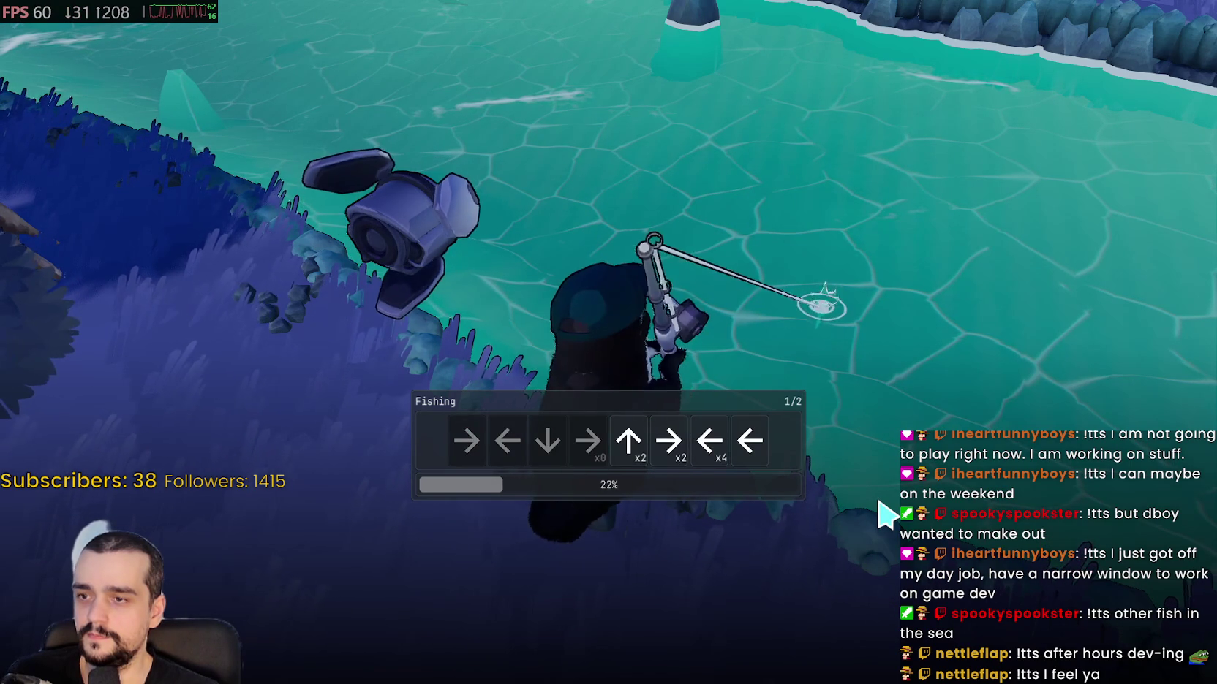
key("Right")
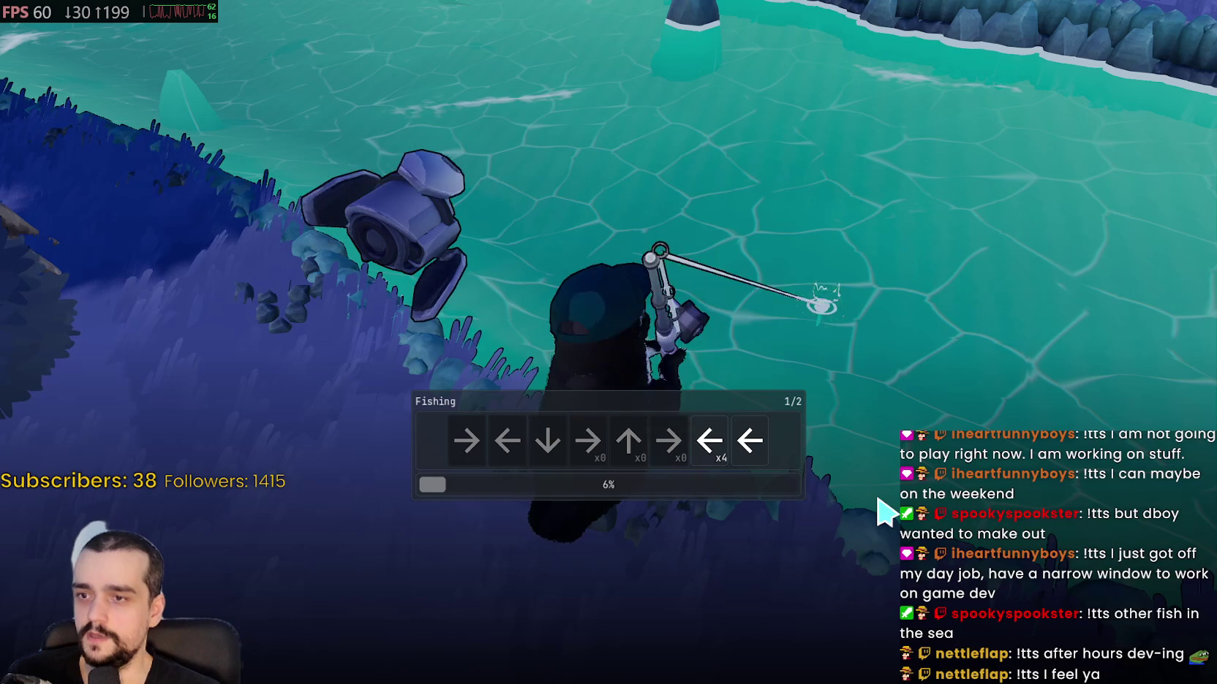
key("Left")
key("Left")
key("Left")
key("Left")
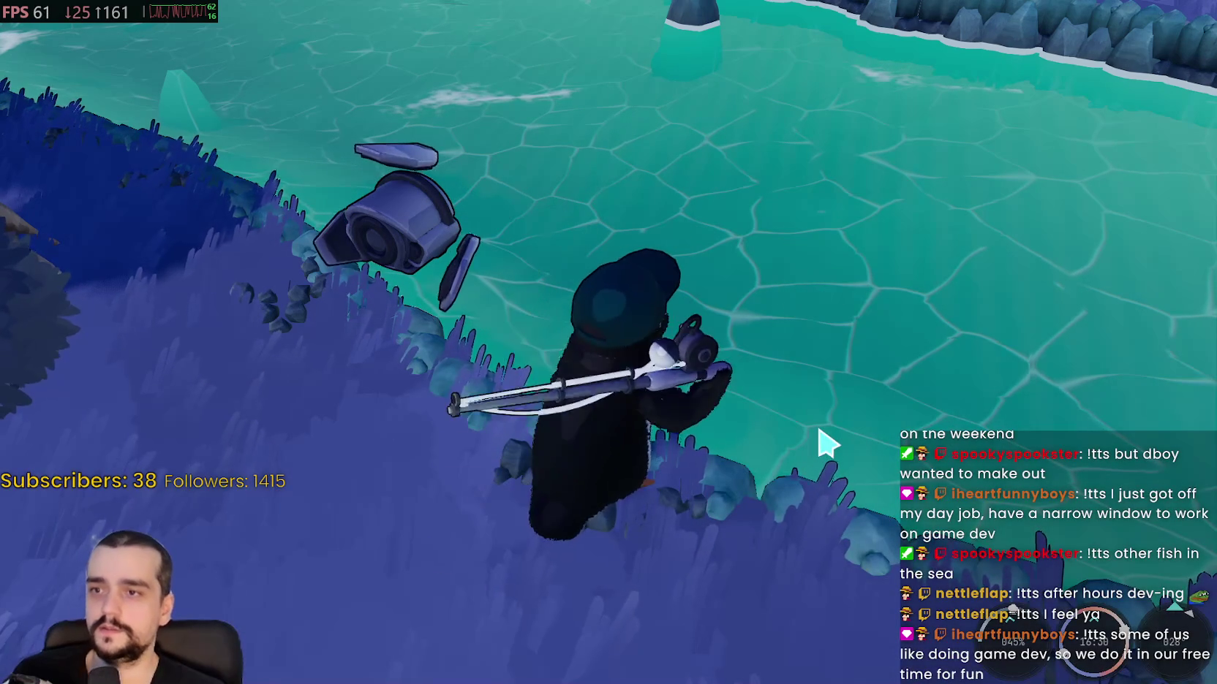
key("w")
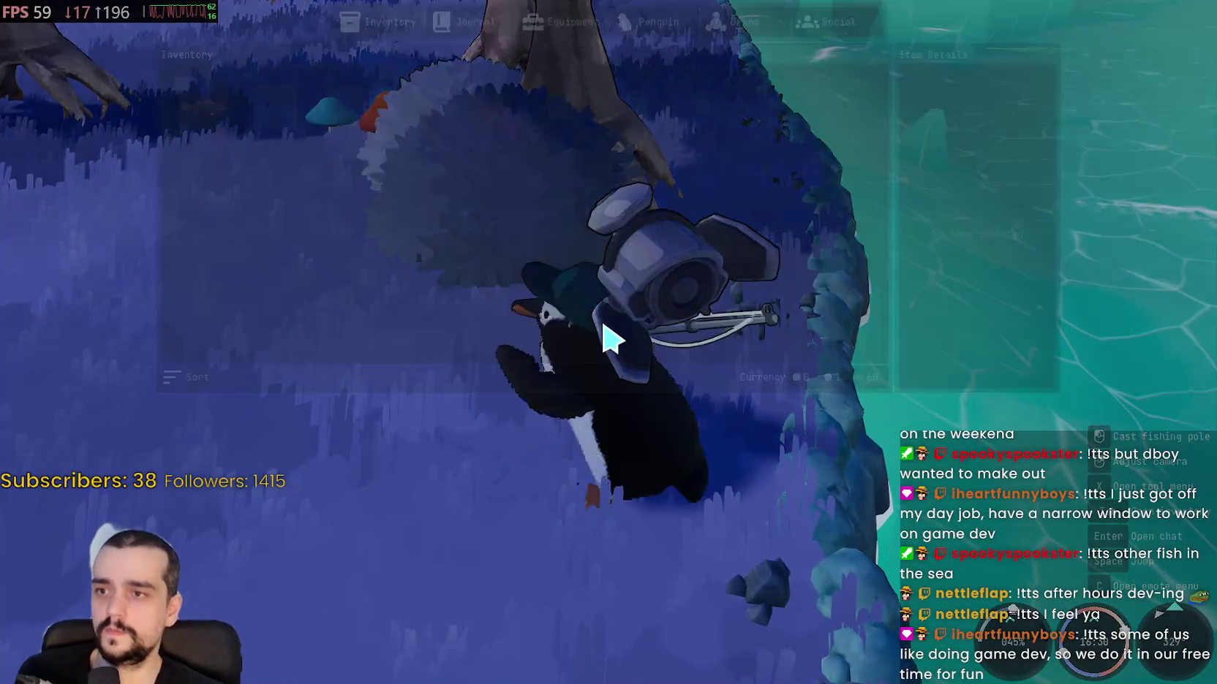
key("Tab")
- Inspect the Roanoke Bass in the inventory, close it and walk onto the wooden bridge
left_click(192, 100)
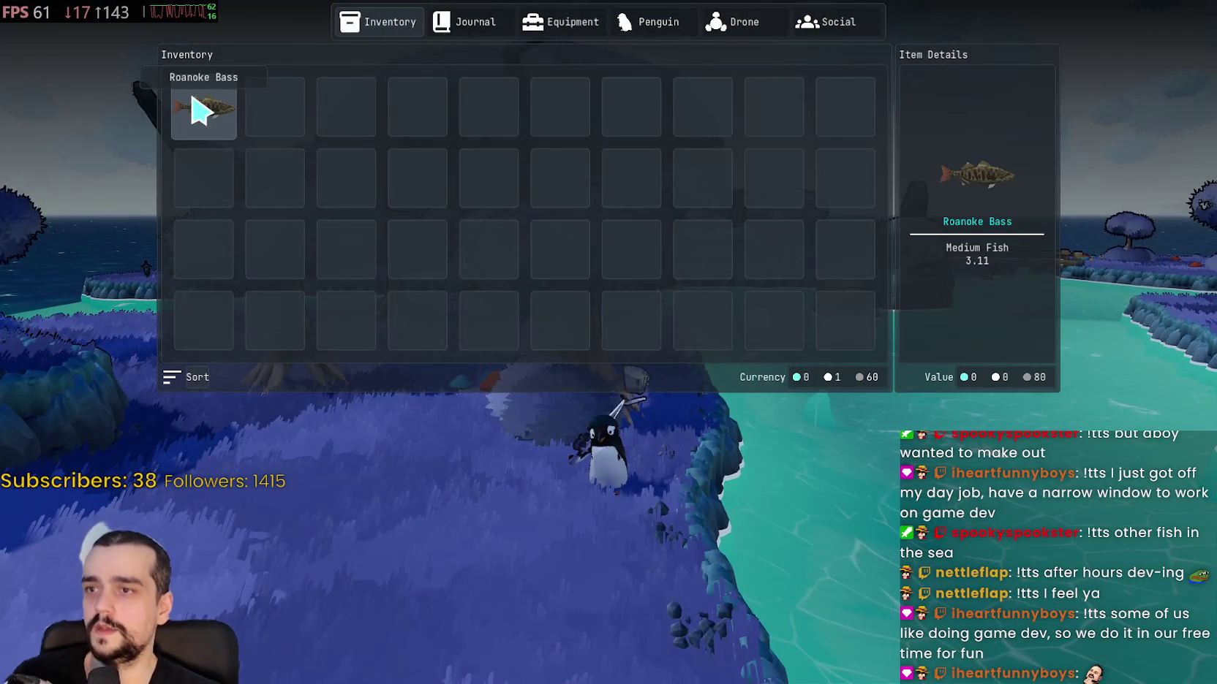
key("Tab")
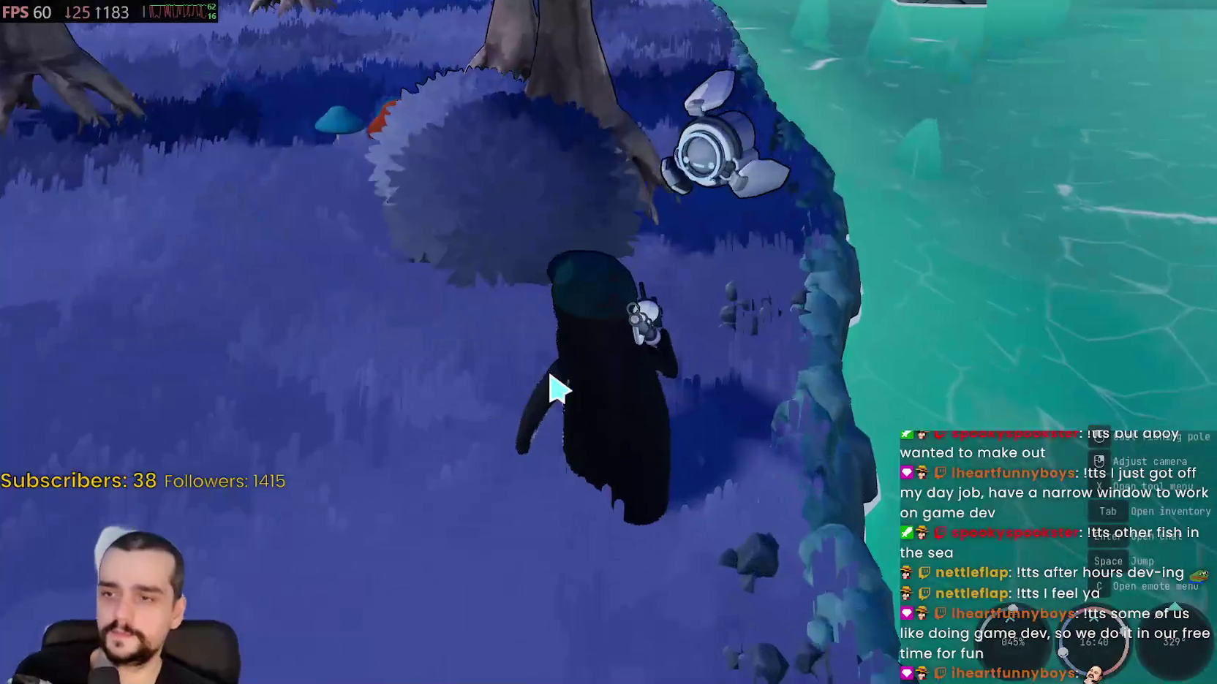
key("w")
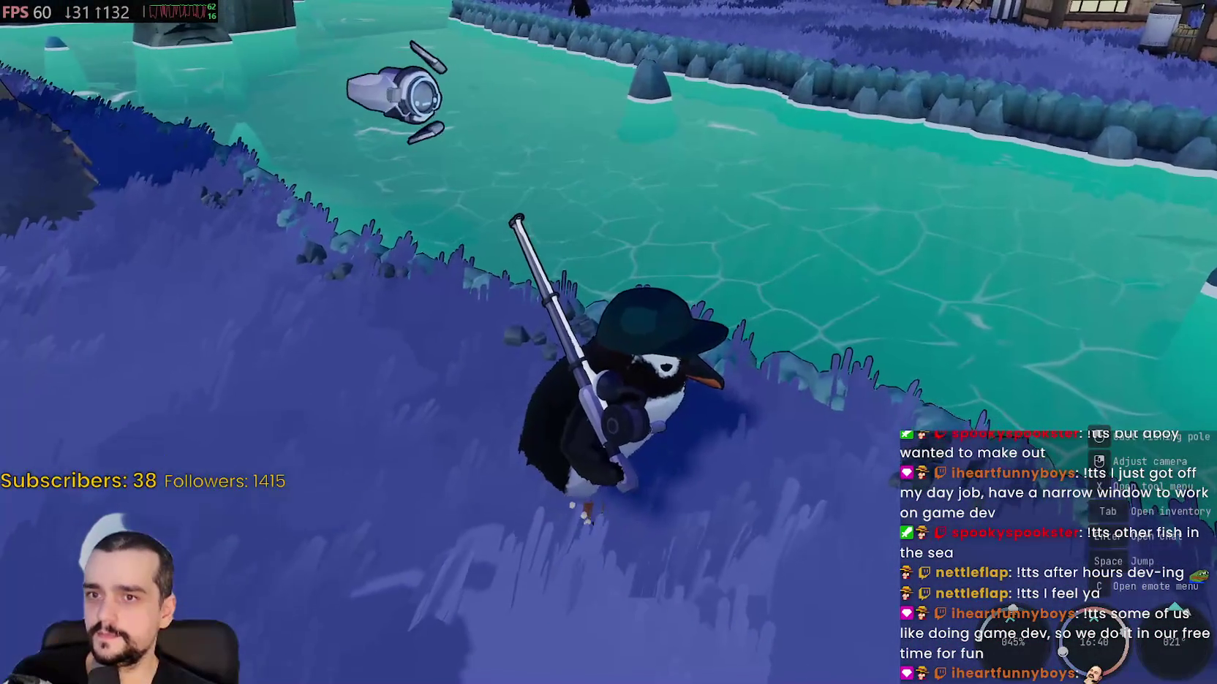
key("w")
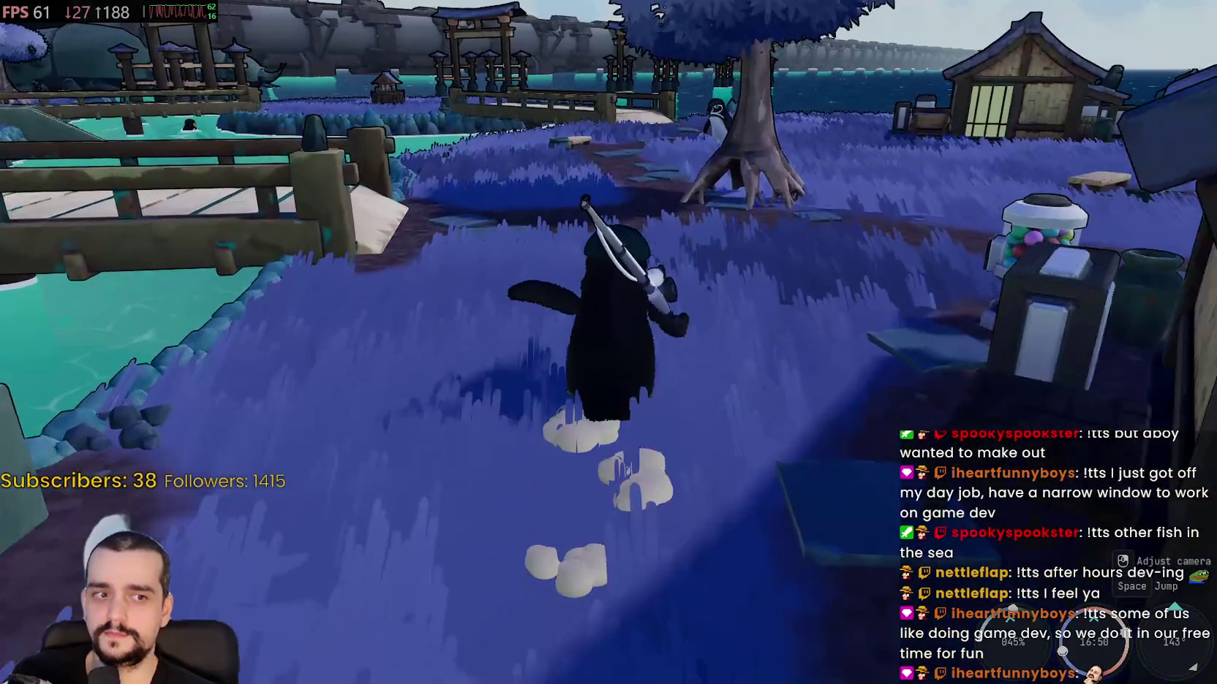
key("w")
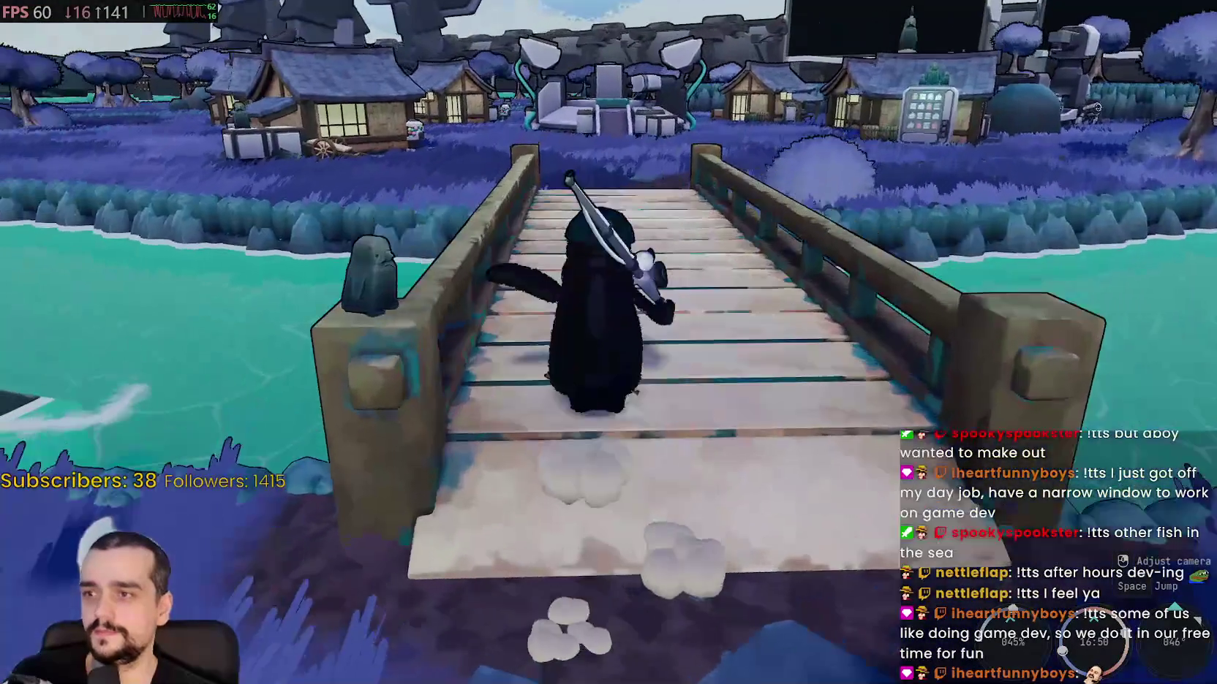
- Cross the bridge, walk left along the shoreline and take out the fishing pole
key("w")
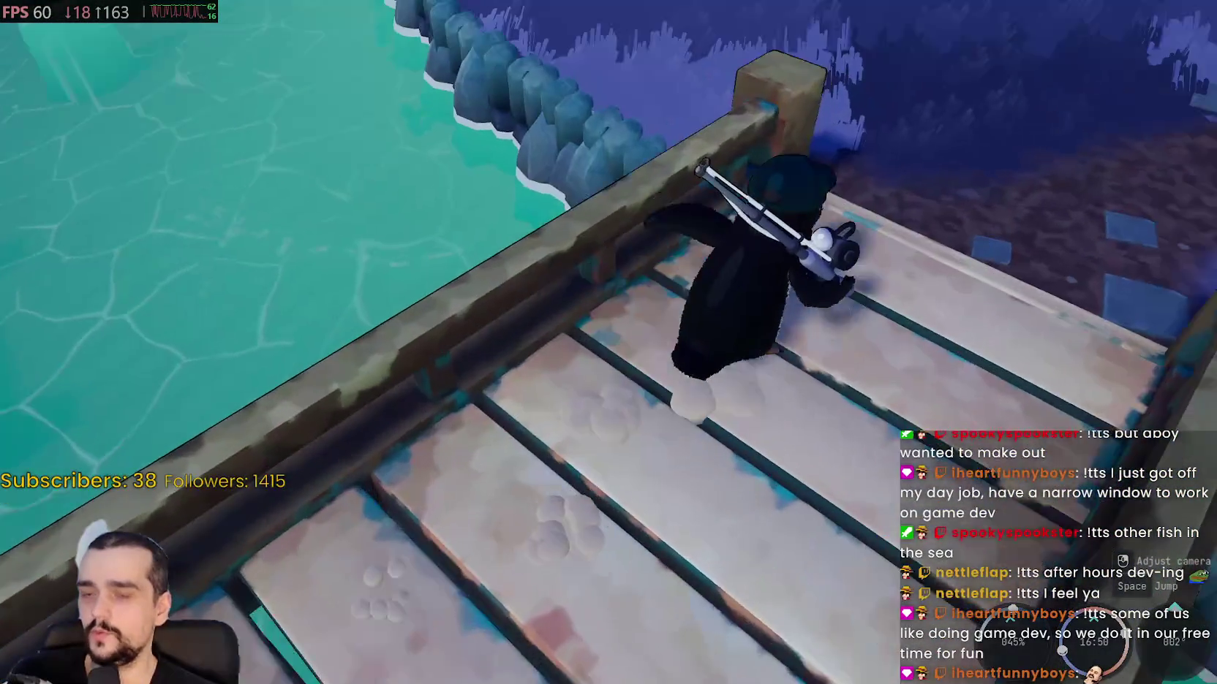
key("w")
key("w")
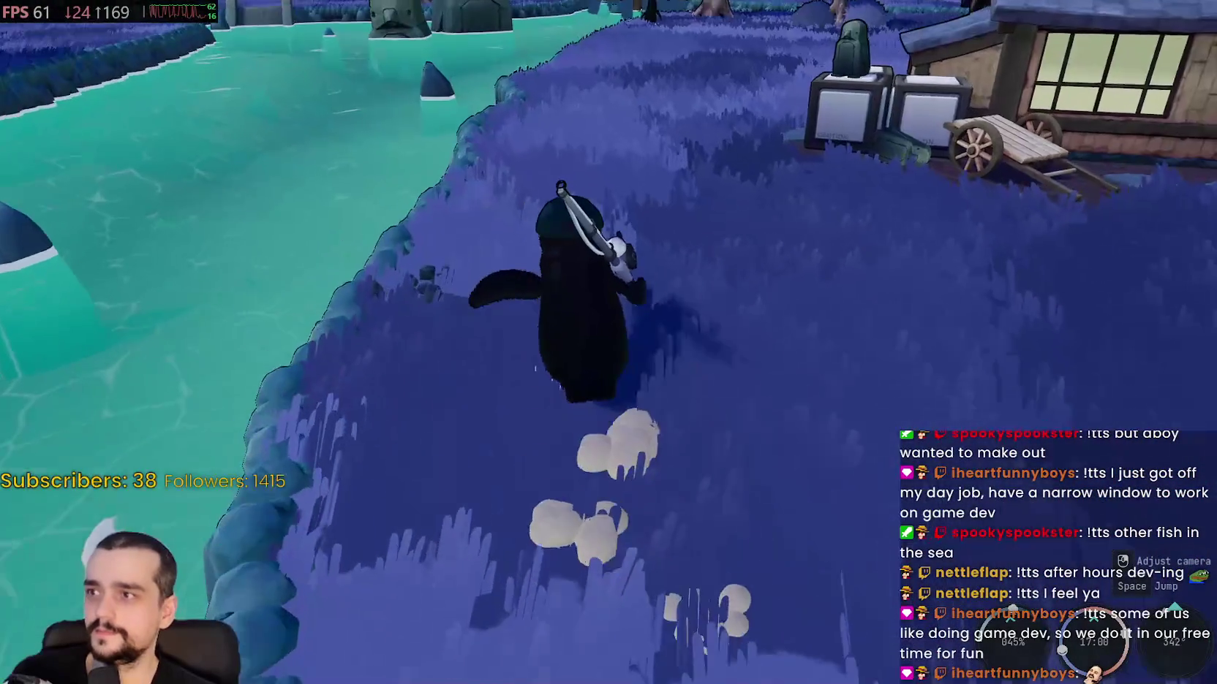
key("w")
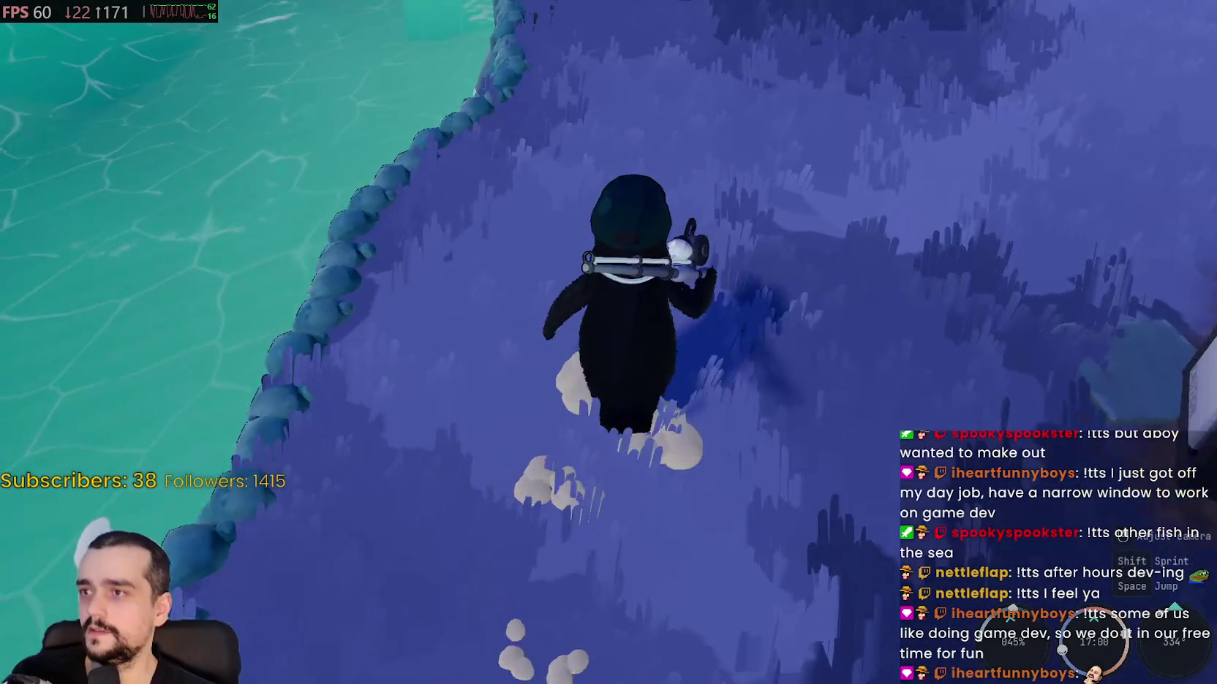
key("a")
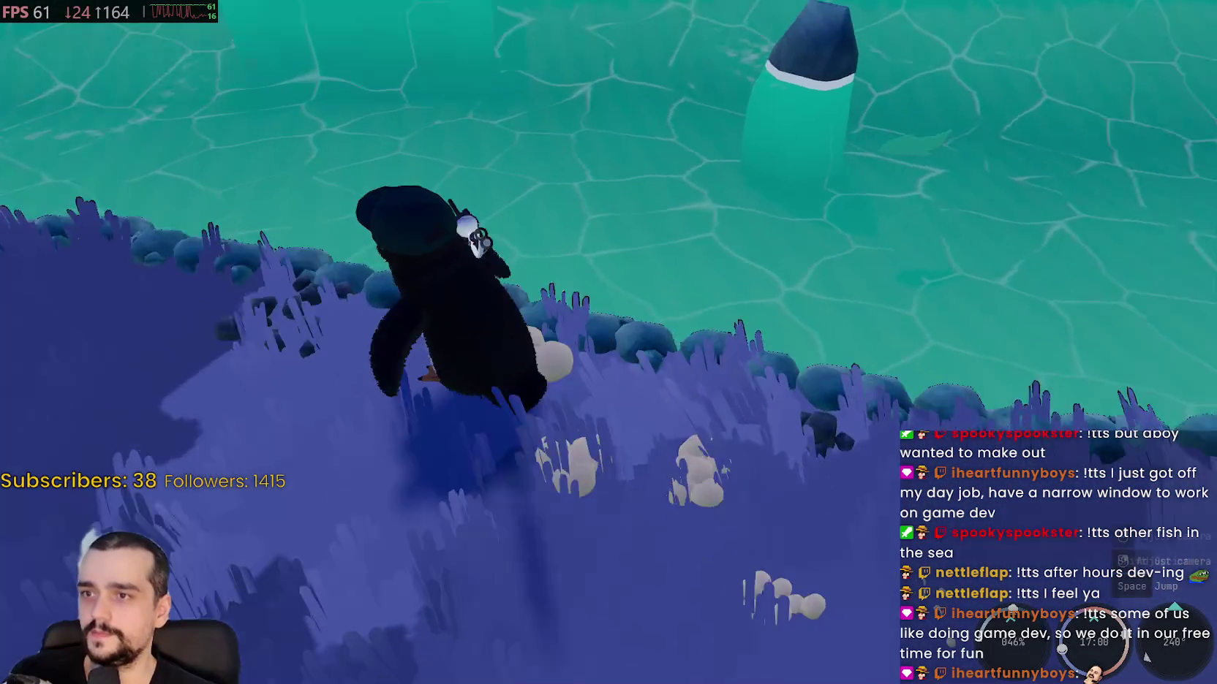
key("1")
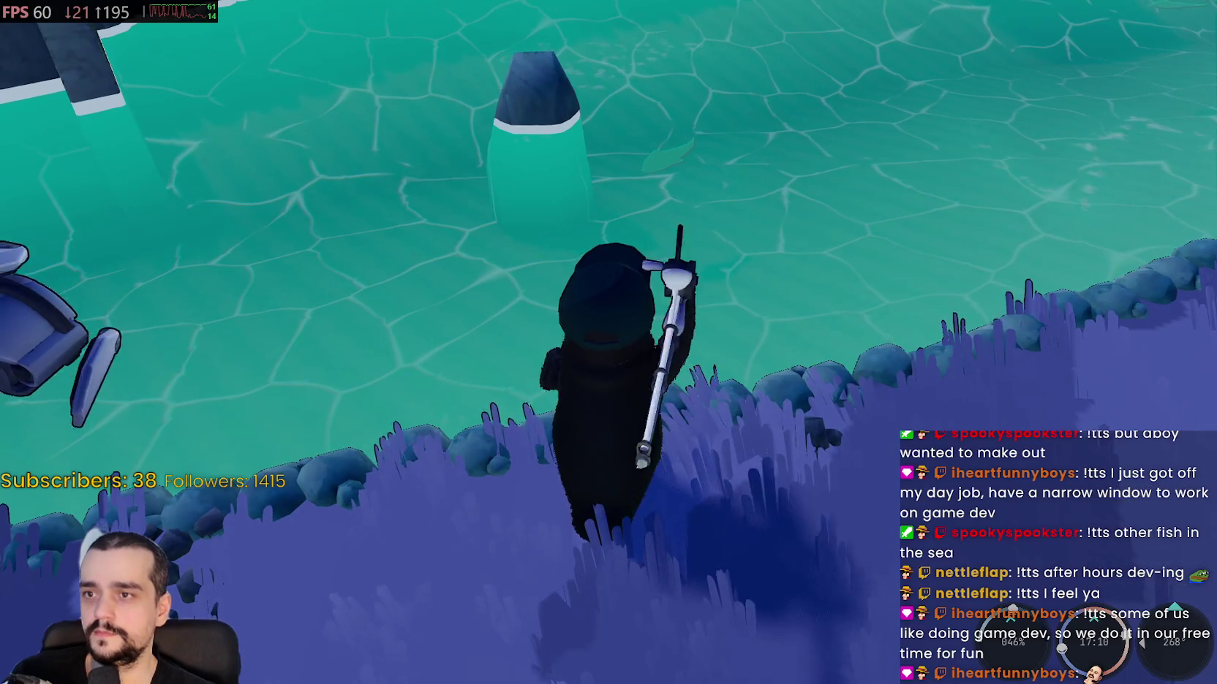
- Cast the line beside the rock and look around the lake until a fish bites
left_click(803, 313)
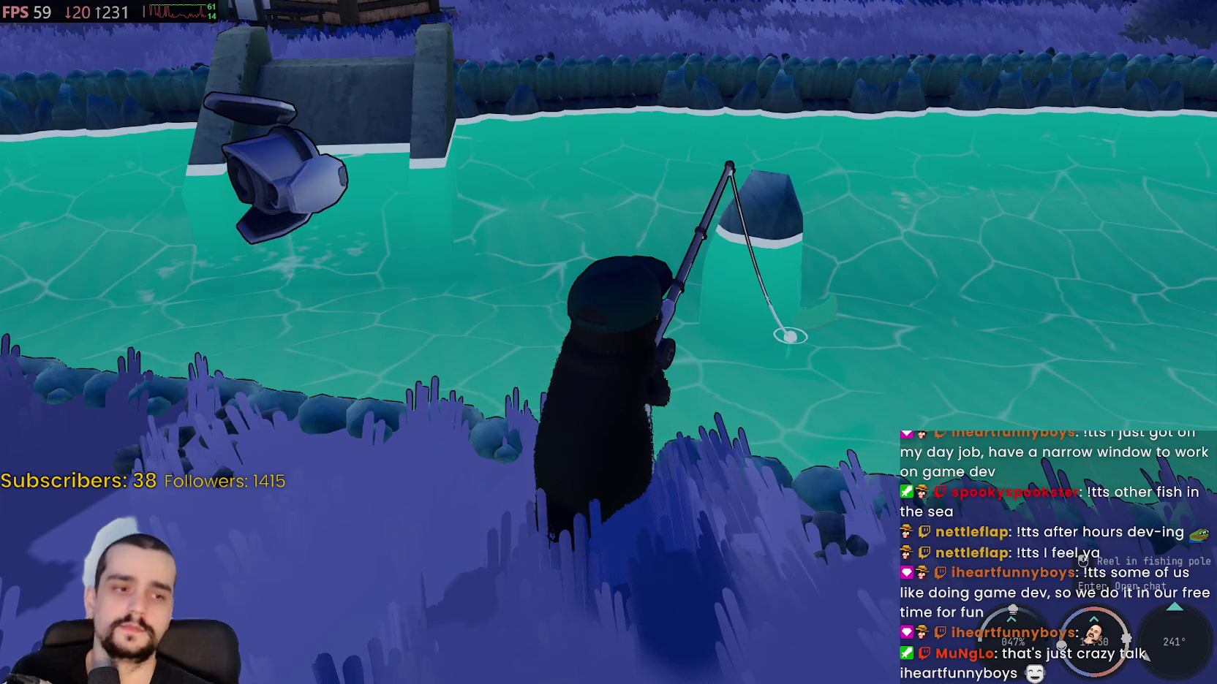
left_click_drag(828, 434, 828, 435)
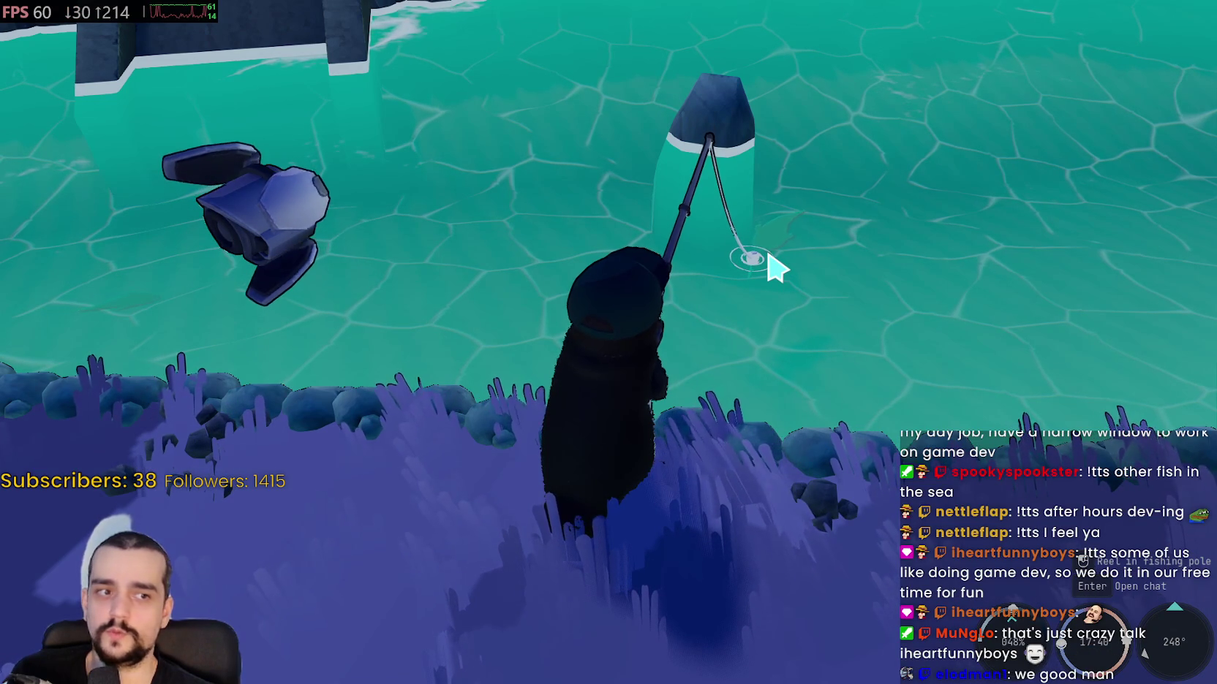
left_click_drag(884, 344, 957, 351)
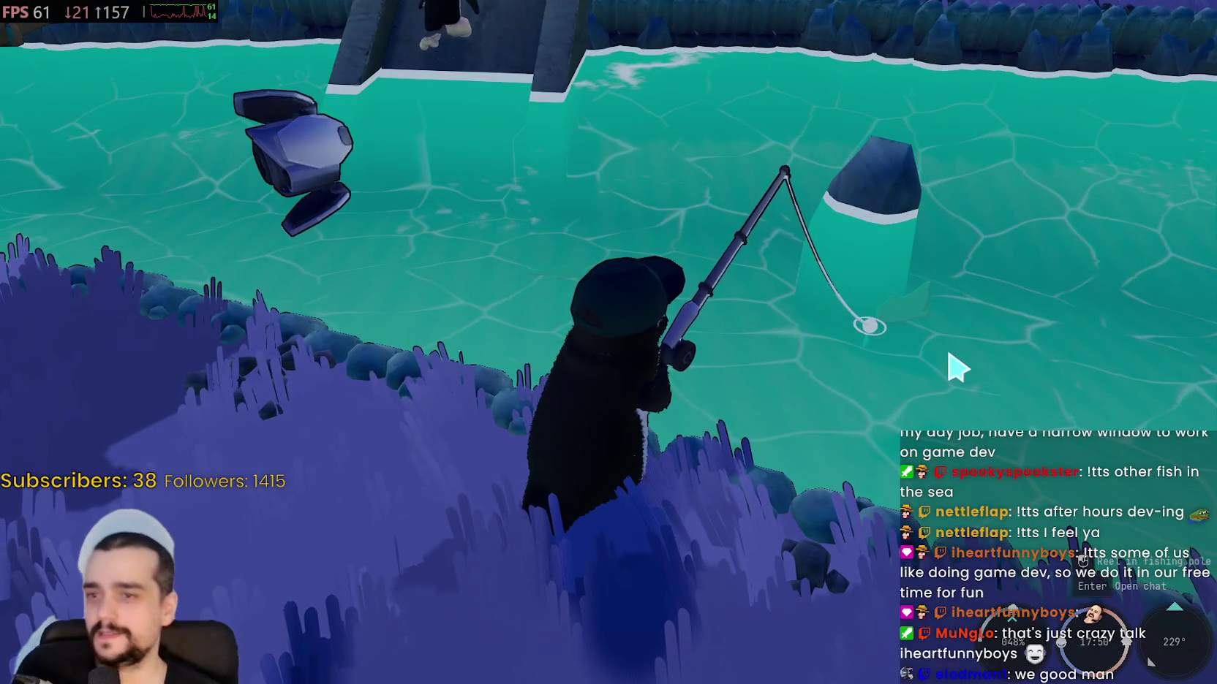
left_click_drag(836, 378, 624, 339)
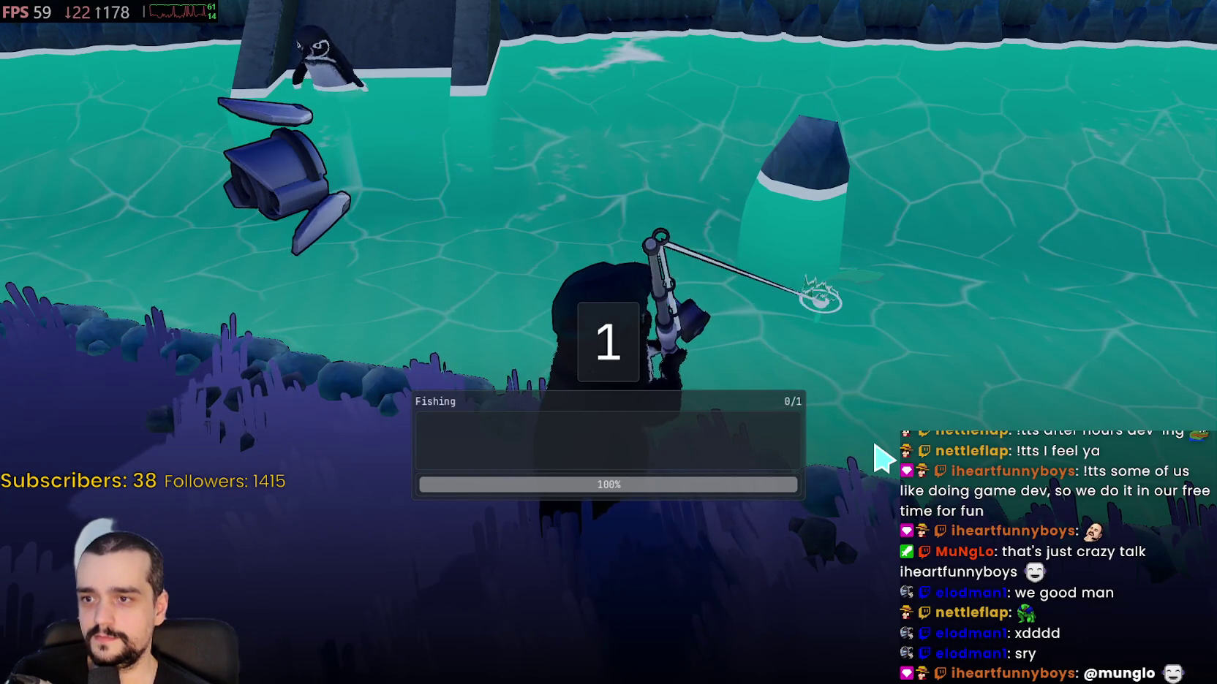
- Match the reel arrows to land the 1.06 Fiji Blue Devil Damselfish and dismiss the summary
key("Left")
key("Right")
key("Right")
key("Right")
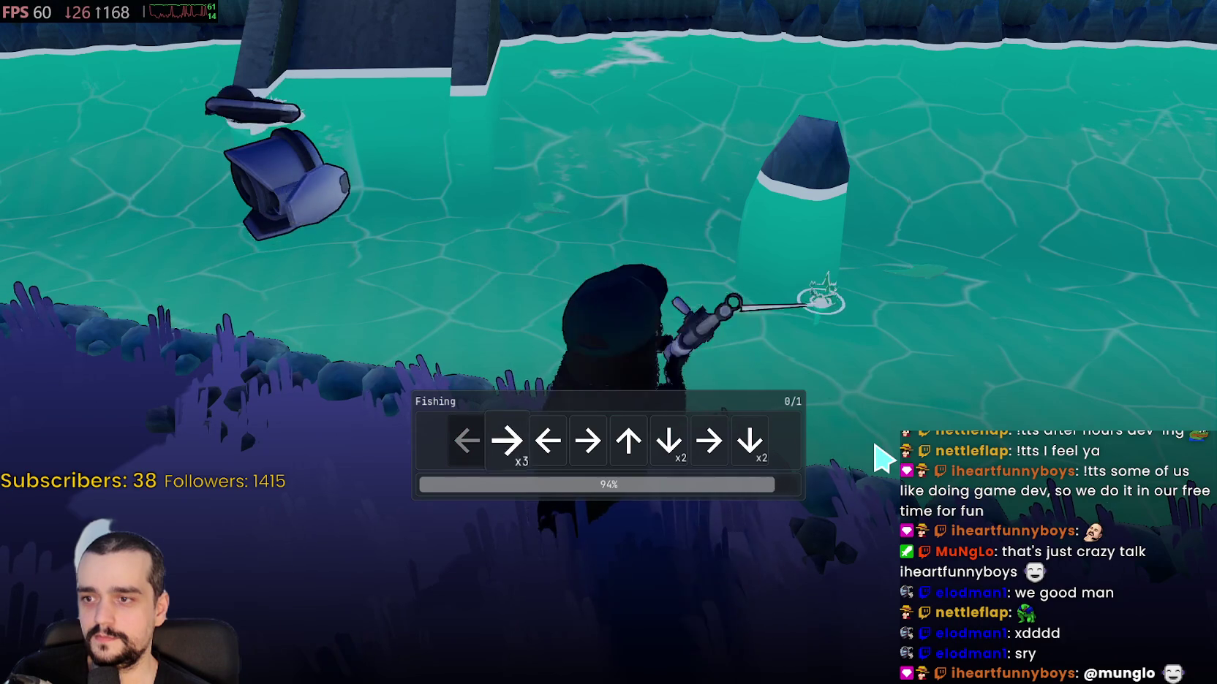
key("Left")
key("Right")
key("Up")
key("Down")
key("Down")
key("Right")
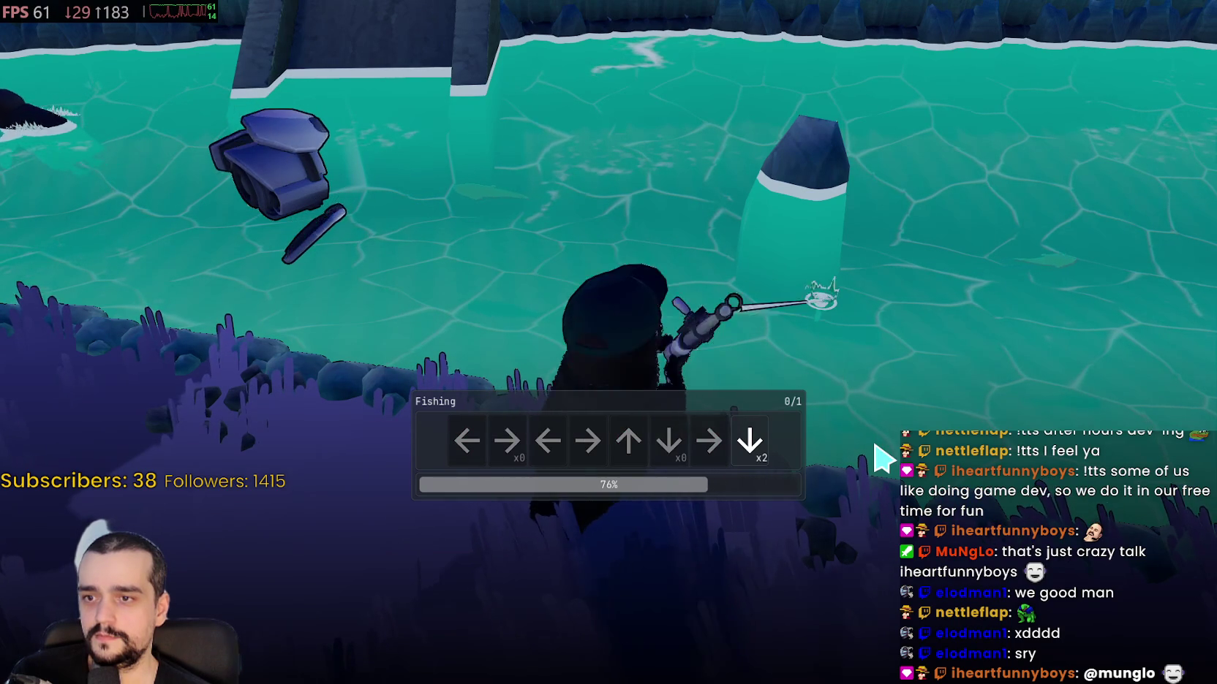
key("Down")
key("Down")
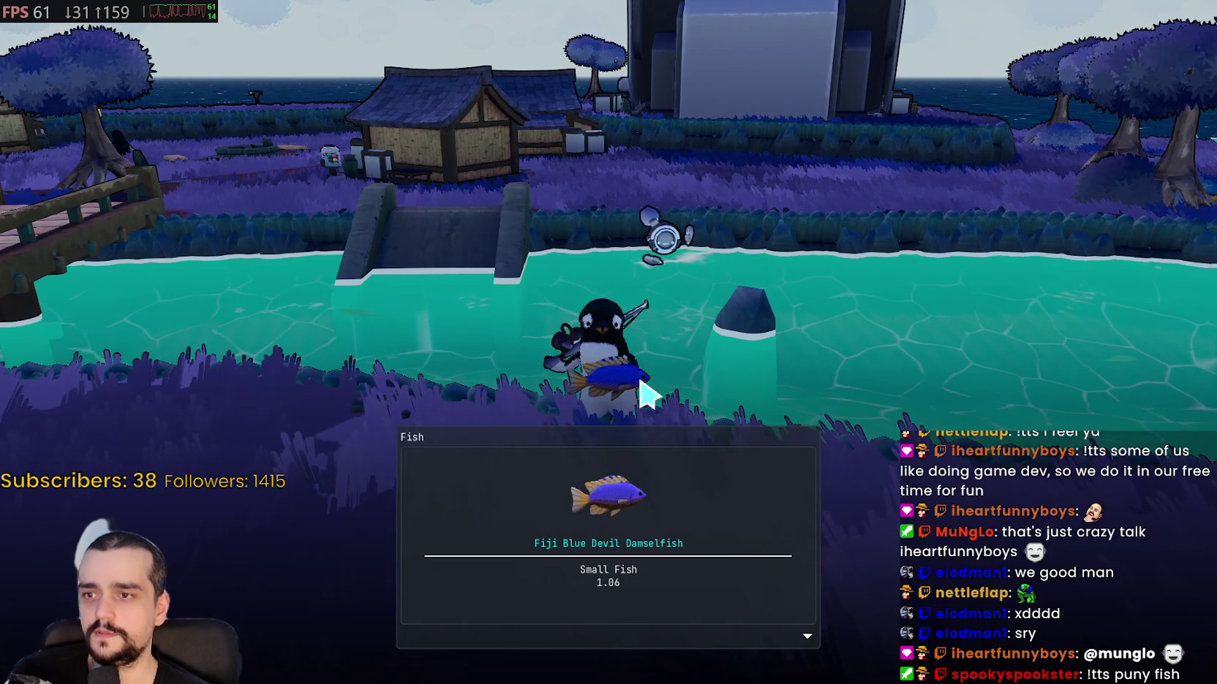
left_click(765, 554)
- Check the two-fish inventory, close it and walk toward the village house and cart
key("a")
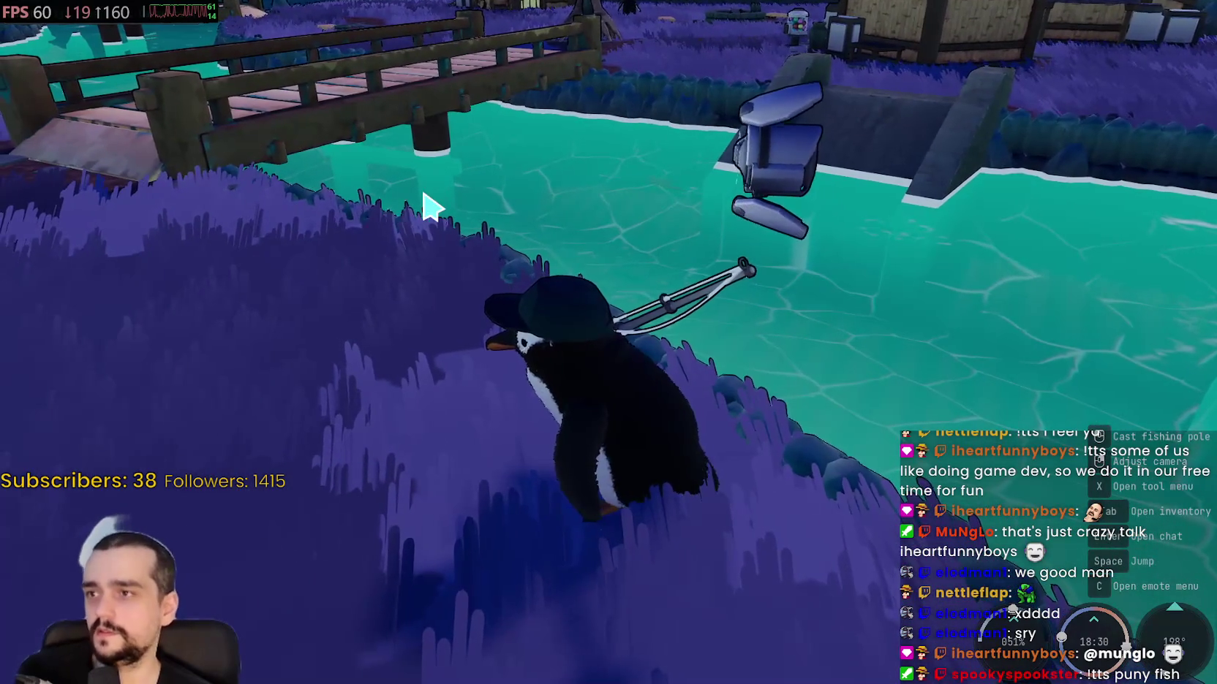
key("Tab")
mouse_move(272, 109)
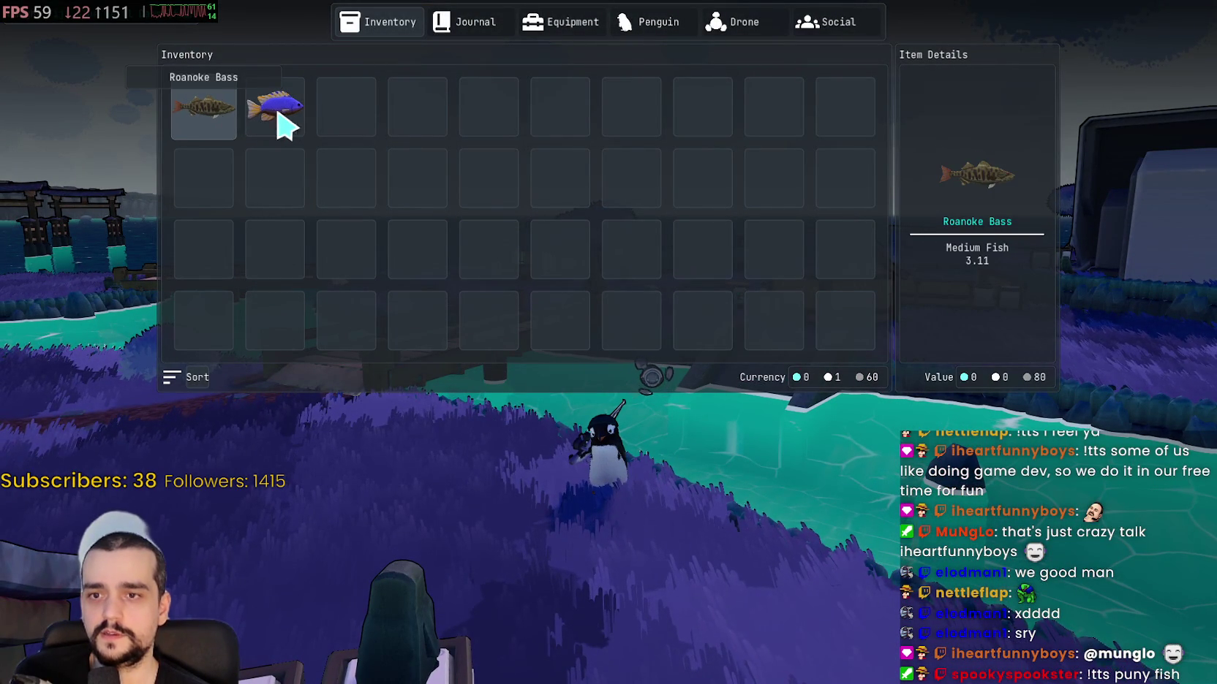
key("Tab")
key("w")
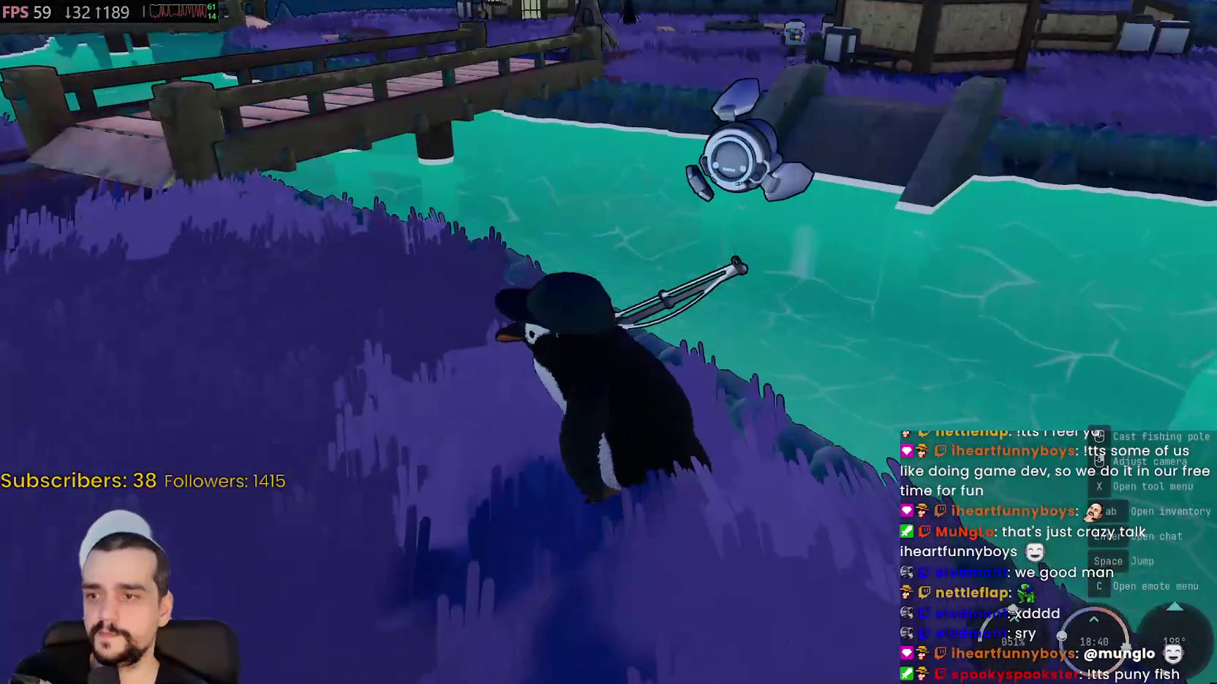
key("a")
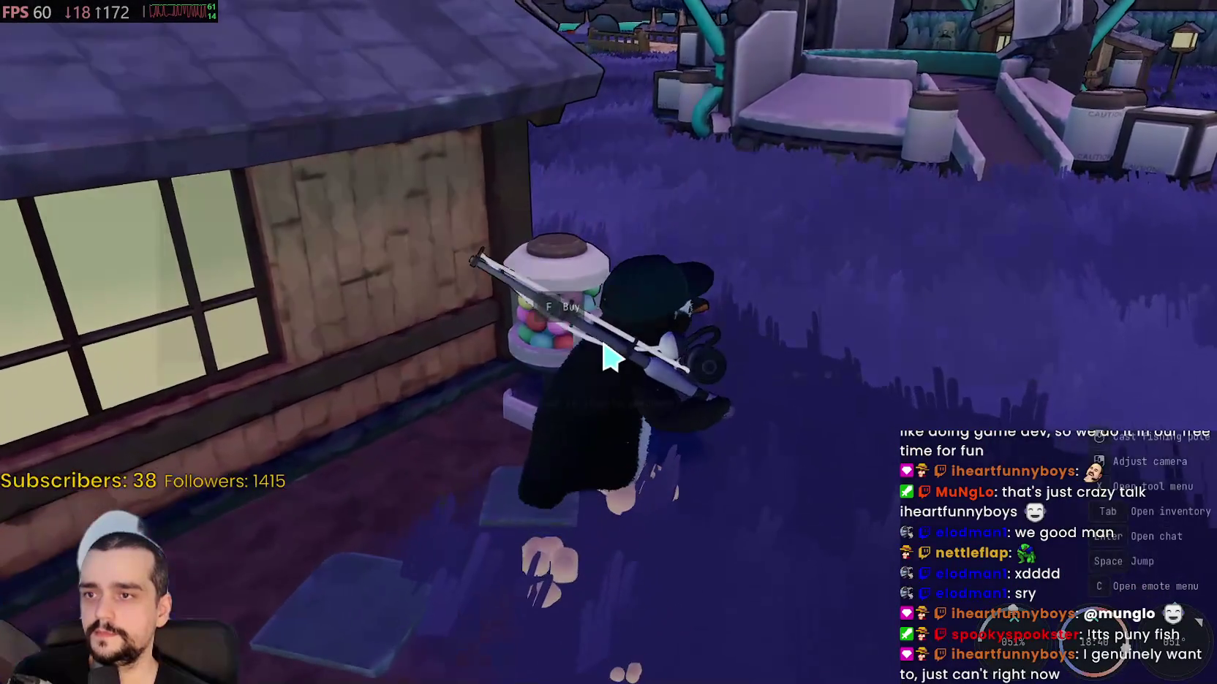
- Open the gumball vendor, note the Gumball costs 5, then close the shop
key("e")
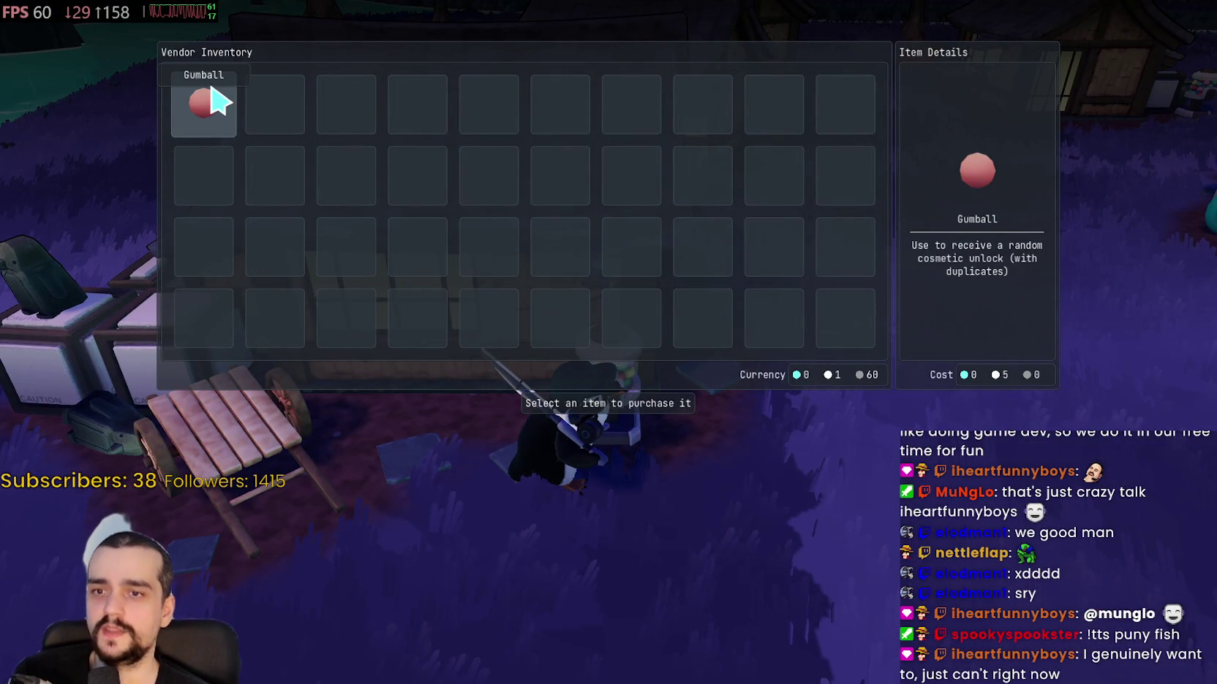
key("Escape")
- Walk the penguin from the gumball machine down to the shore and onto the bridge
key("d")
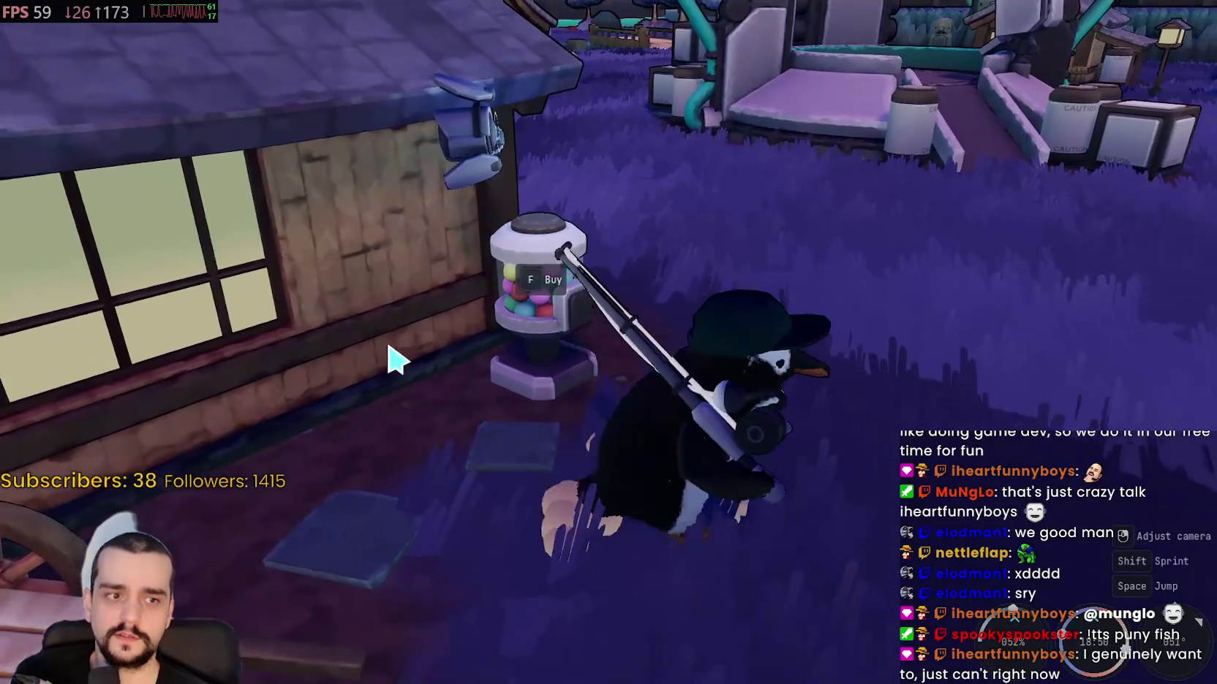
key("s")
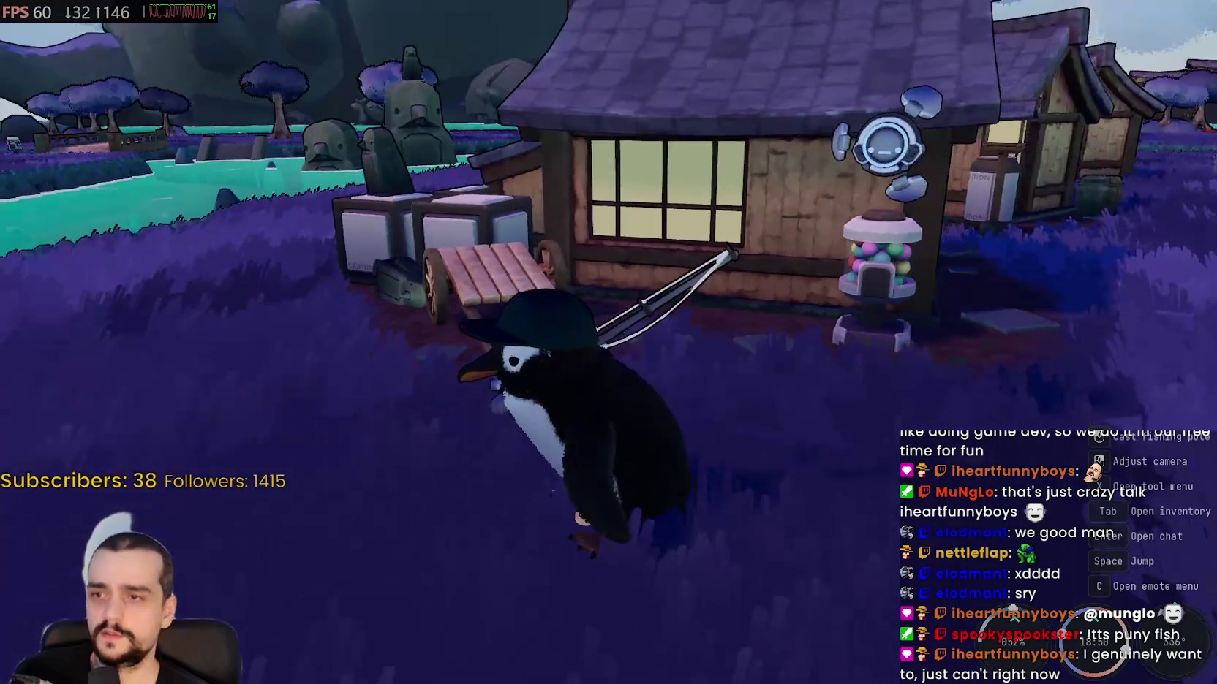
key("w")
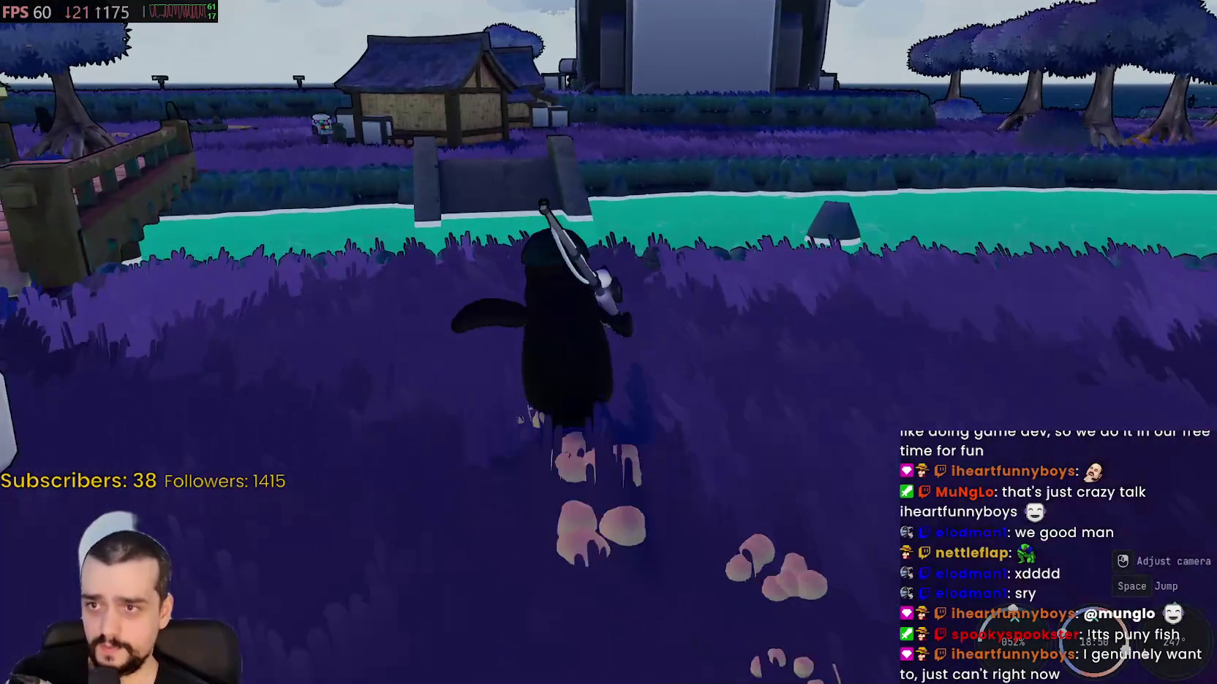
key("w")
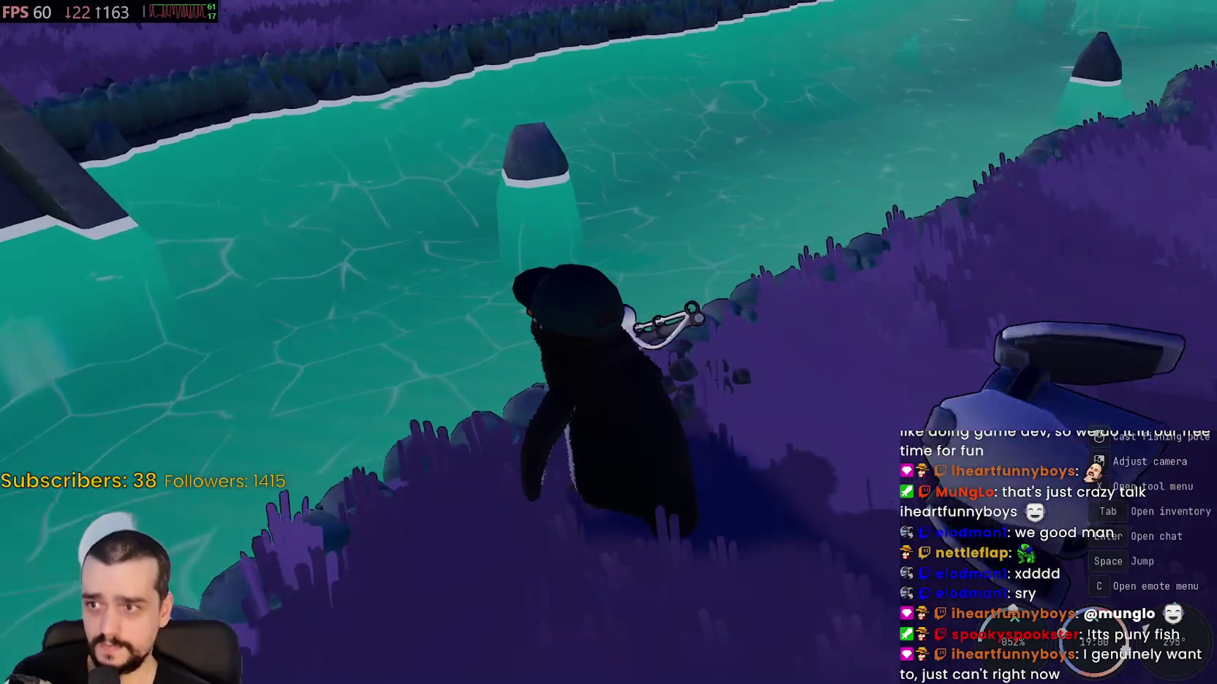
key("a")
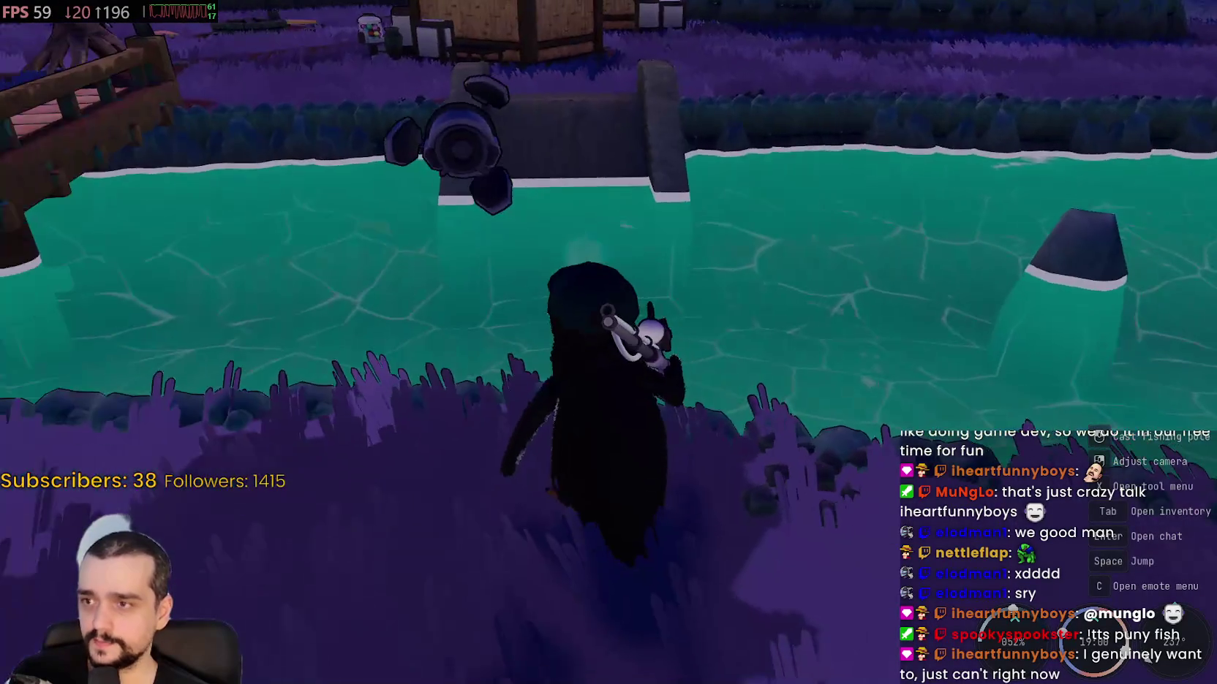
key("a")
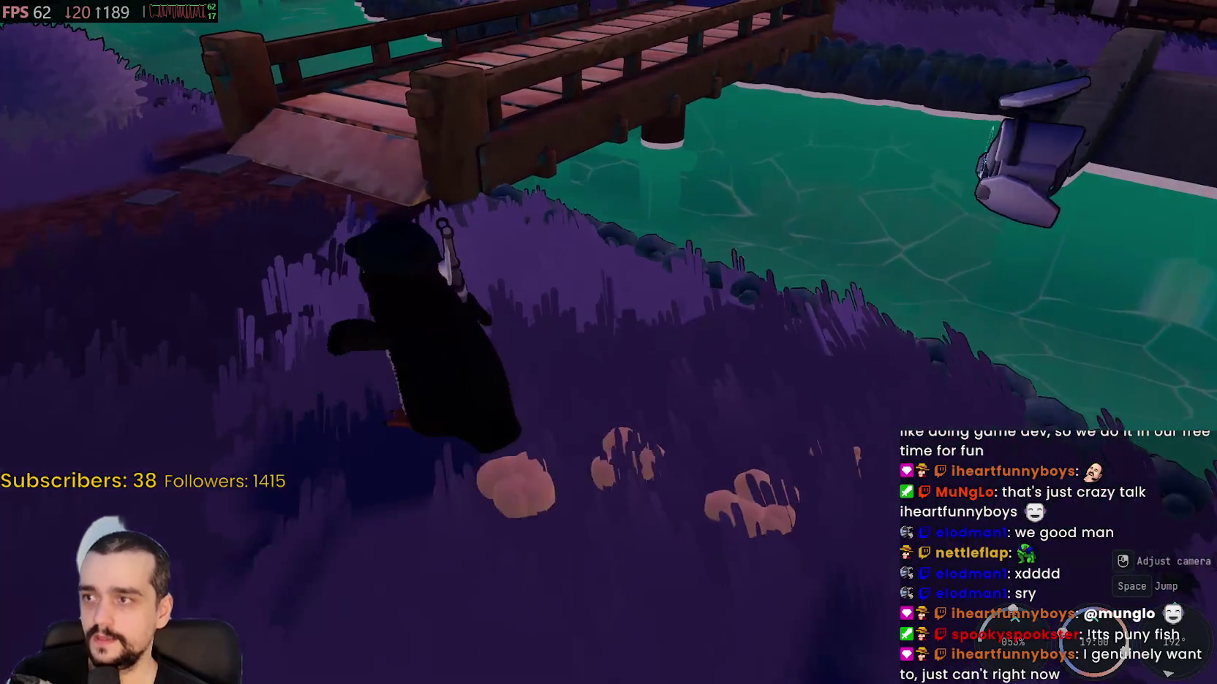
key("w")
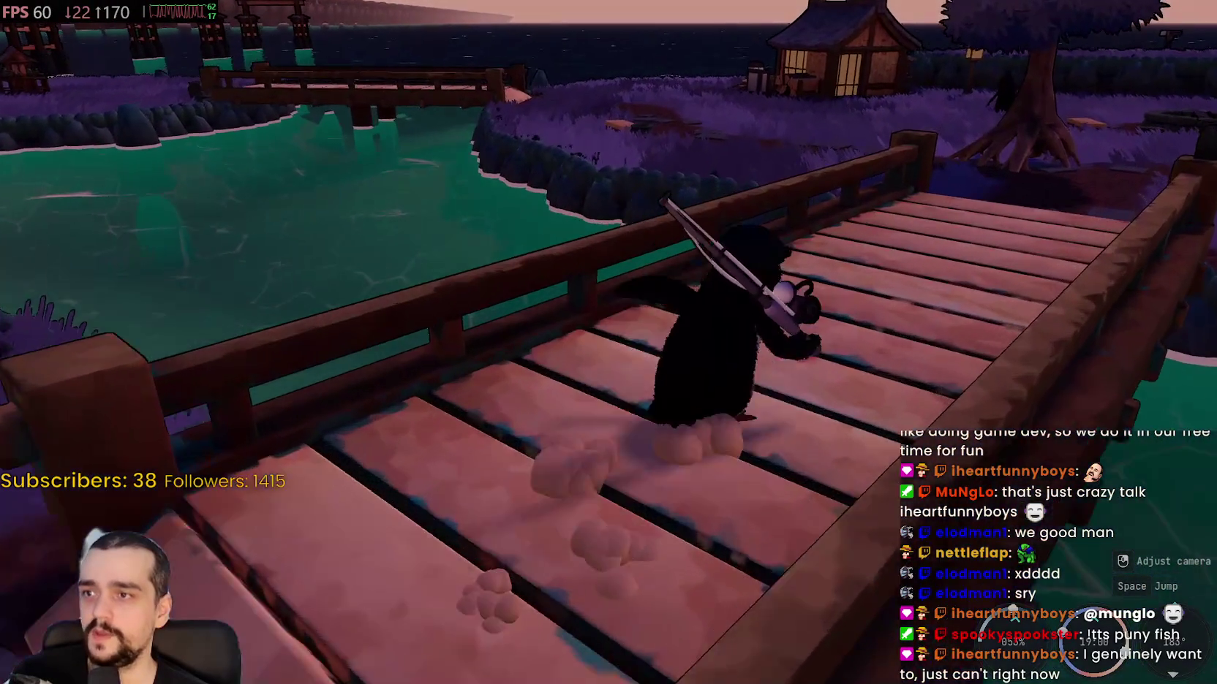
key("w")
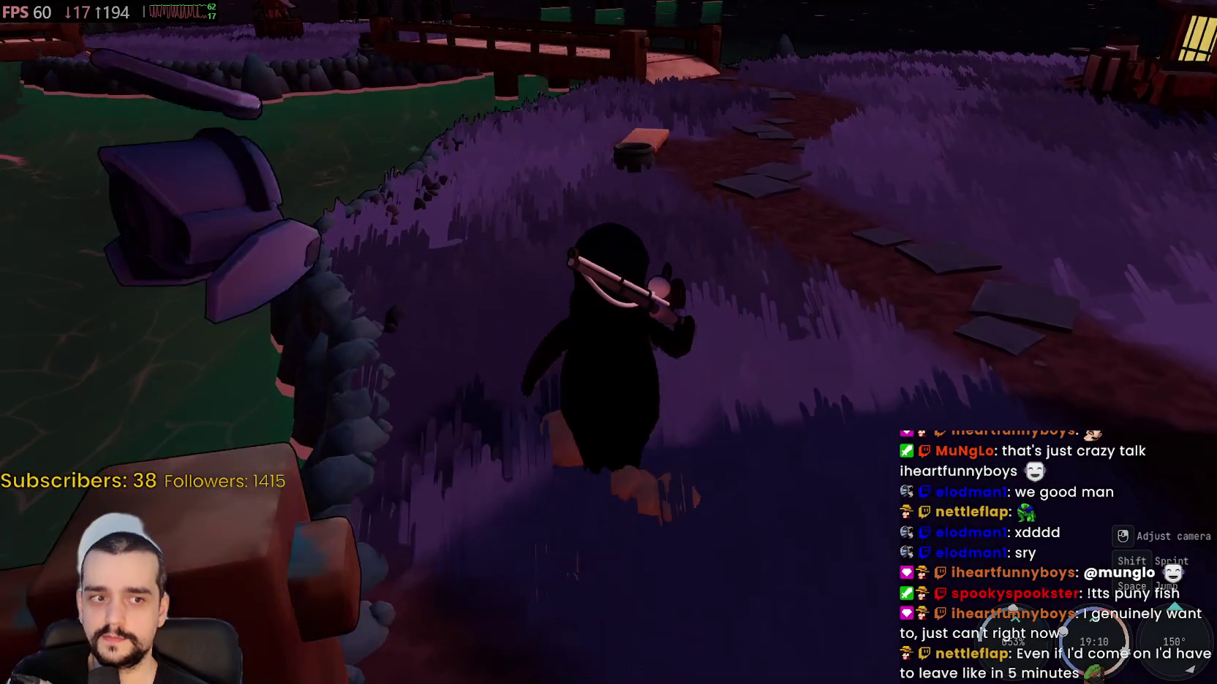
- Cross the bridge, walk through the grass past the tree to the lit house, then switch to Steam
key("w")
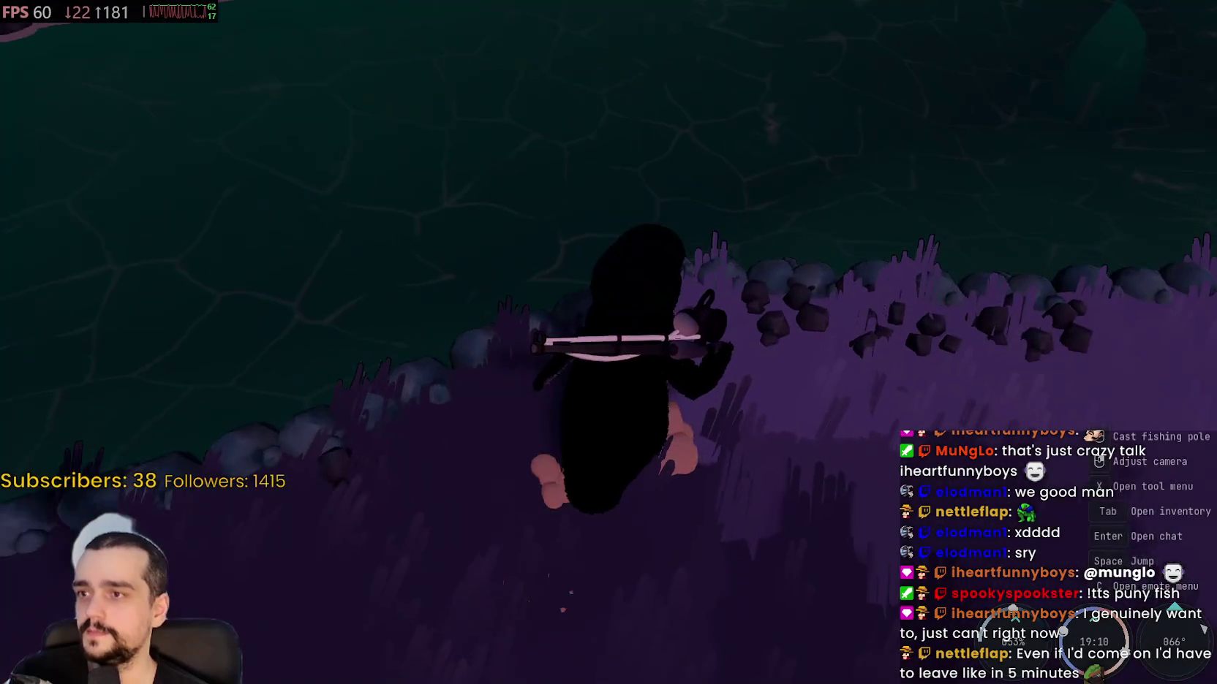
key("w")
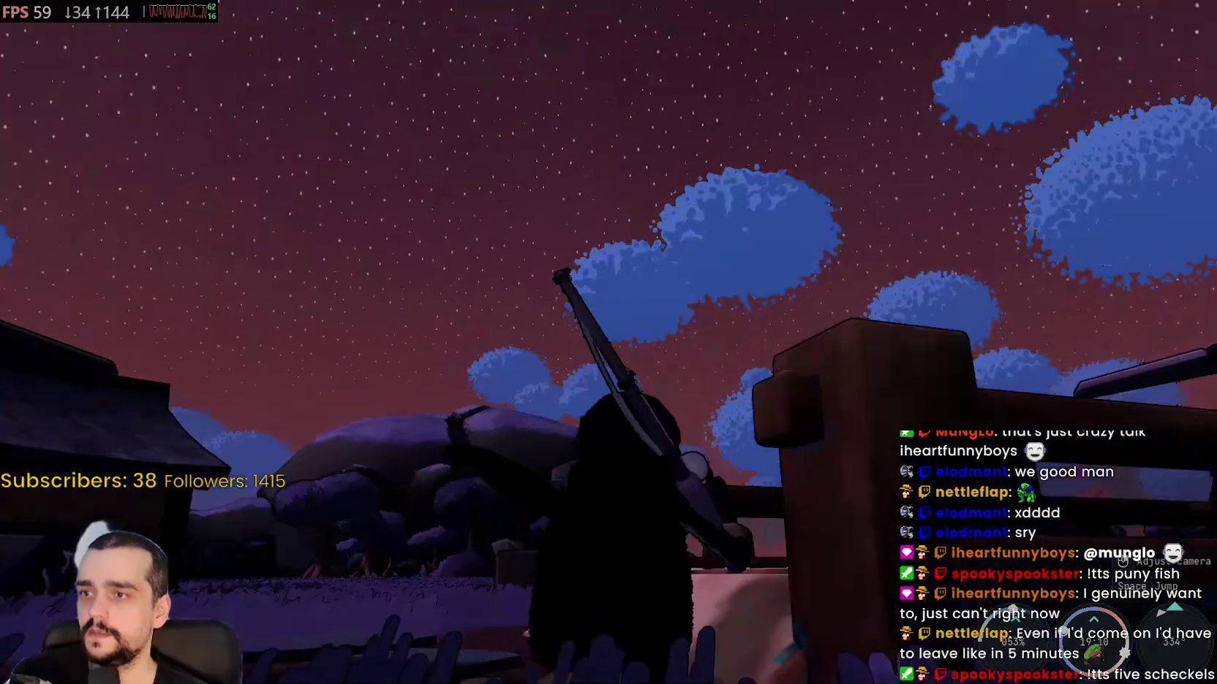
key("w")
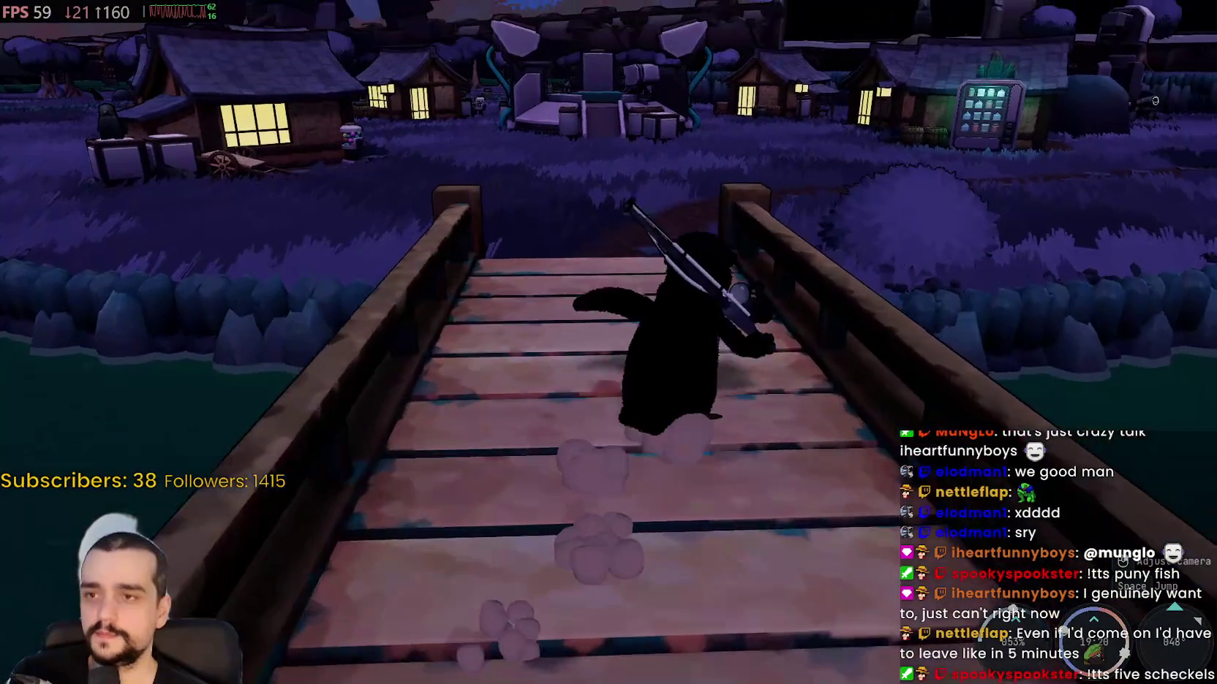
key("w")
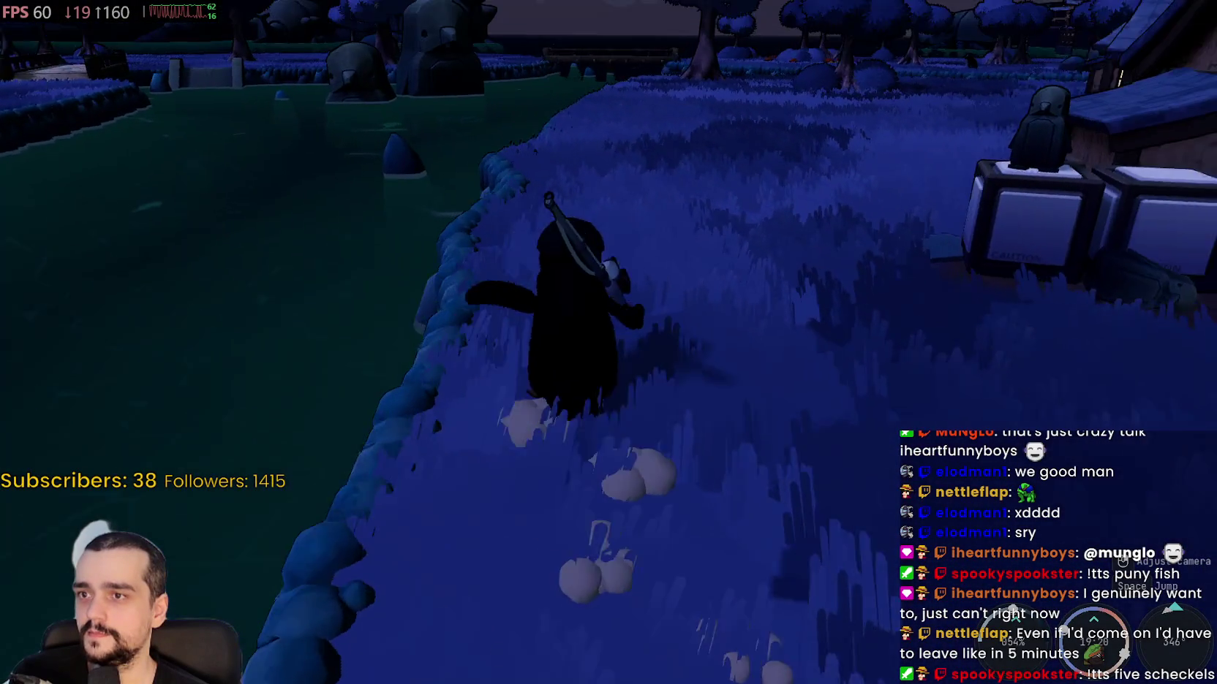
key("w")
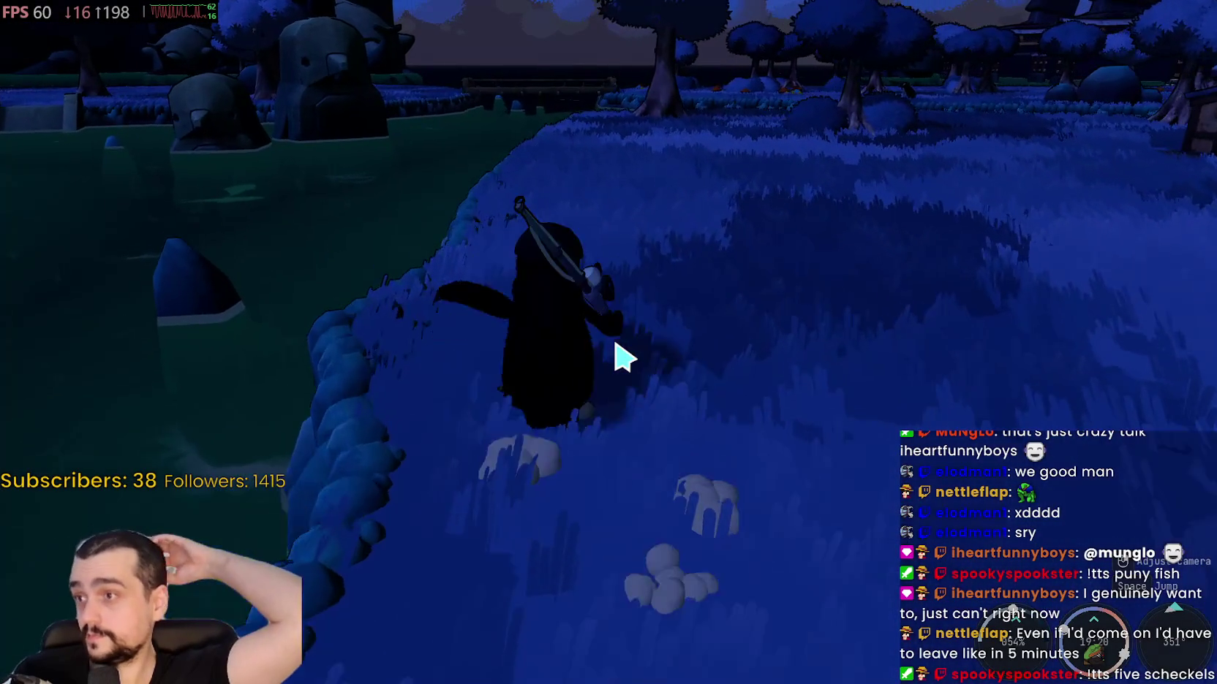
key("w")
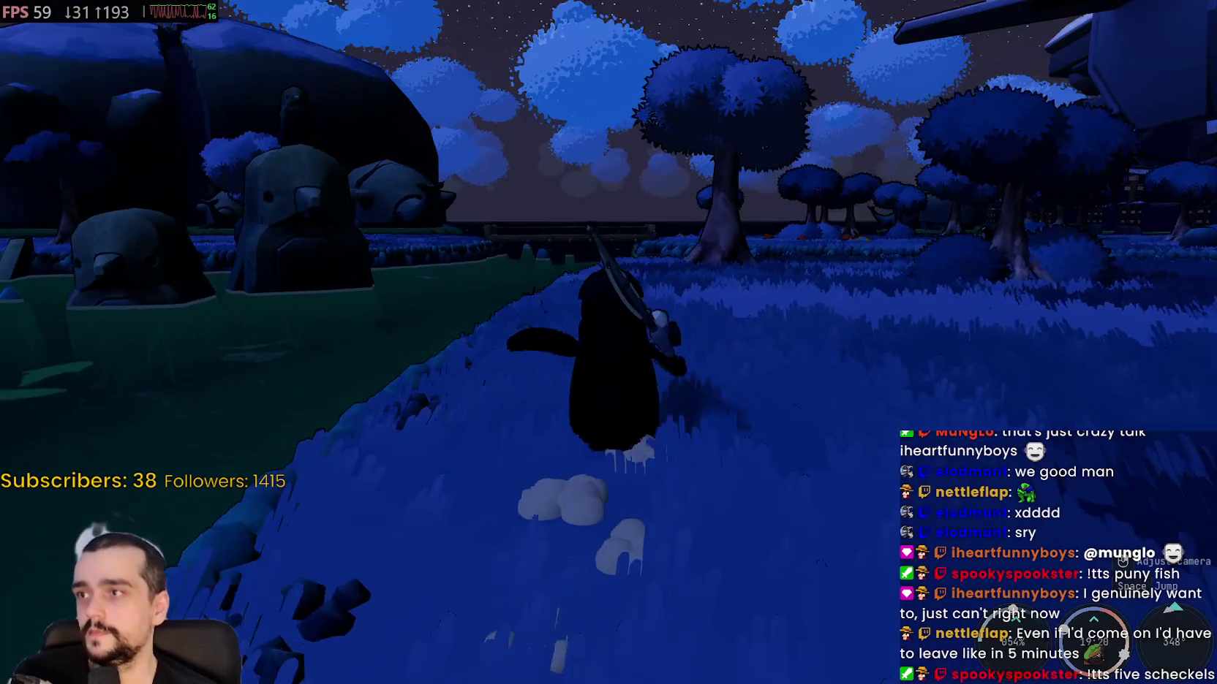
key("a")
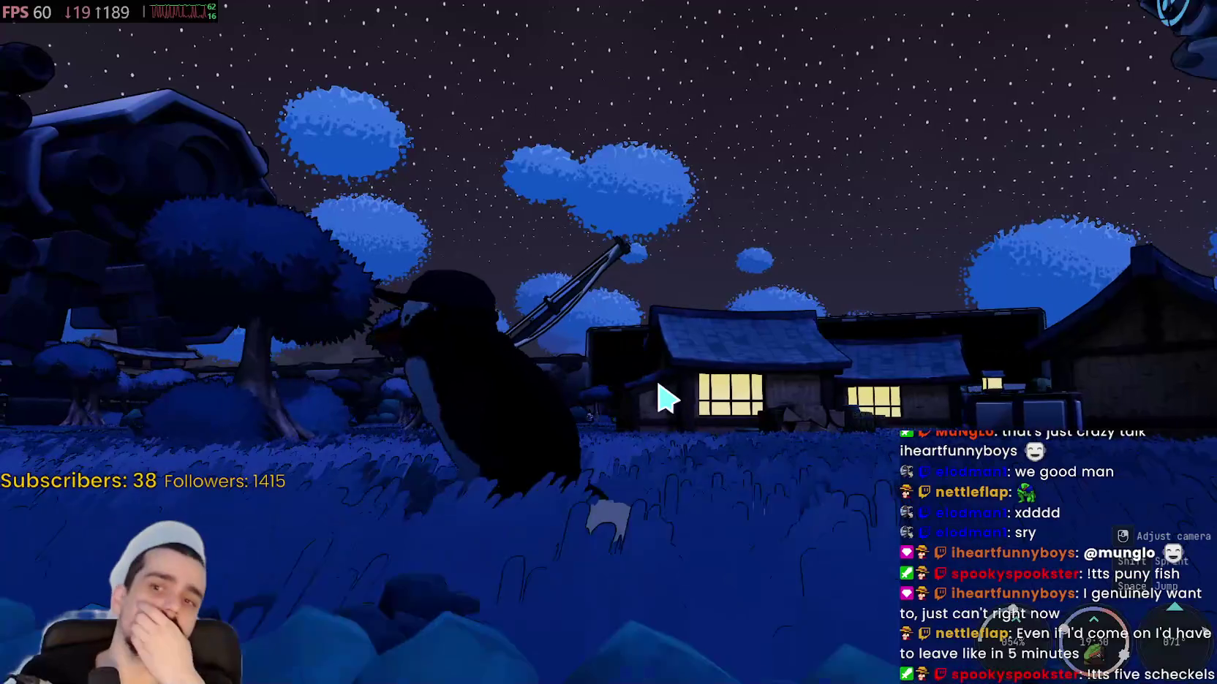
key("w")
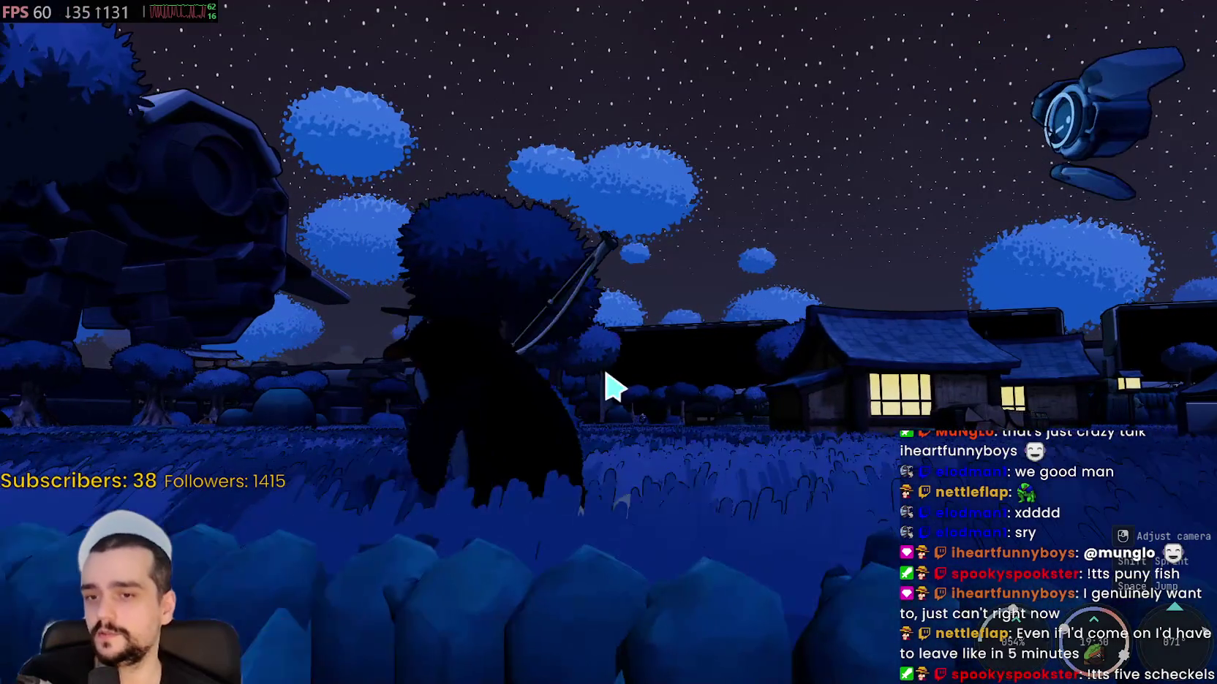
key("w")
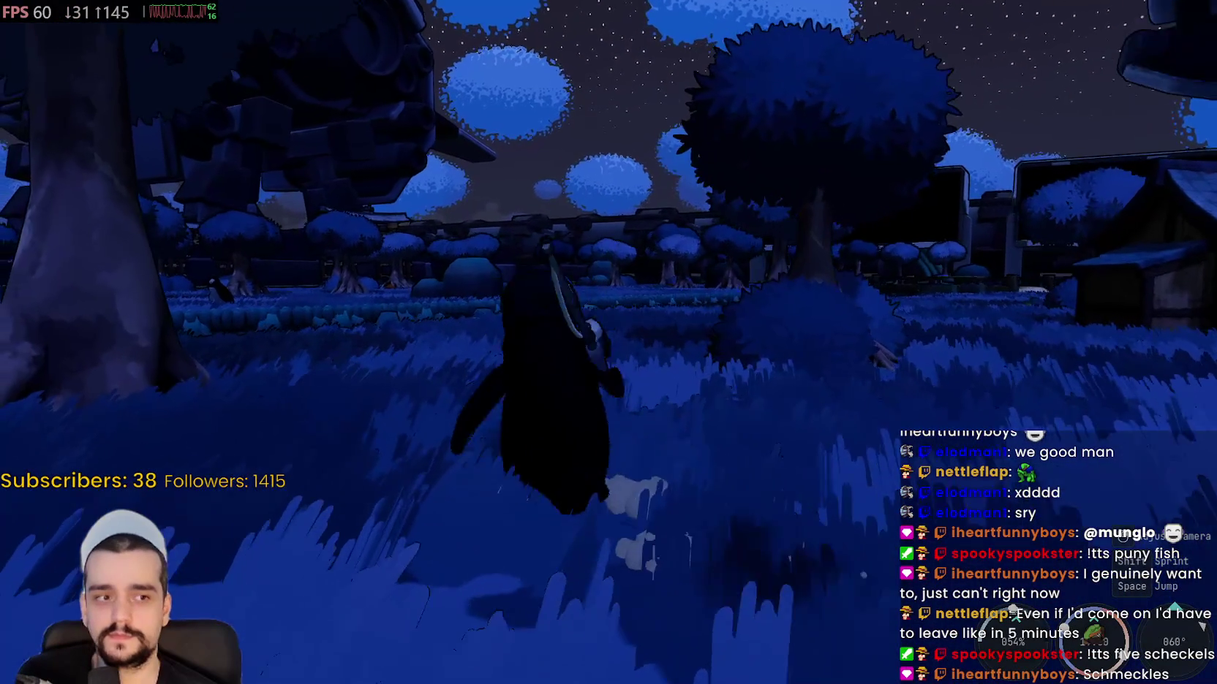
key("w")
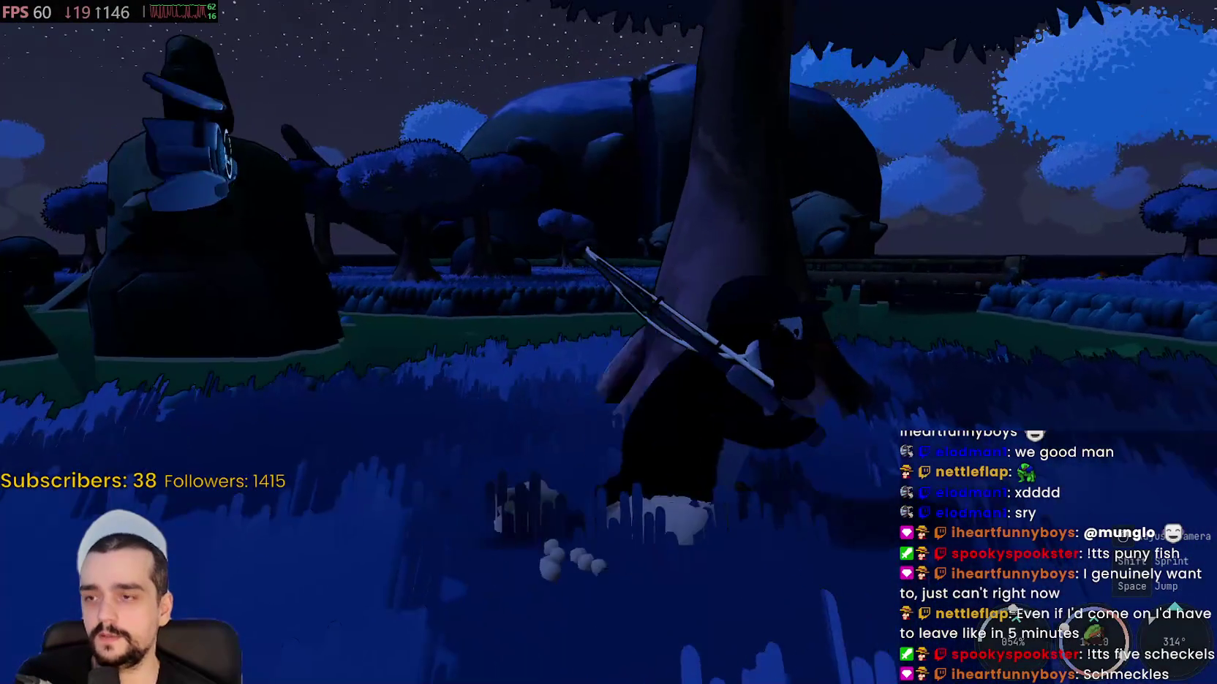
key("w")
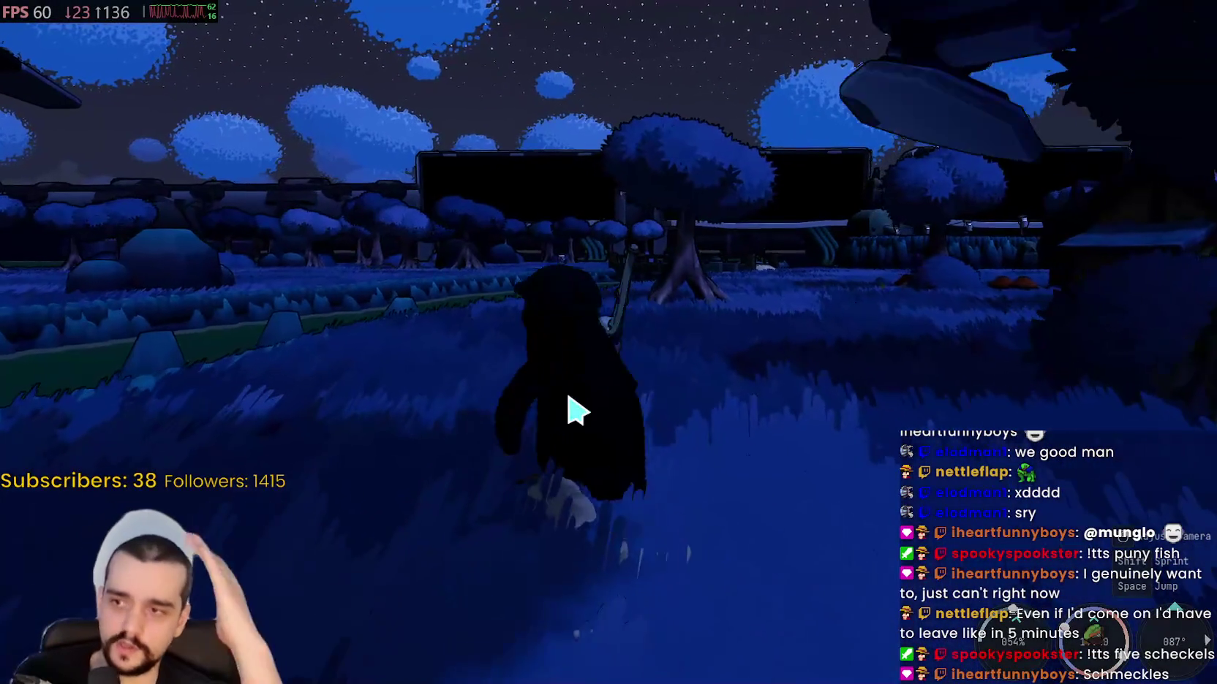
key("w")
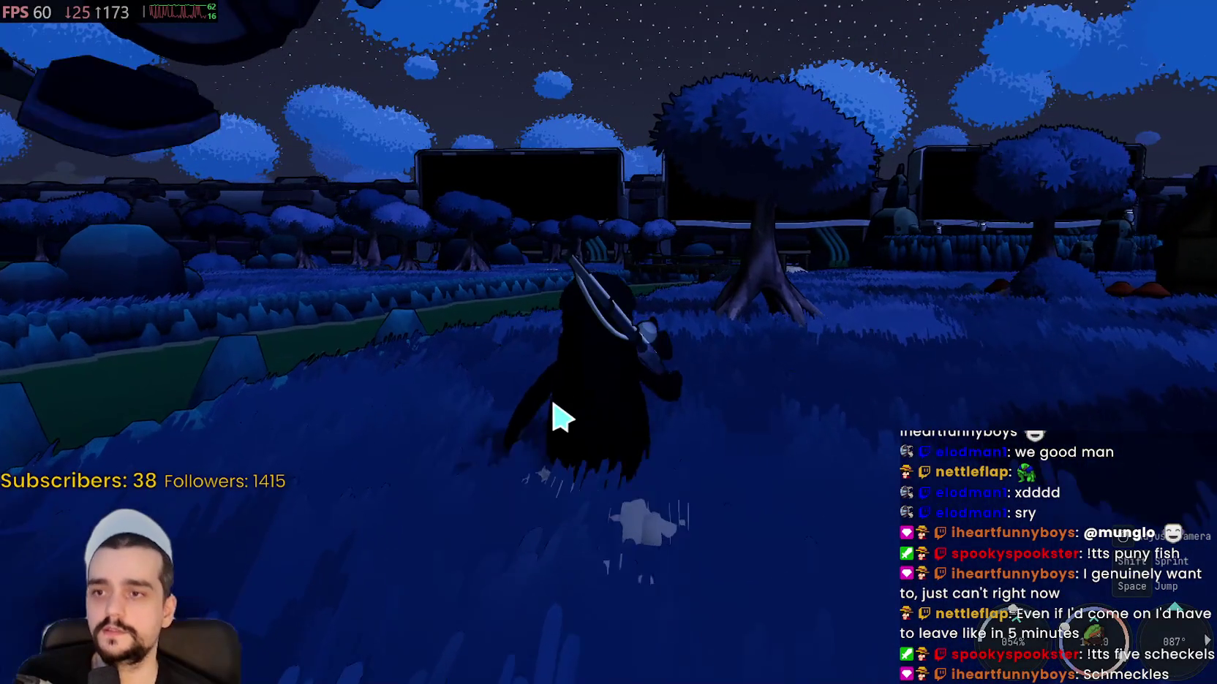
key("w")
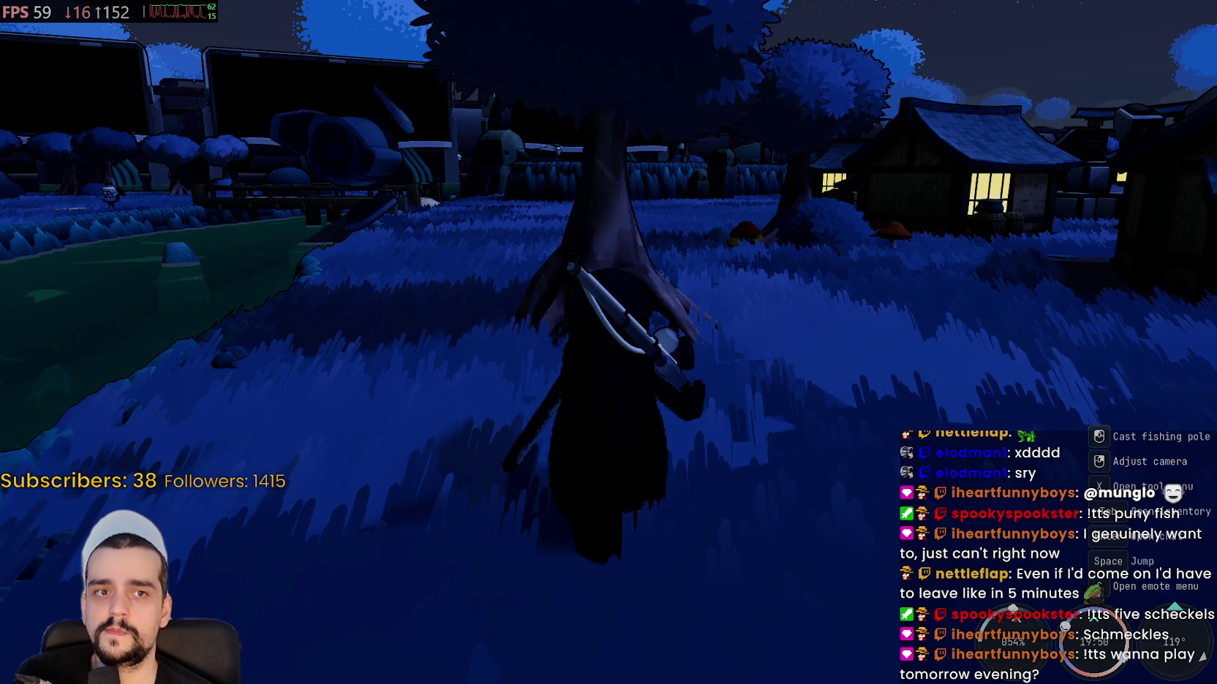
key("alt+Tab")
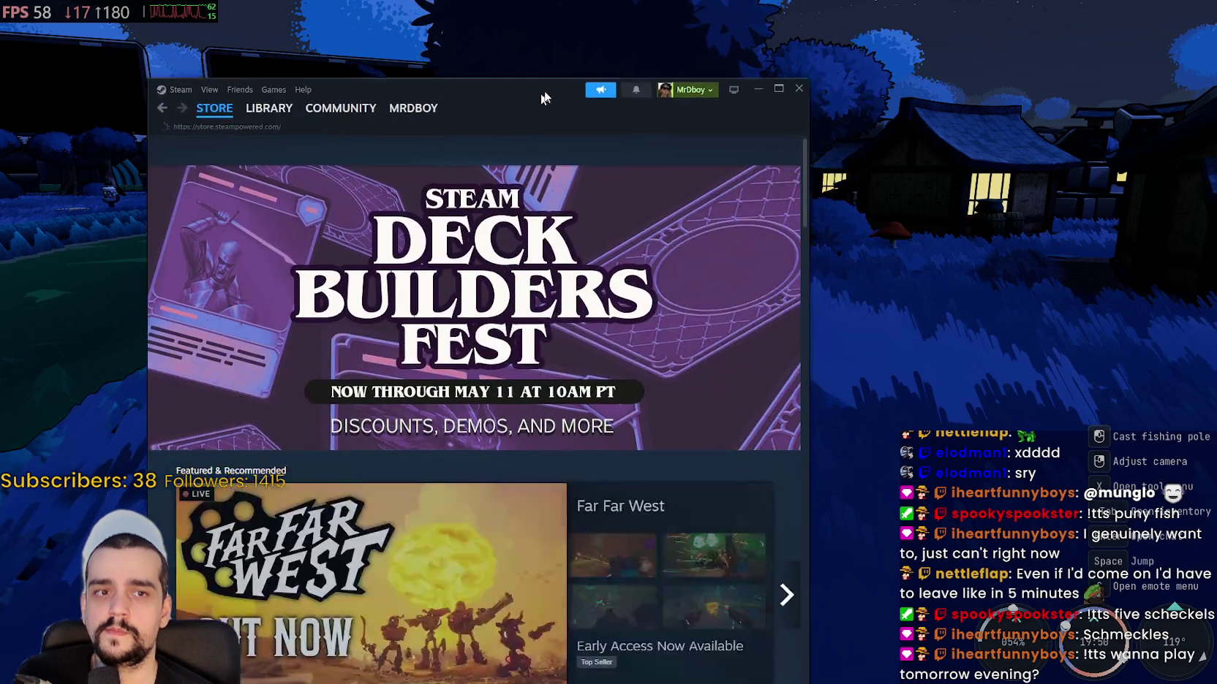
- Search the Steam store for 'witchbro' and open the Witchbrook store page
left_click(666, 122)
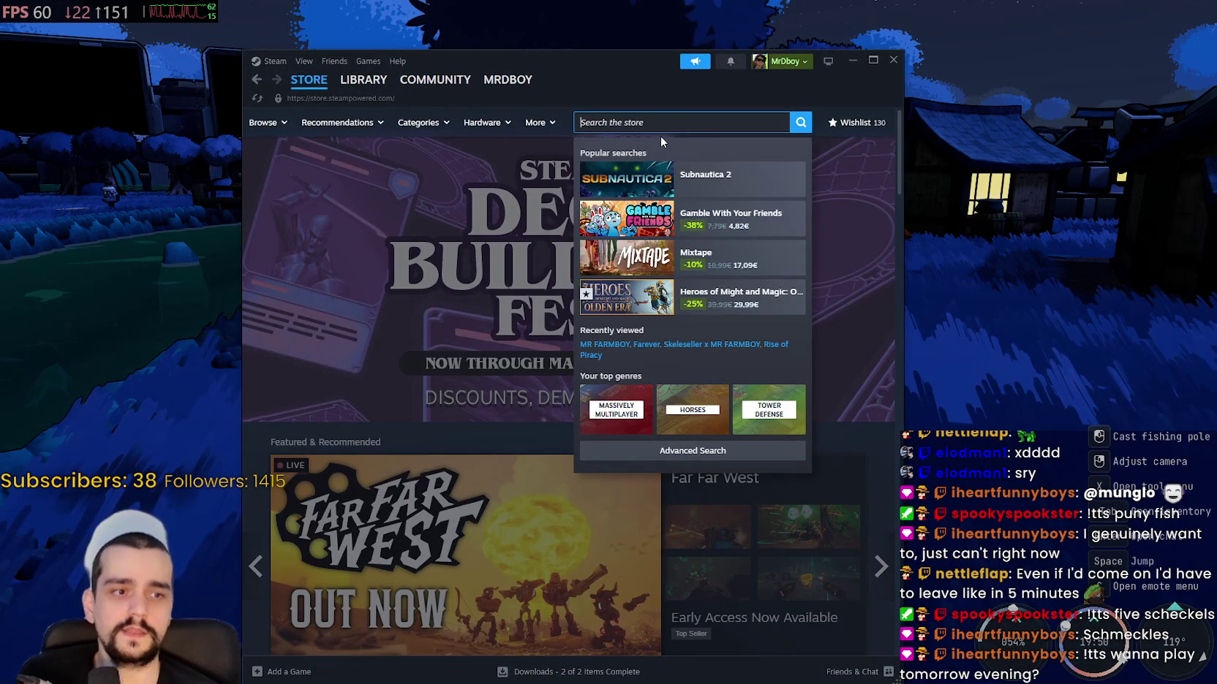
type("witchbro")
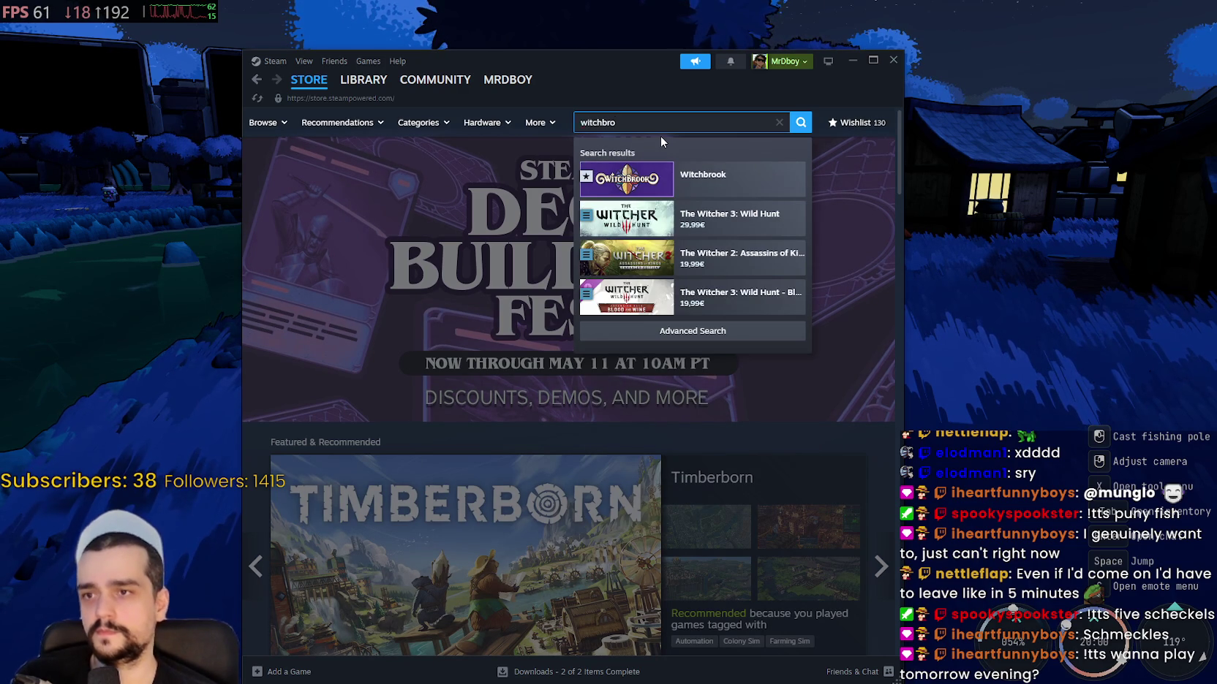
left_click(702, 177)
- Skip the Witchbrook trailer ahead to 0:52, then go back to the game
left_click_drag(598, 62, 666, 41)
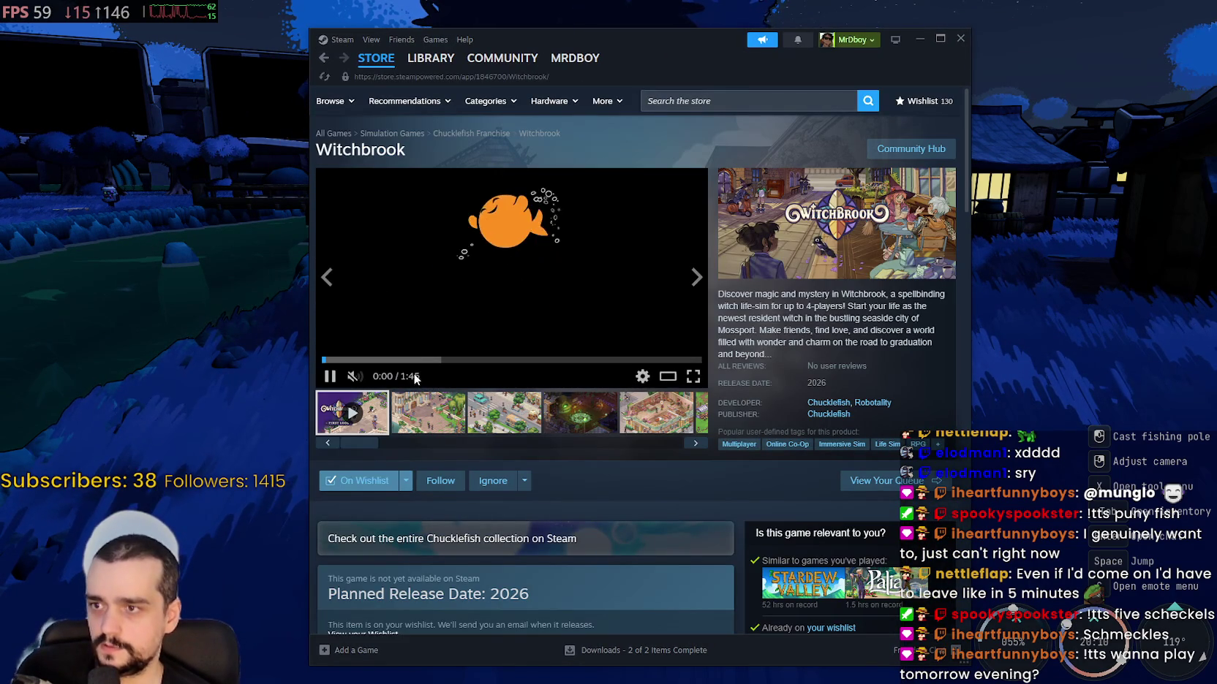
left_click(410, 359)
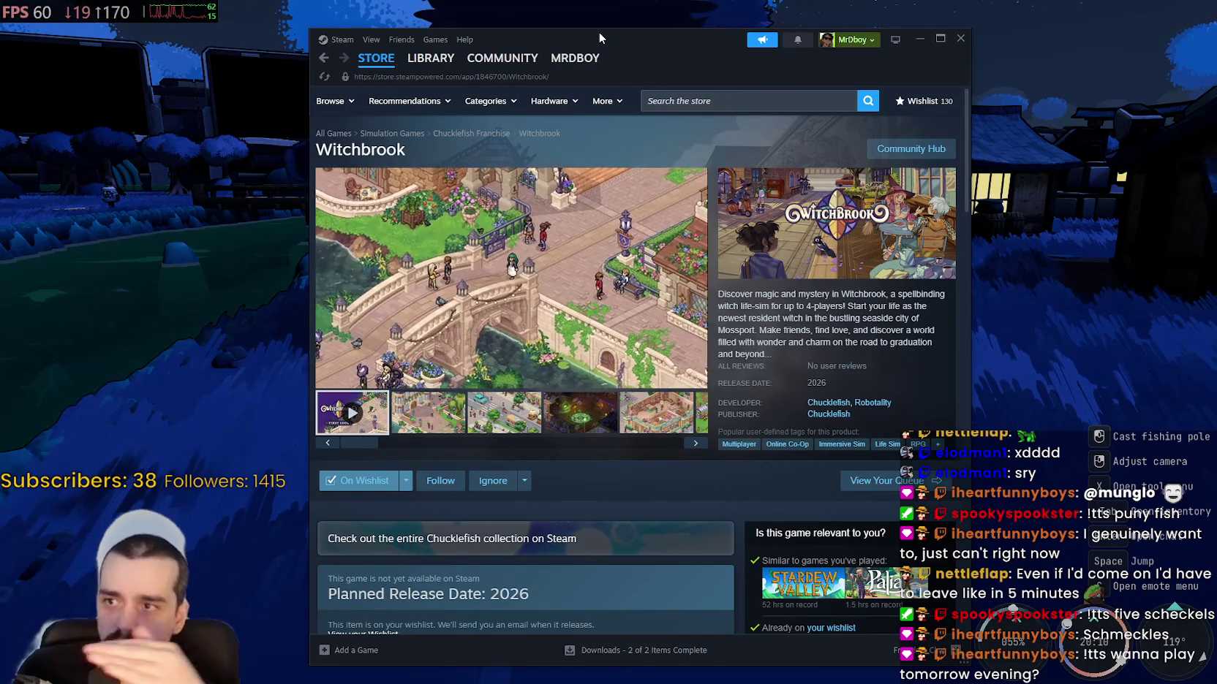
left_click(509, 359)
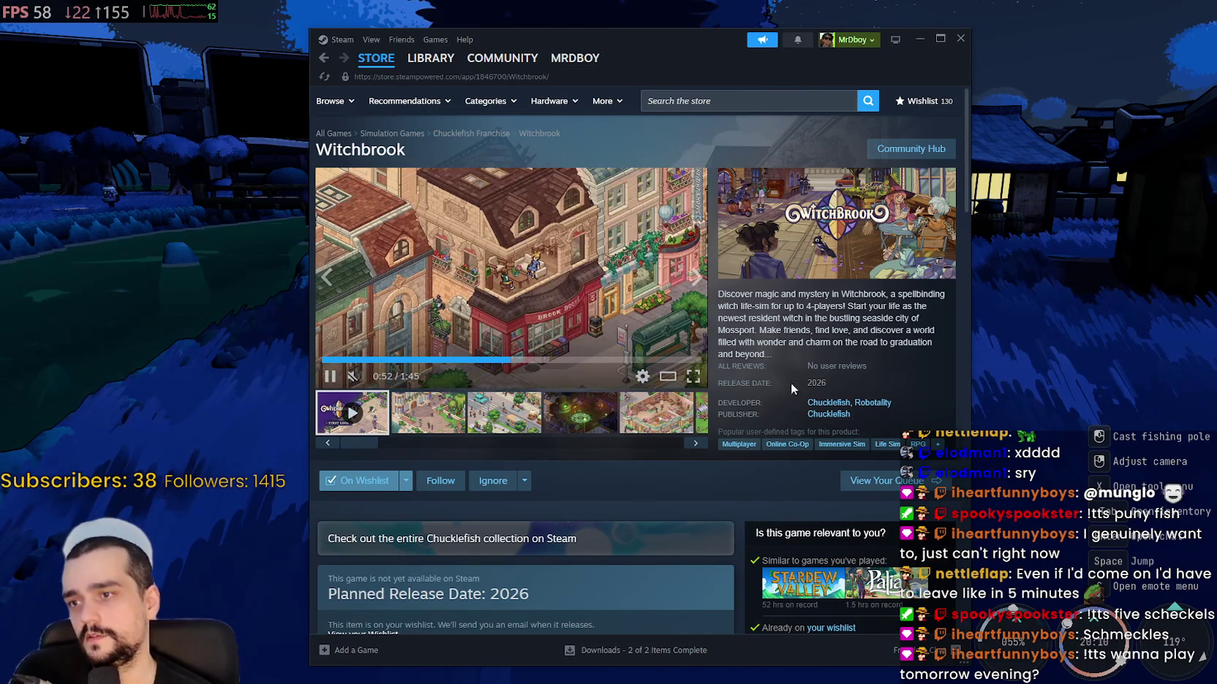
left_click(113, 256)
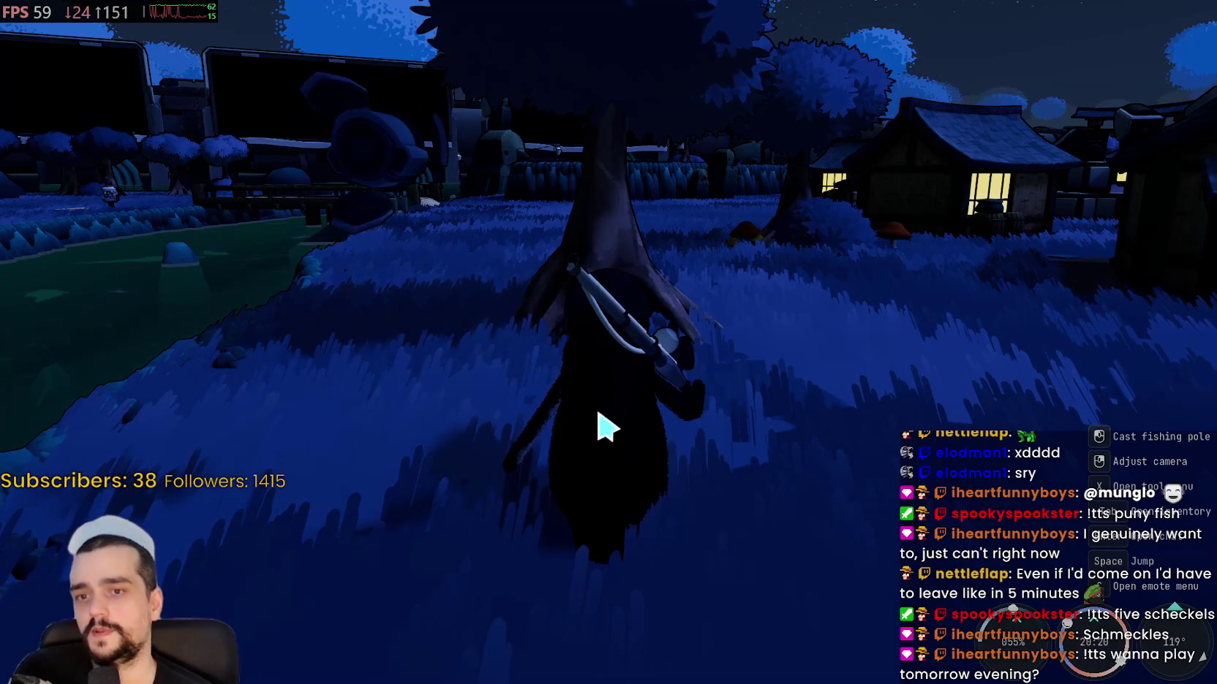
- Run the penguin over the wooden bridge to the gumball-machine bench and sit down
key("w")
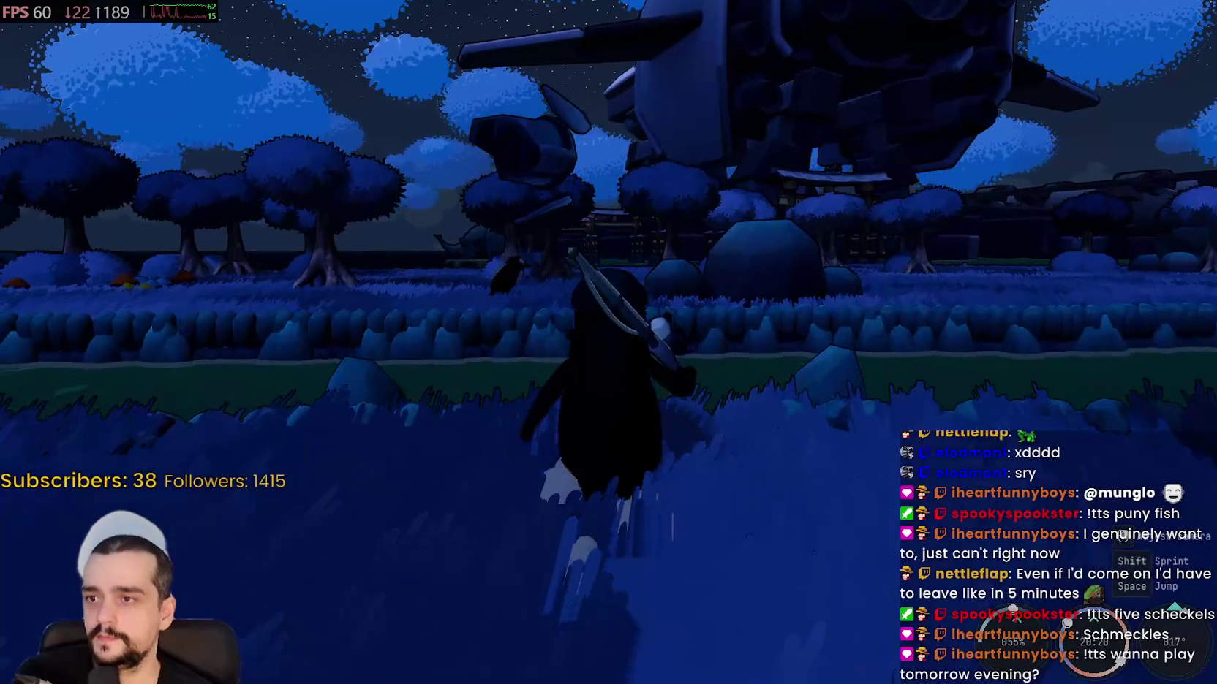
key("w")
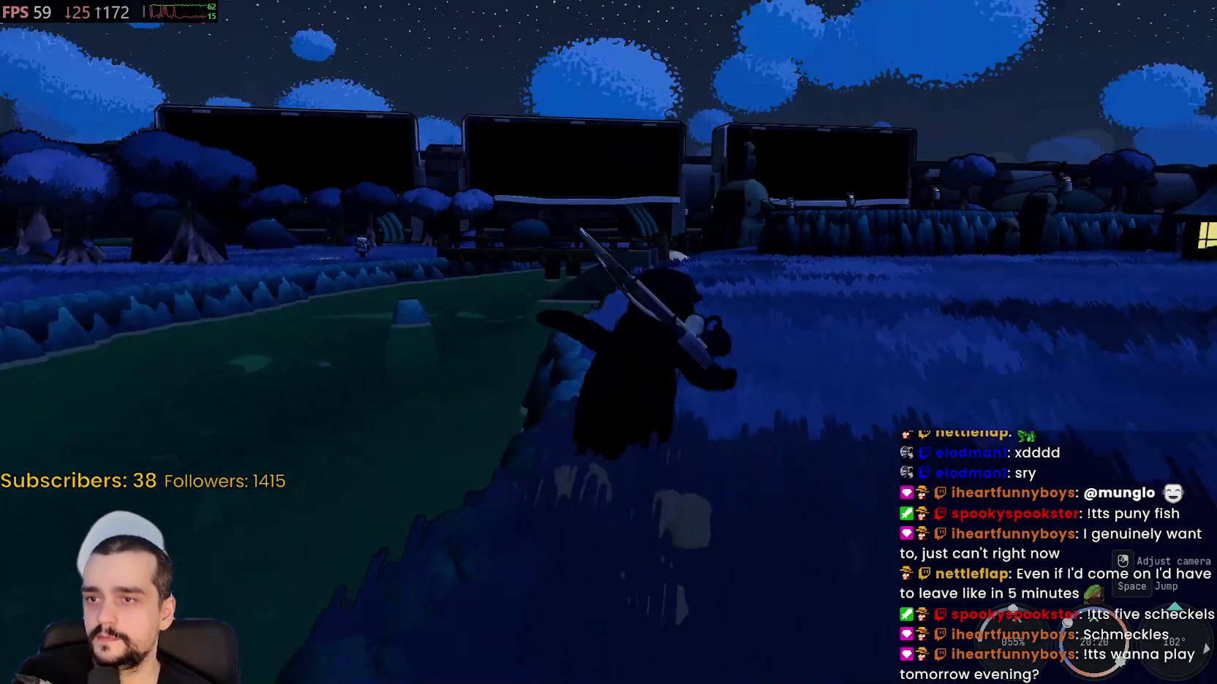
key("w")
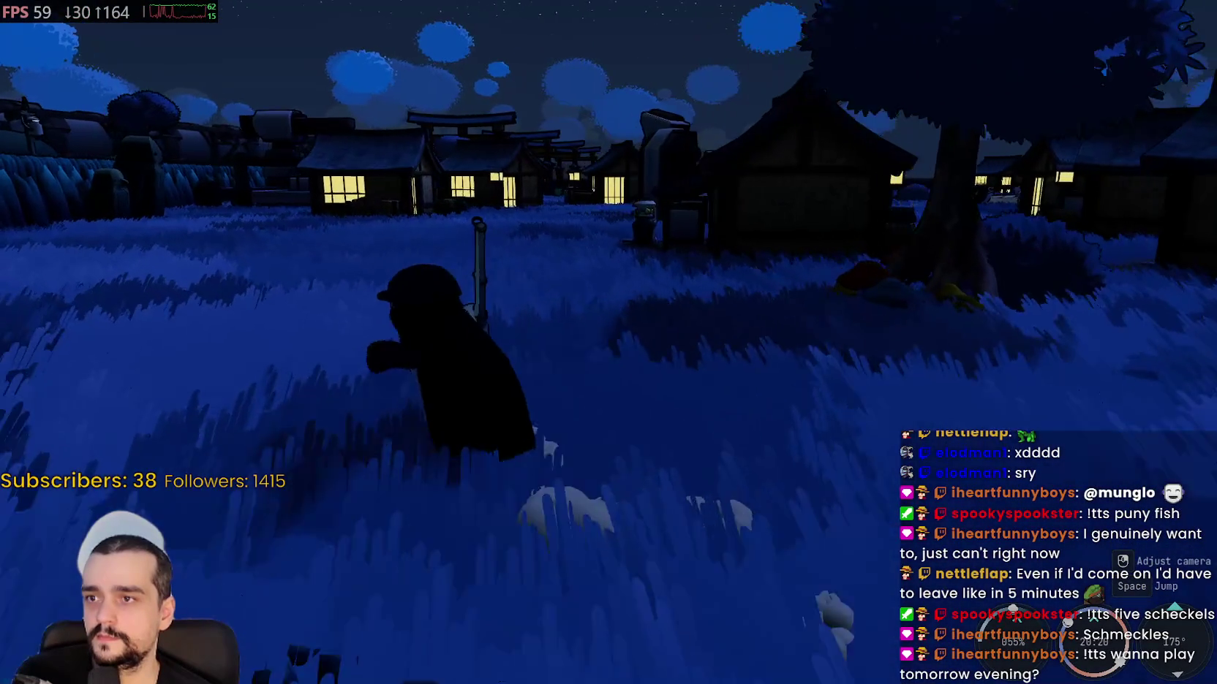
key("w")
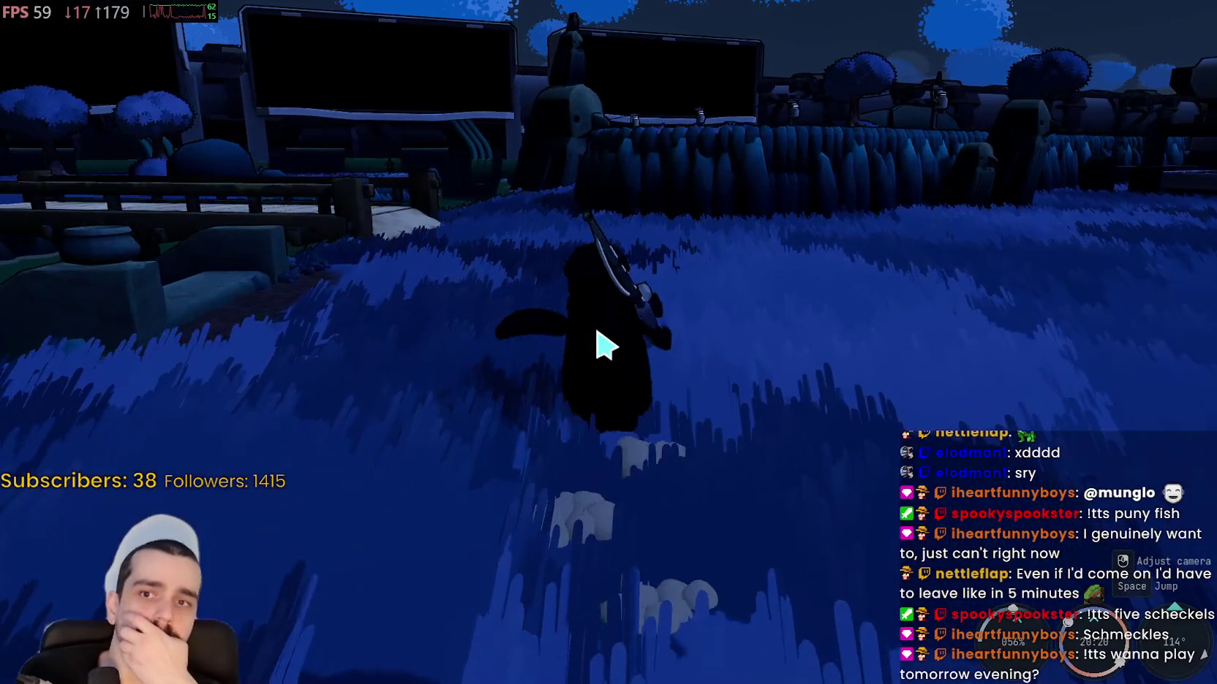
key("w")
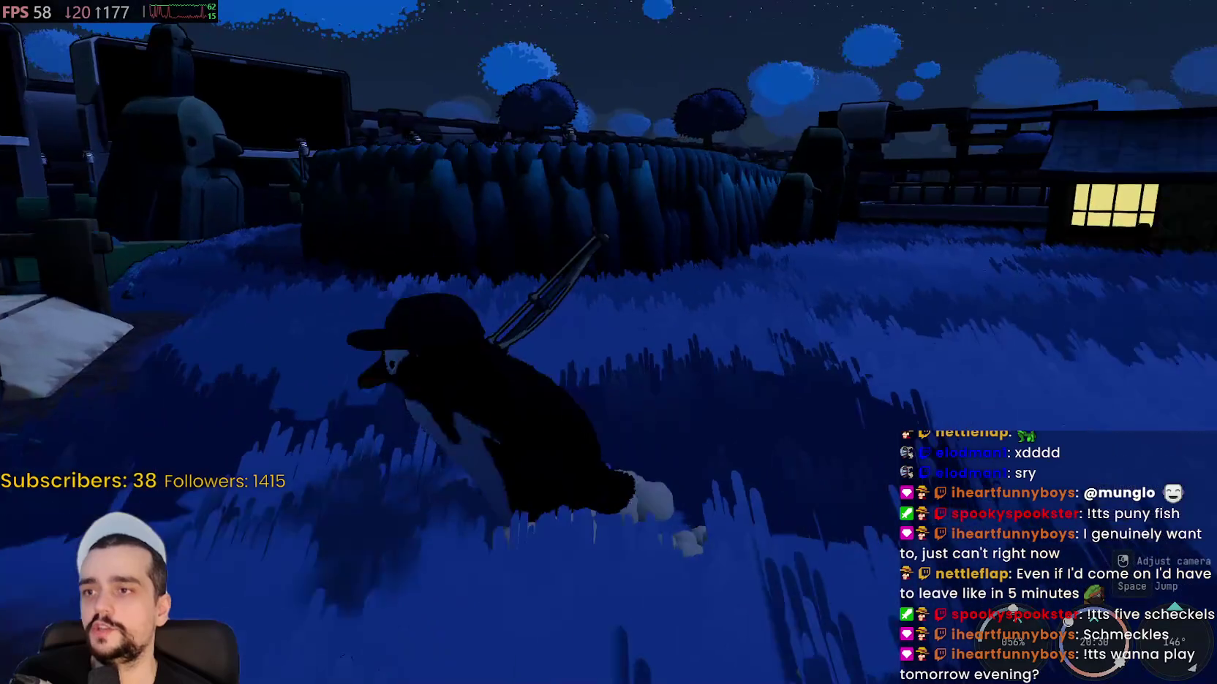
key("w")
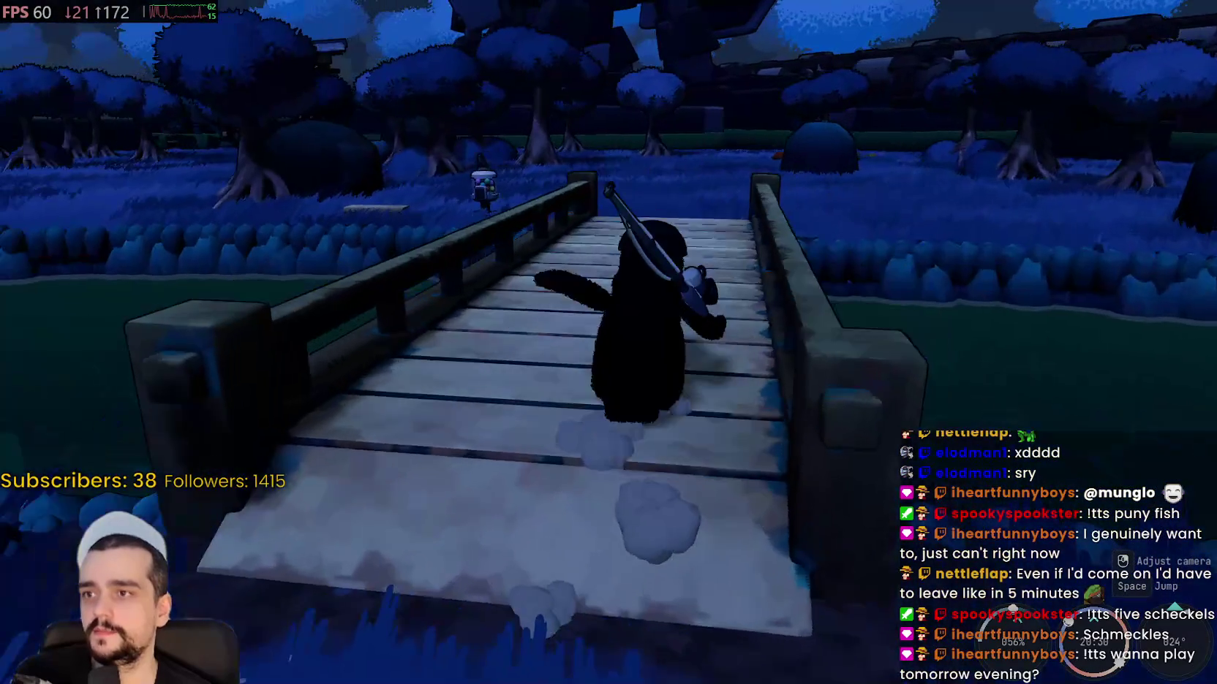
key("w")
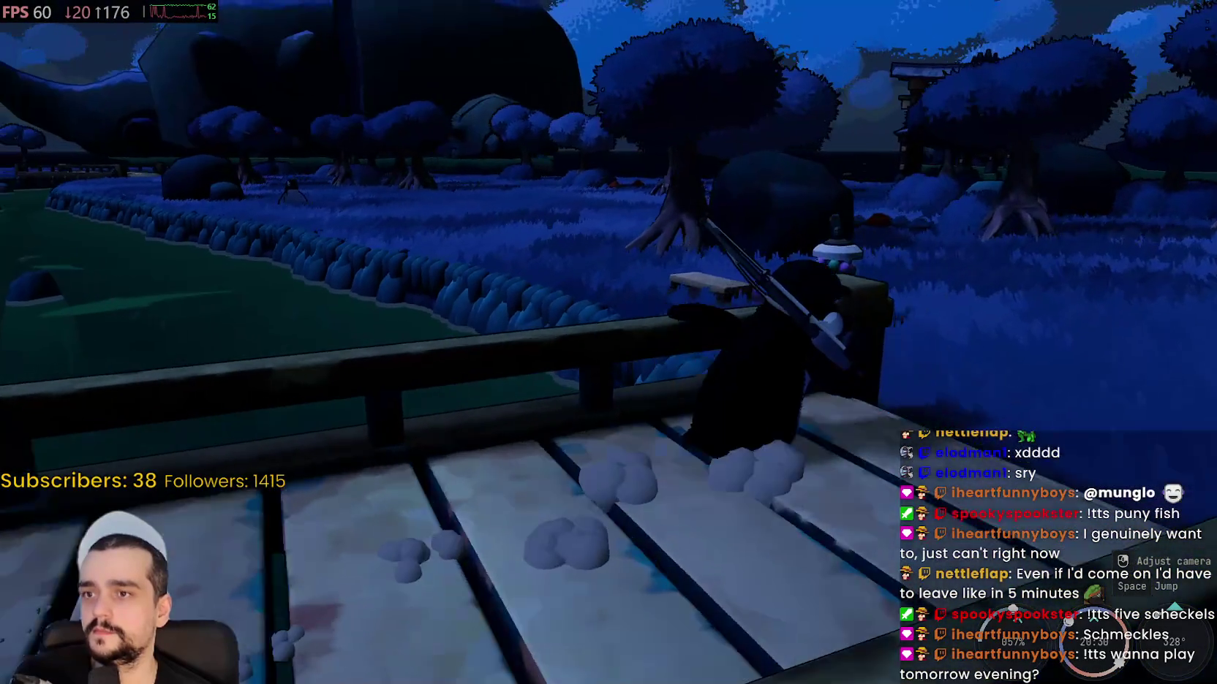
key("w")
key("w")
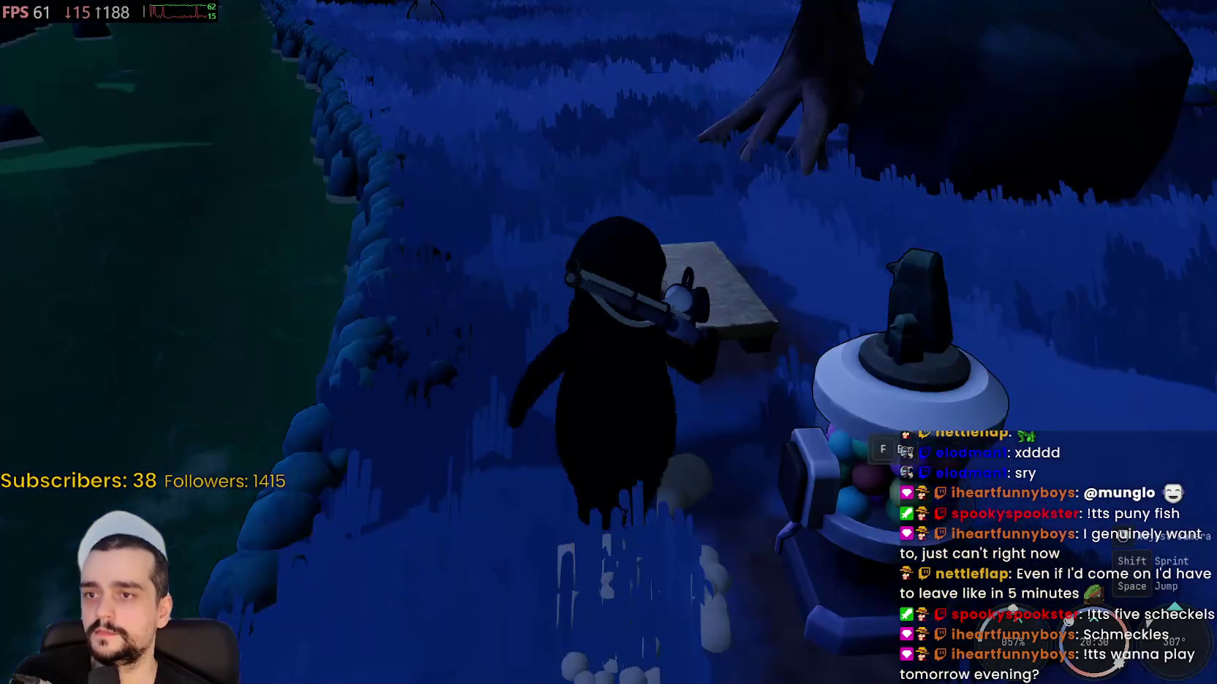
key("w")
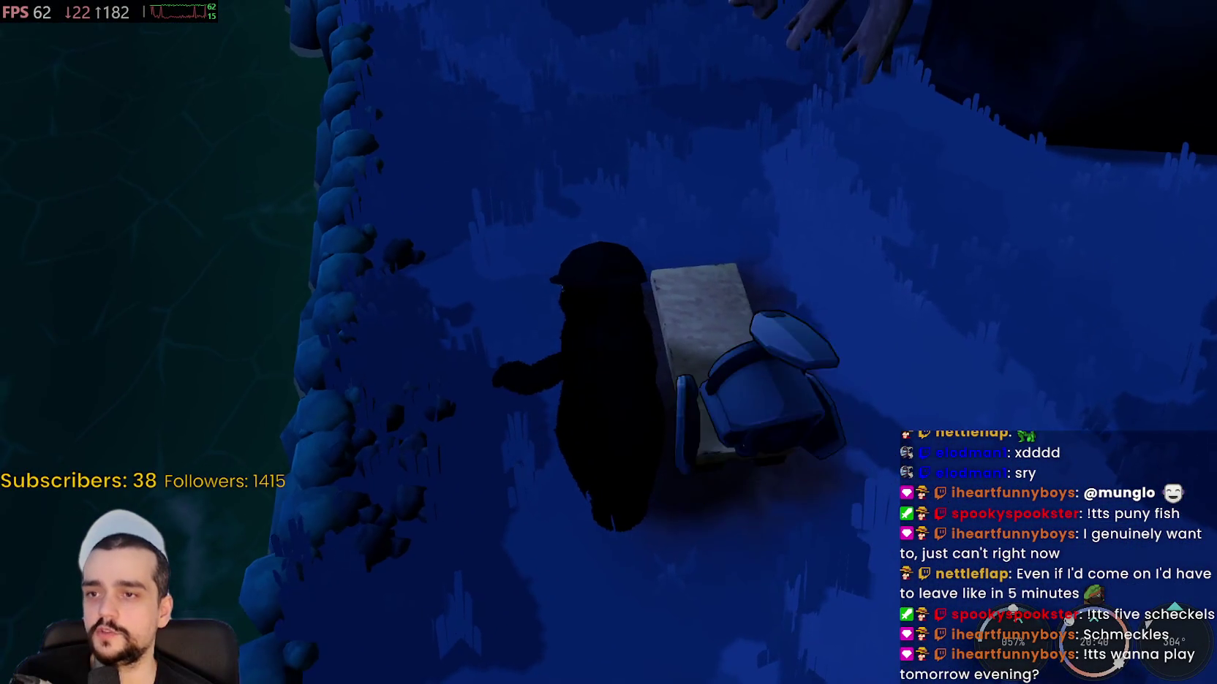
key("f")
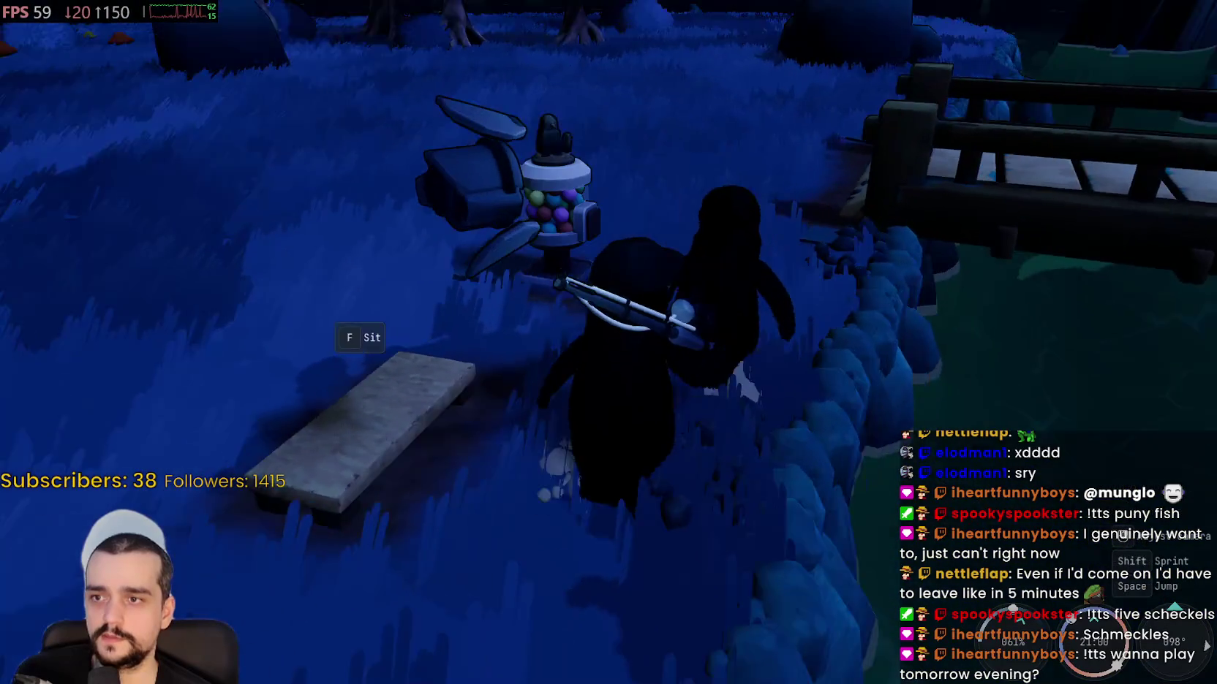
- Walk the penguin back across the bridge toward the lit village house
key("w")
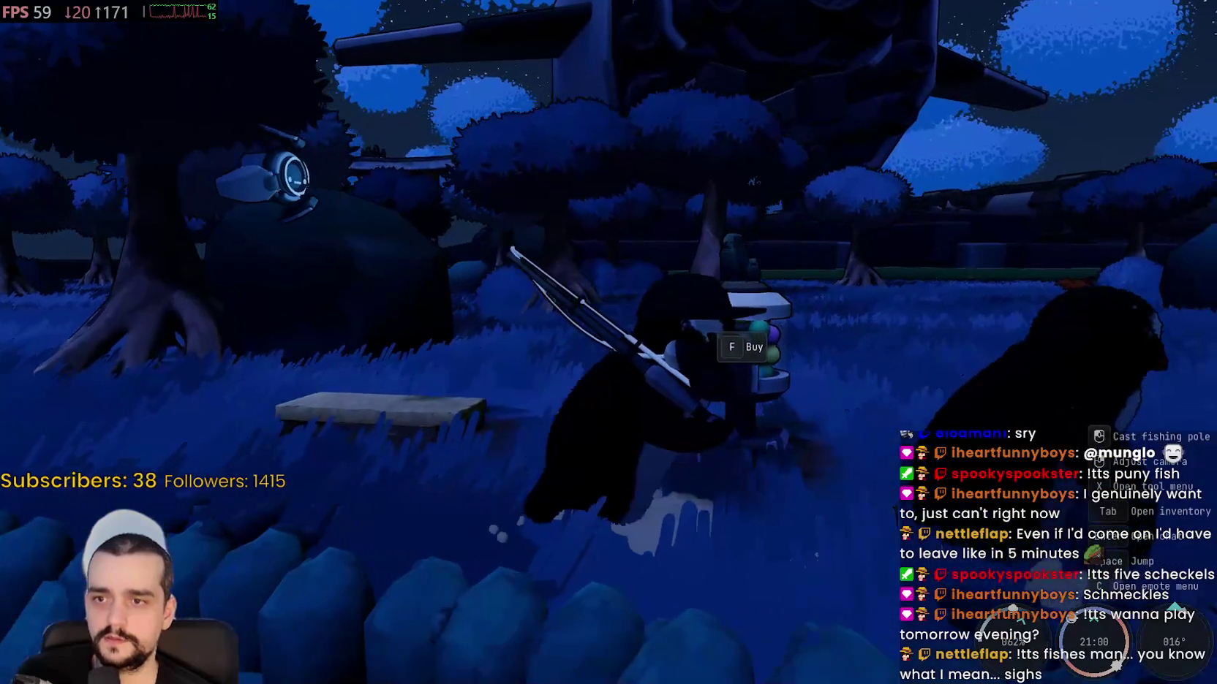
key("w")
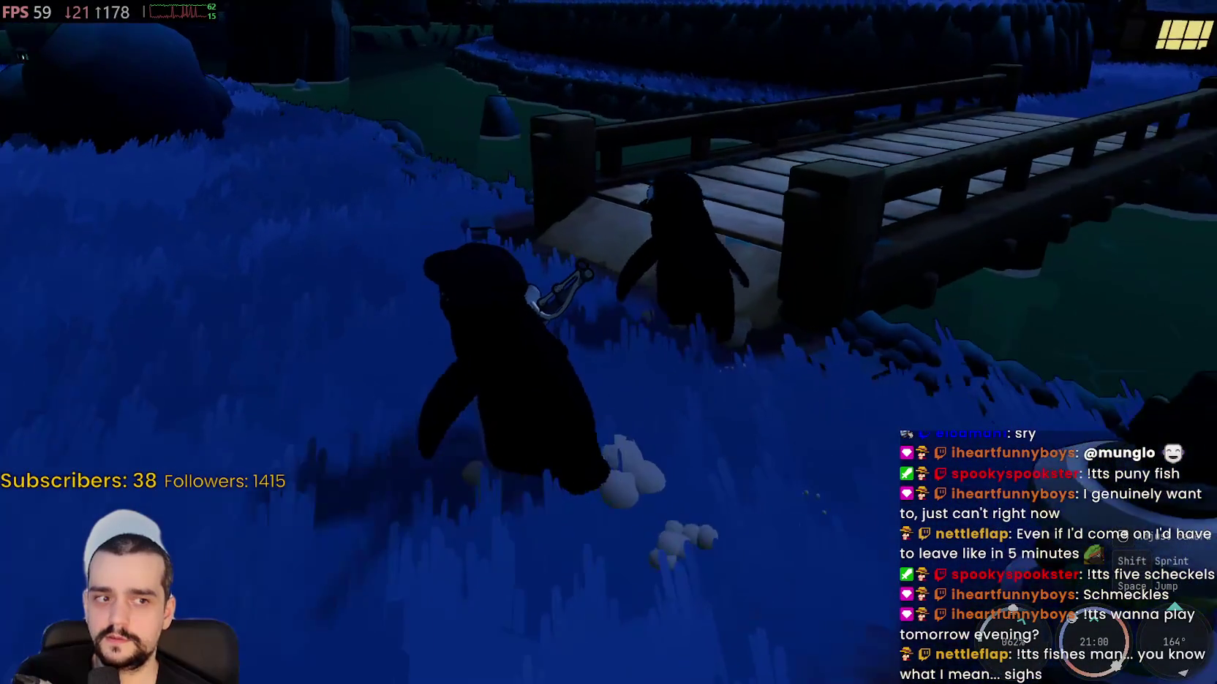
key("w")
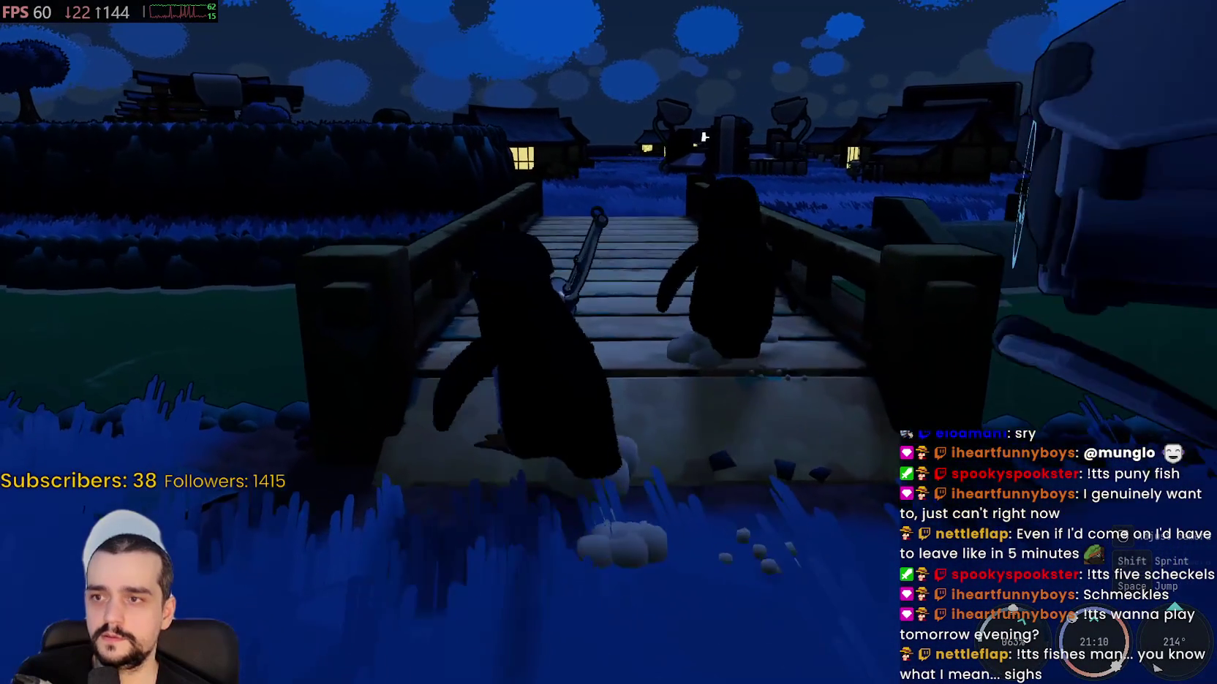
key("w")
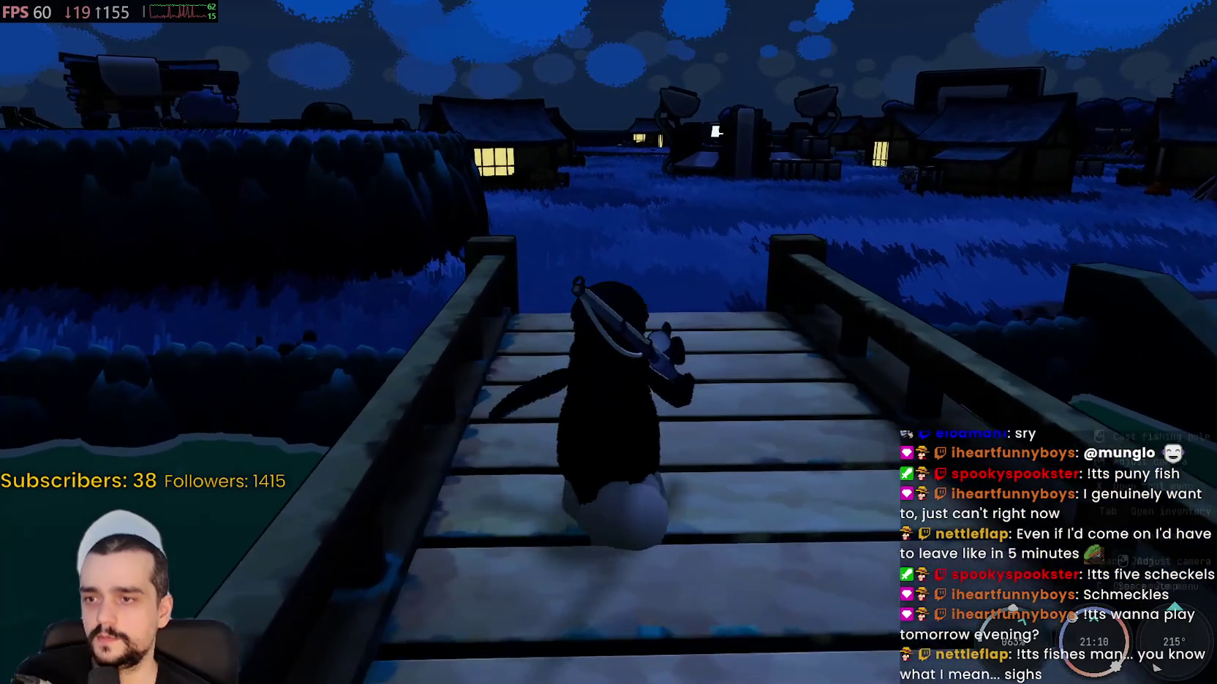
key("w")
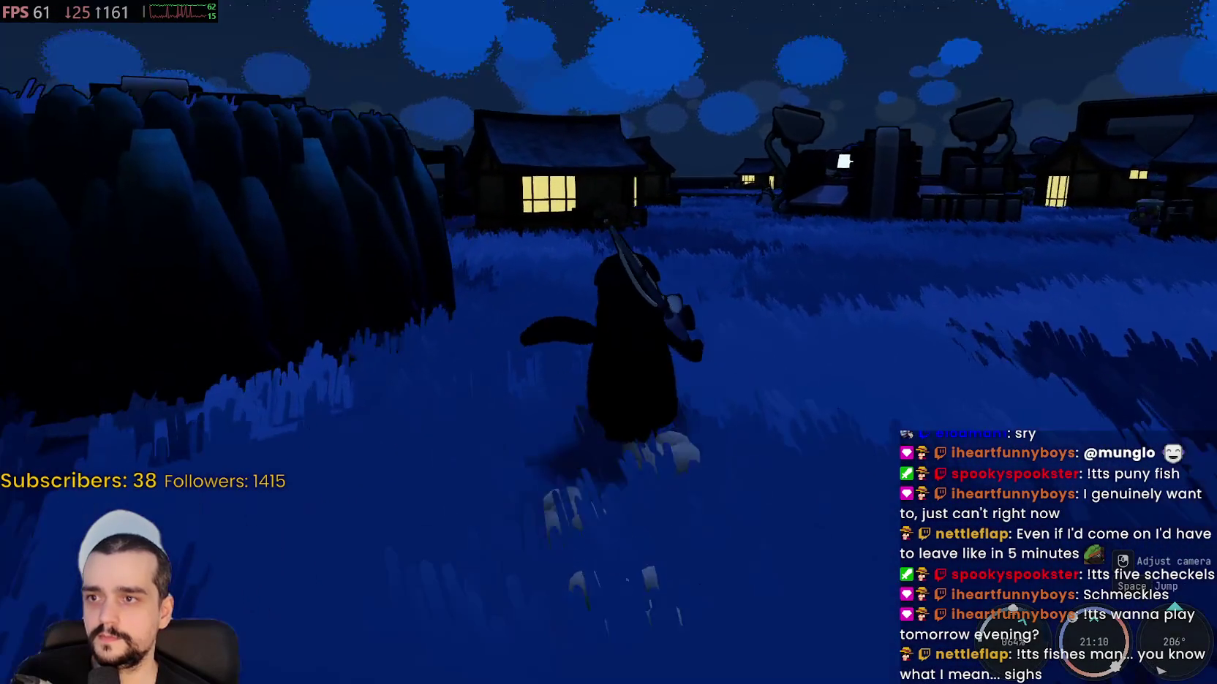
key("w")
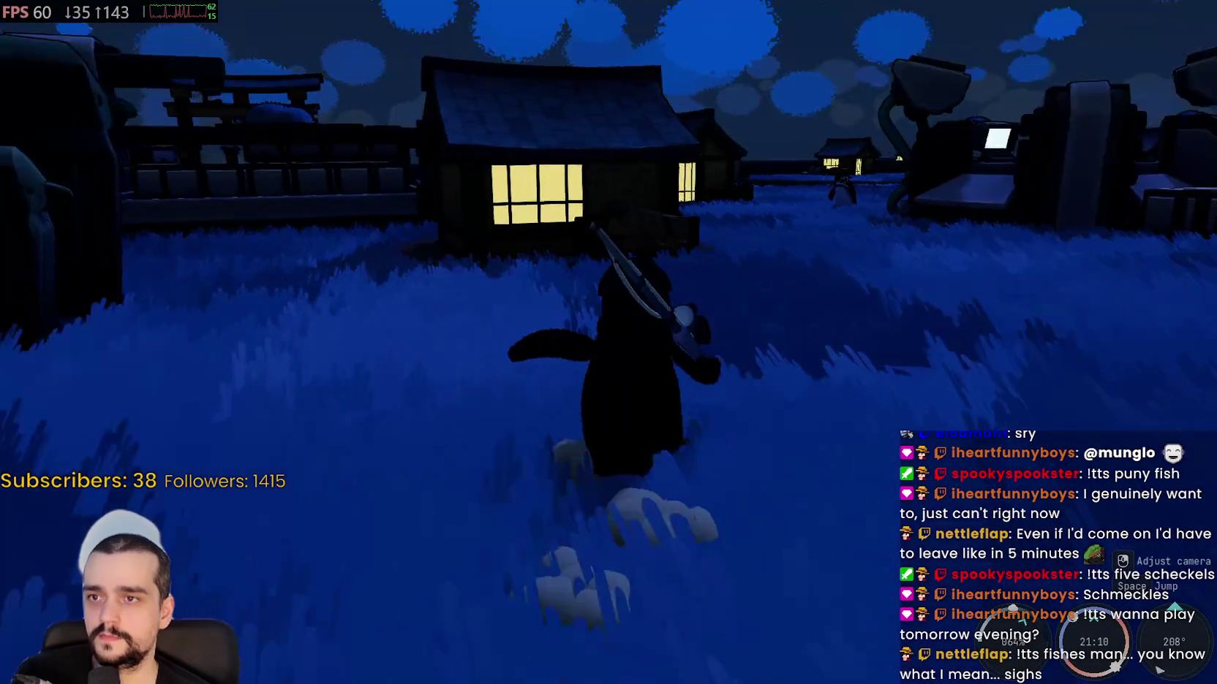
- Quit the fishing game to the desktop from the pause menu
key("Escape")
left_click(633, 333)
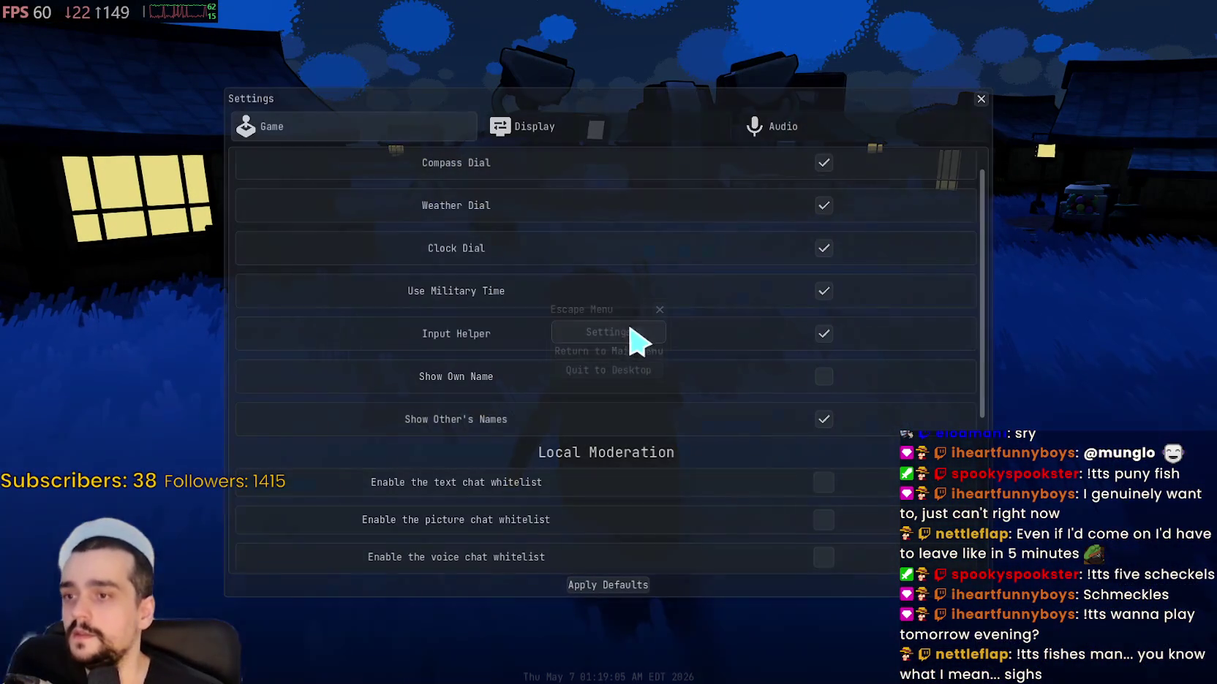
left_click(981, 99)
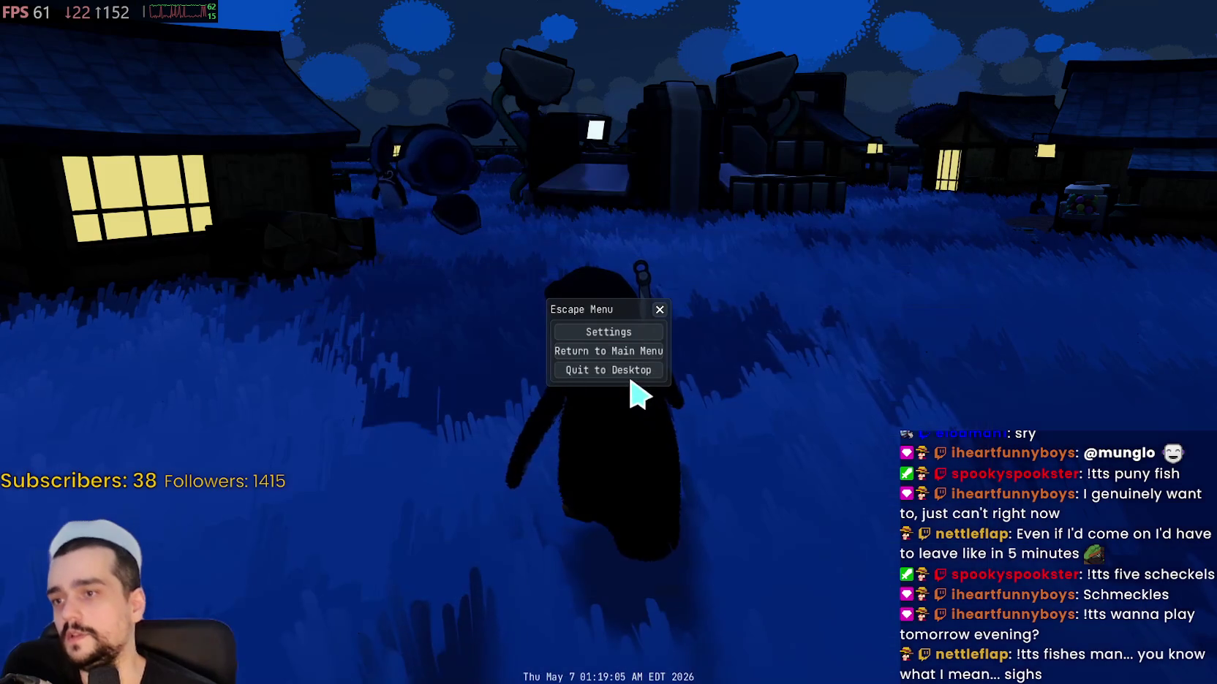
left_click(635, 370)
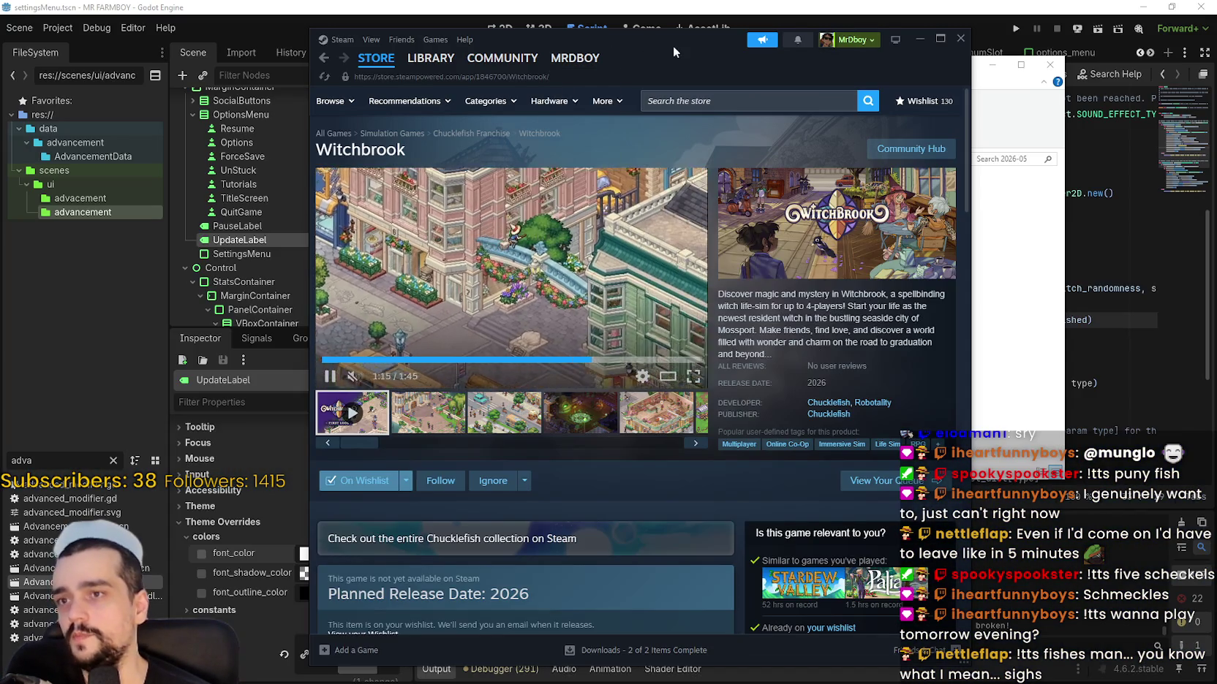
- Begin a Steam store search for MR FARMBOY from the Witchbrook page
mouse_move(672, 46)
left_mouse_down()
mouse_move(719, 35)
mouse_move(727, 47)
left_mouse_up()
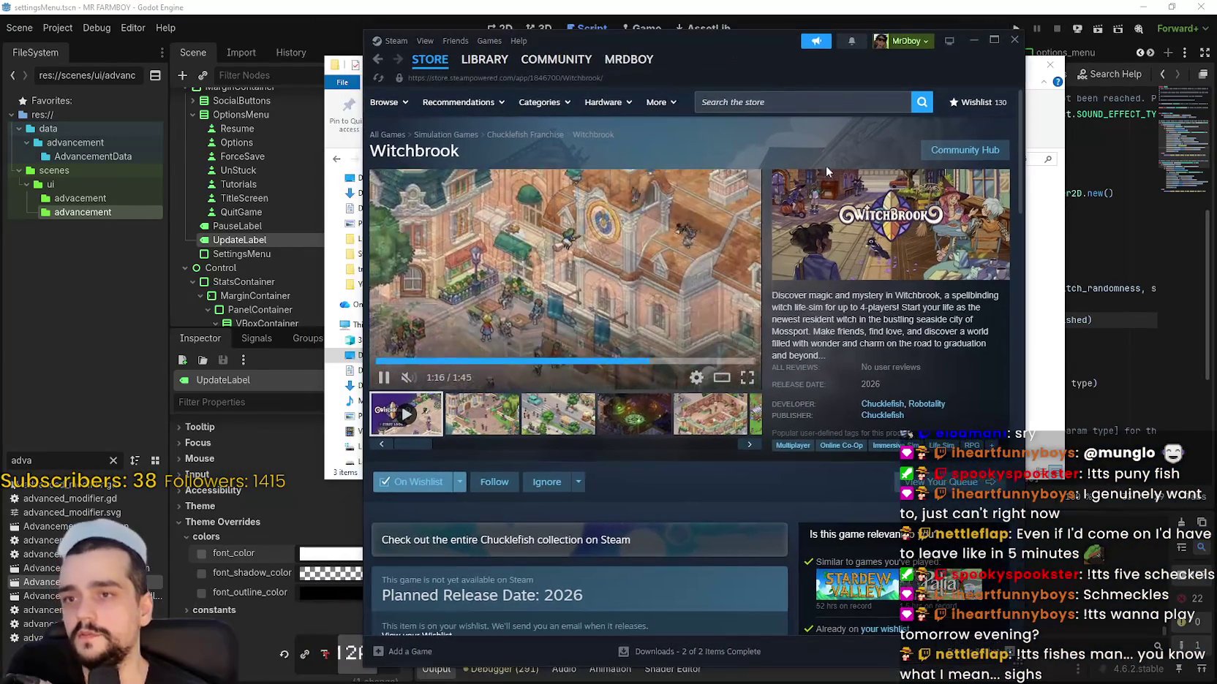
mouse_move(469, 72)
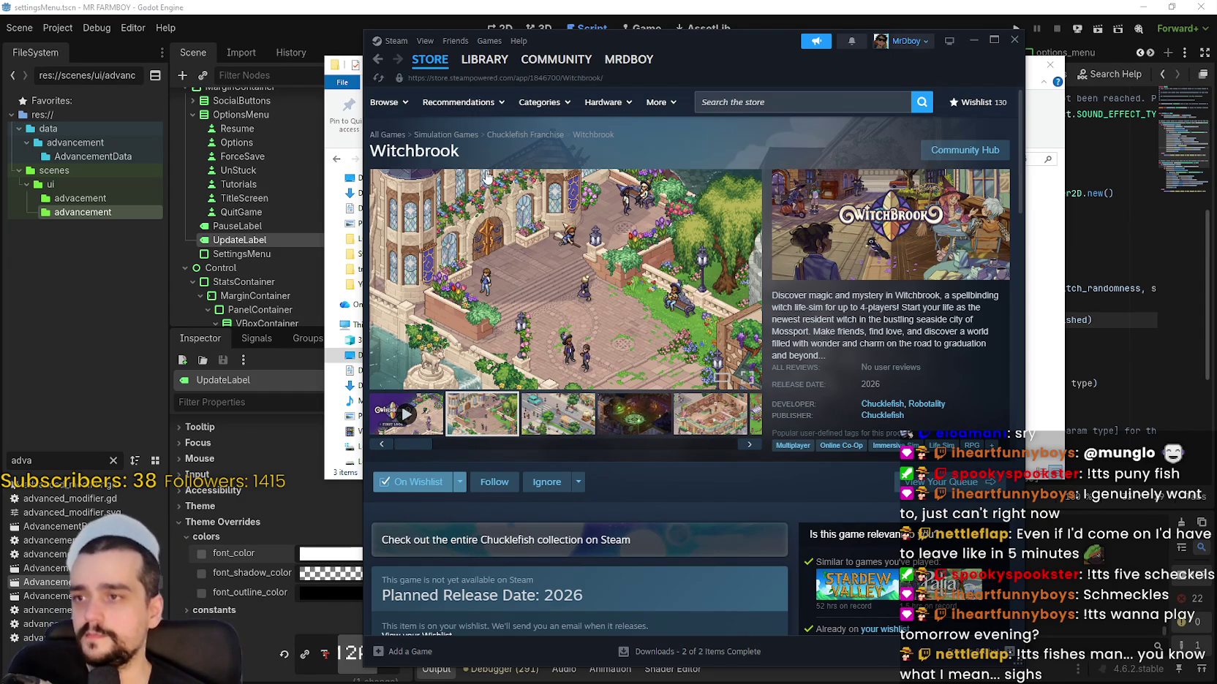
left_click(794, 106)
type("MR FARM")
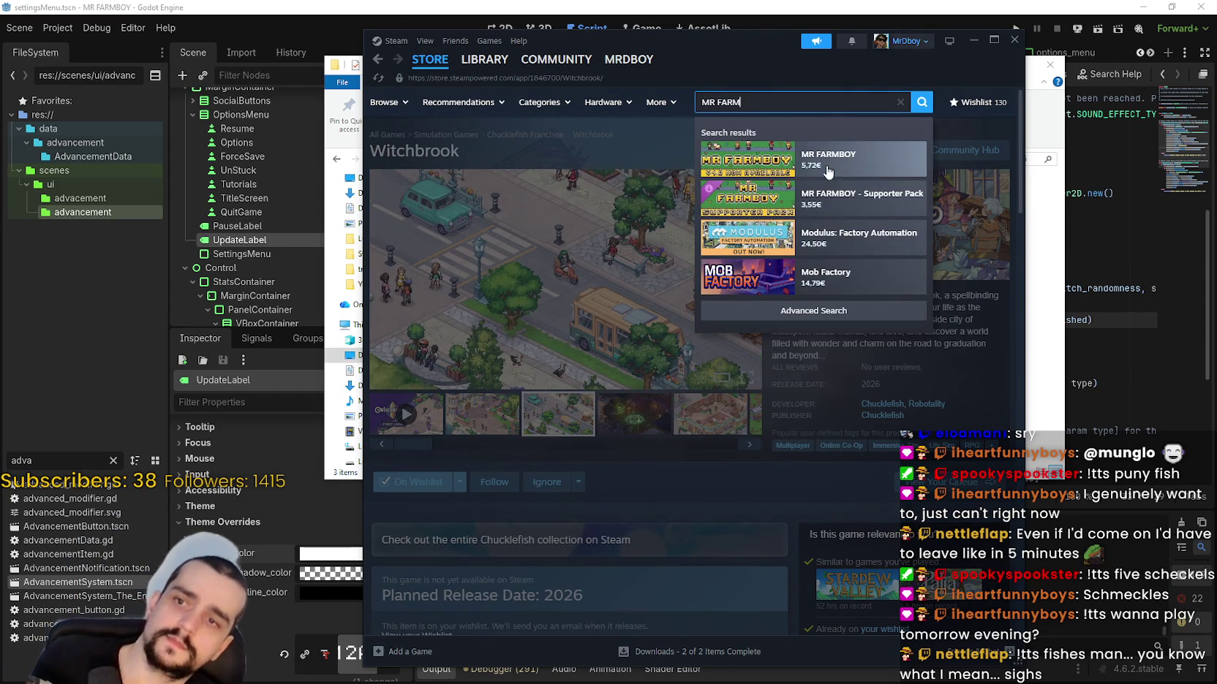
- Go from MR FARMBOY's store page to its community hub and open the V1.0.8 update's discussion
left_click(810, 159)
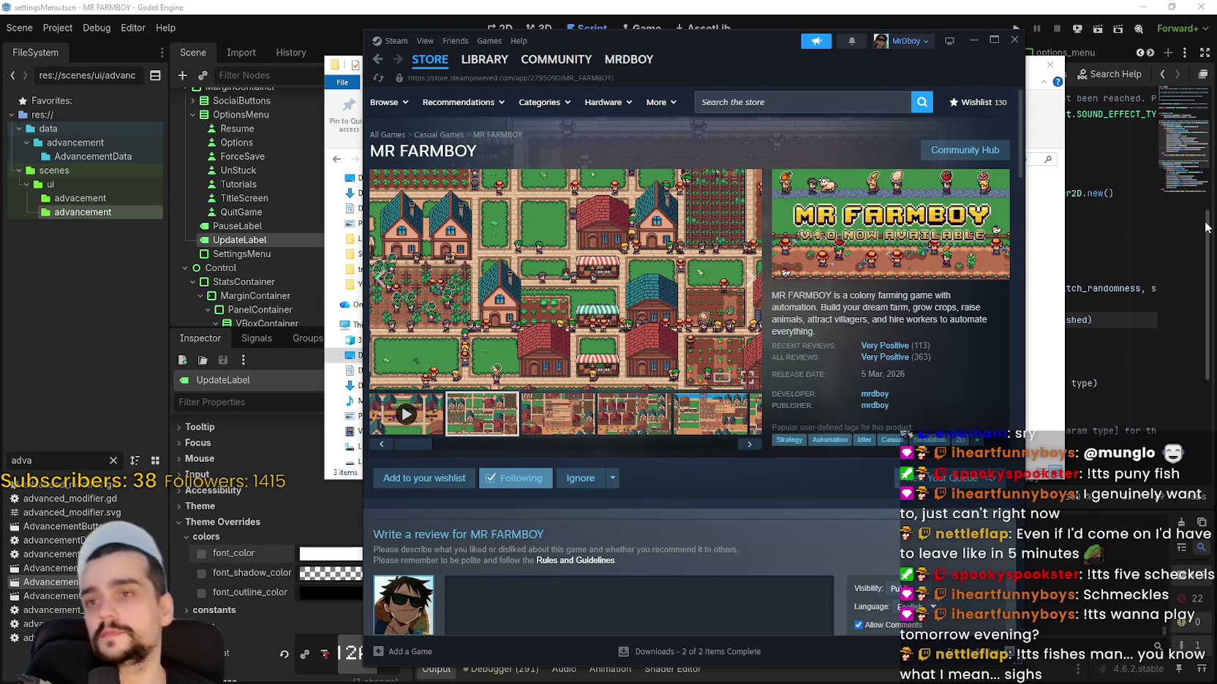
left_click(954, 161)
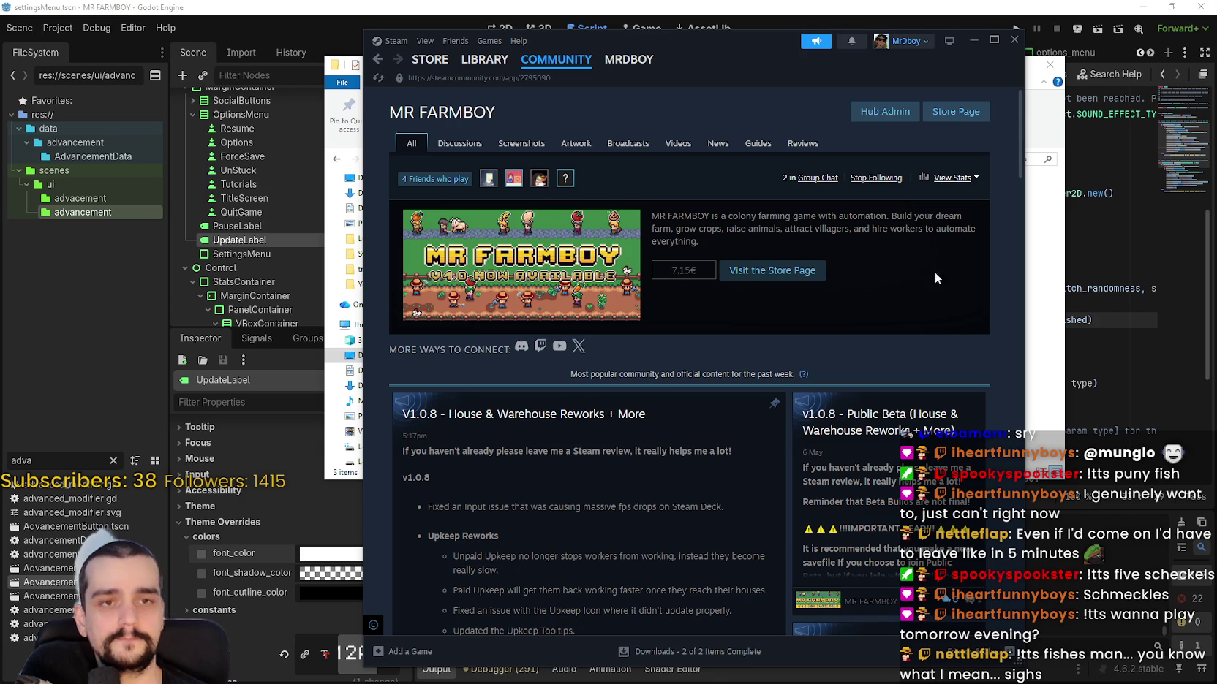
scroll(720, 380, "down", 5)
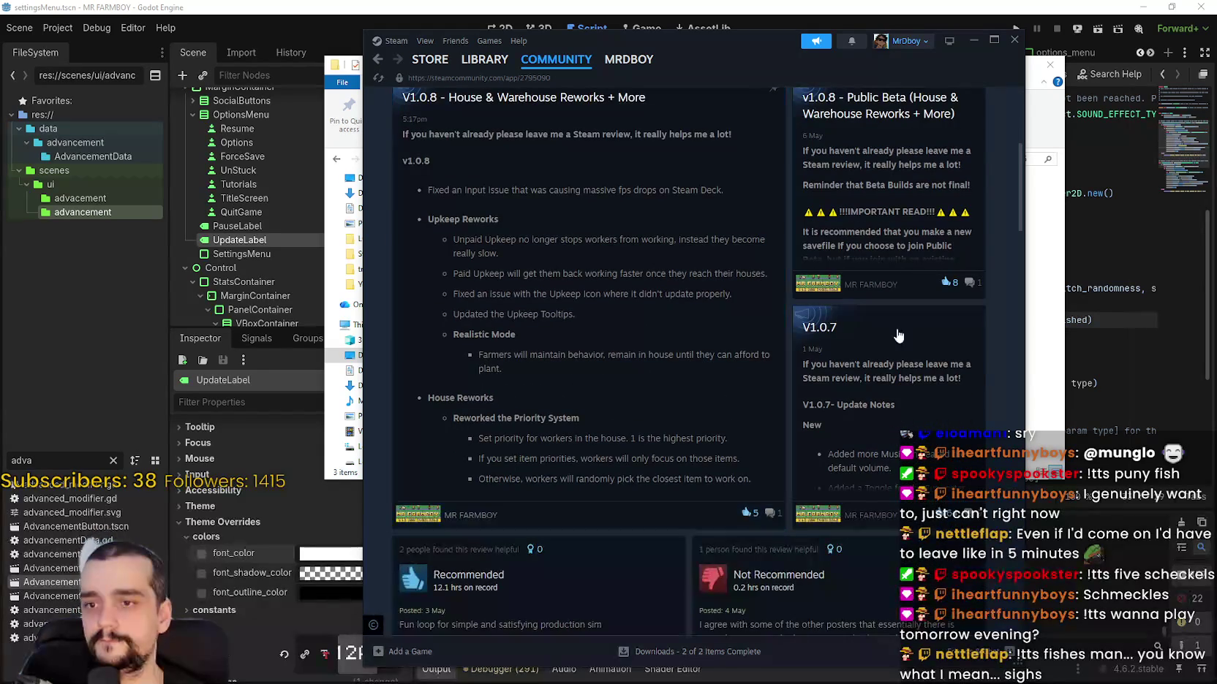
left_click(566, 385)
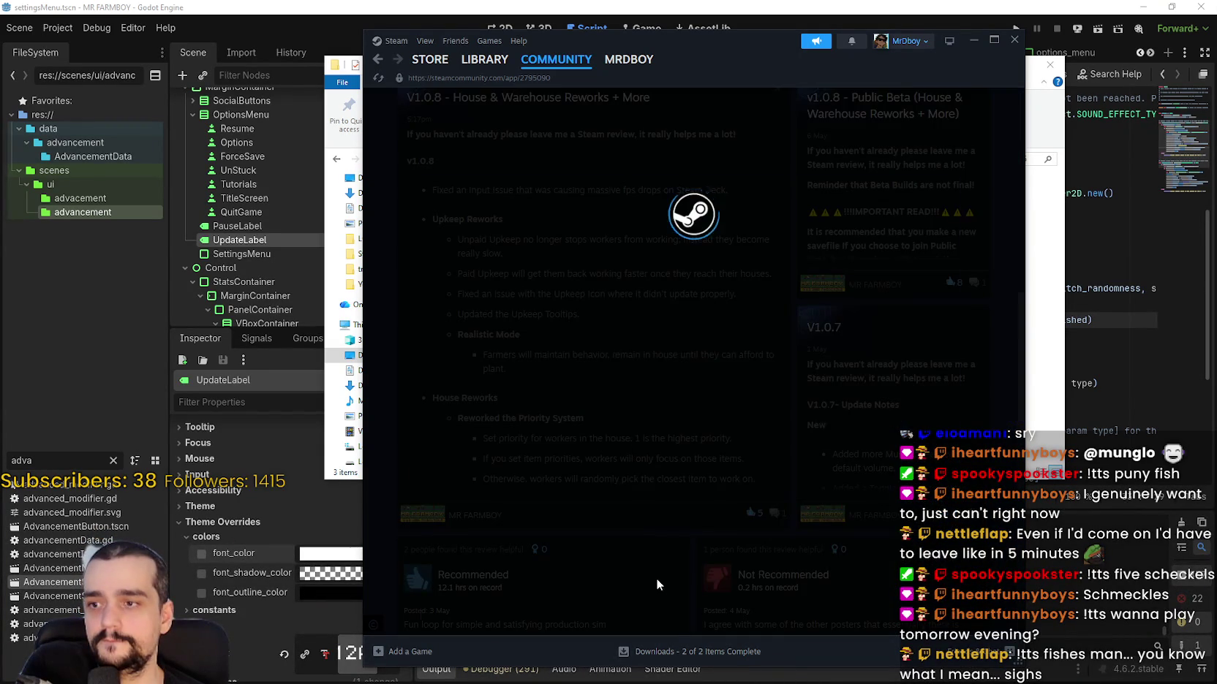
scroll(821, 550, "down", 10)
scroll(820, 550, "down", 5)
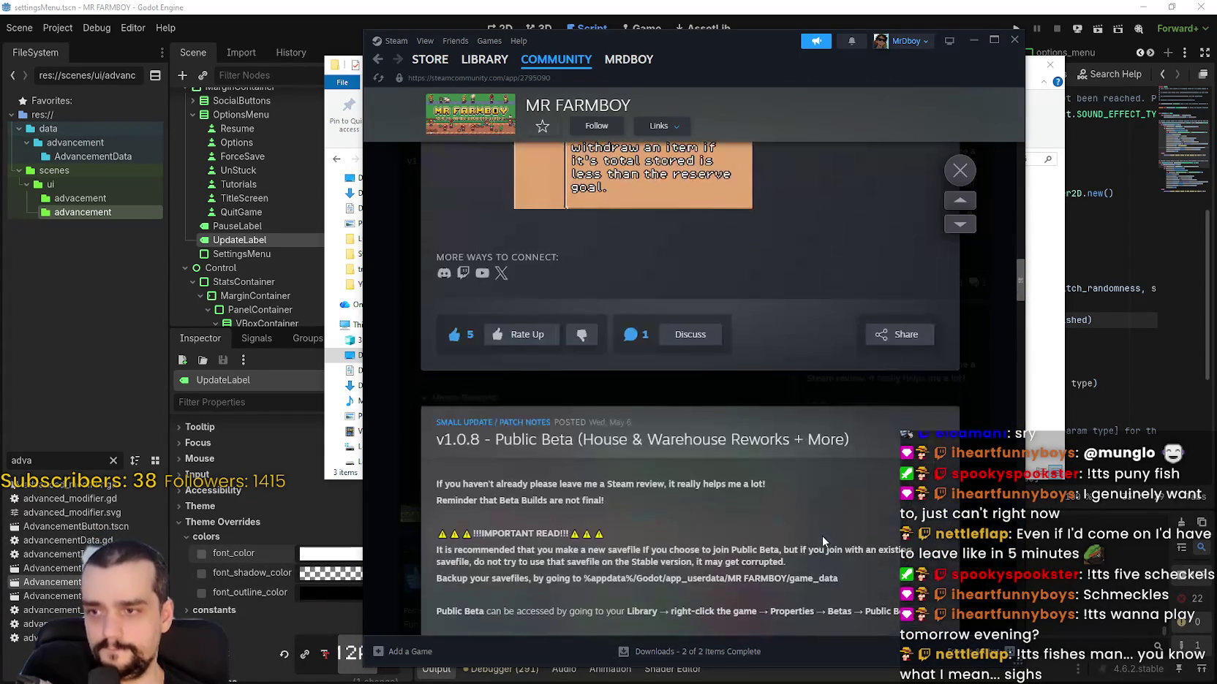
left_click(690, 335)
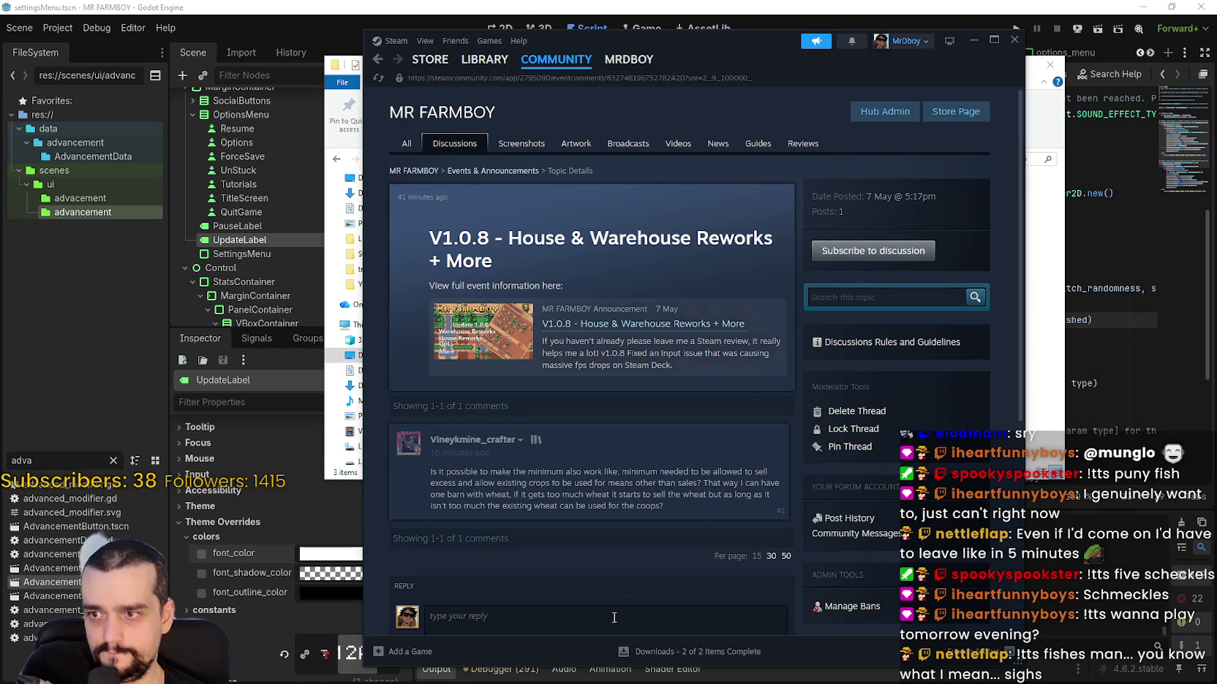